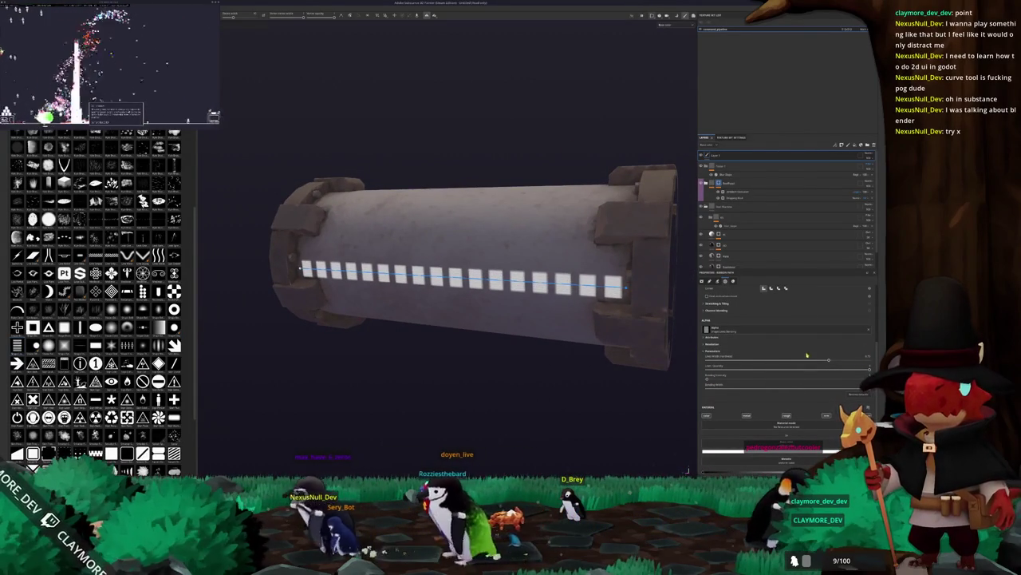
Resize the path stamps and try stroke modes until they merge into a continuous strip.
scroll(809, 357, up, 5)
mouse_move(758, 368)
mouse_down()
mouse_move(780, 367)
mouse_move(742, 367)
mouse_move(786, 367)
mouse_move(754, 368)
mouse_up()
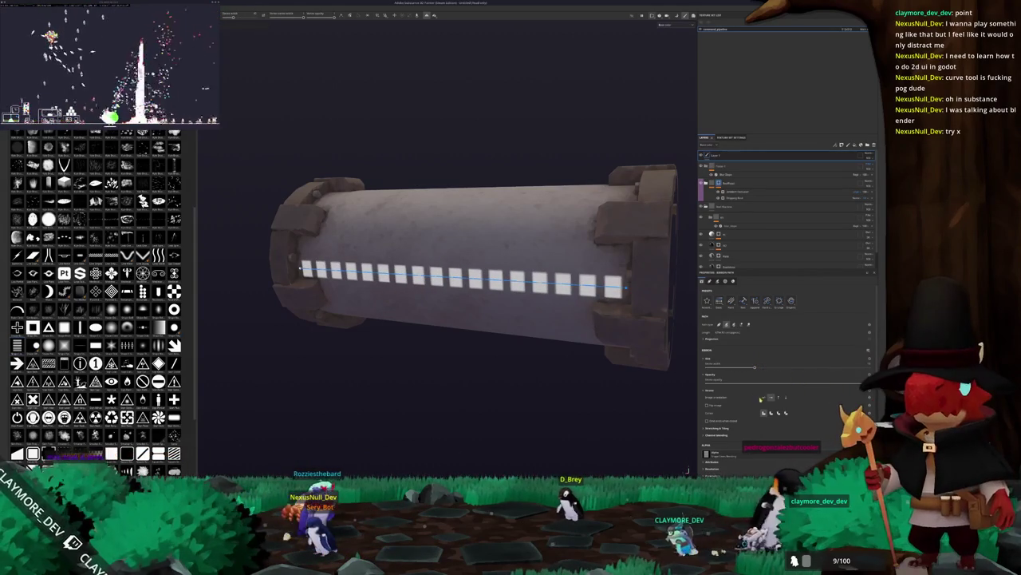
click(779, 398)
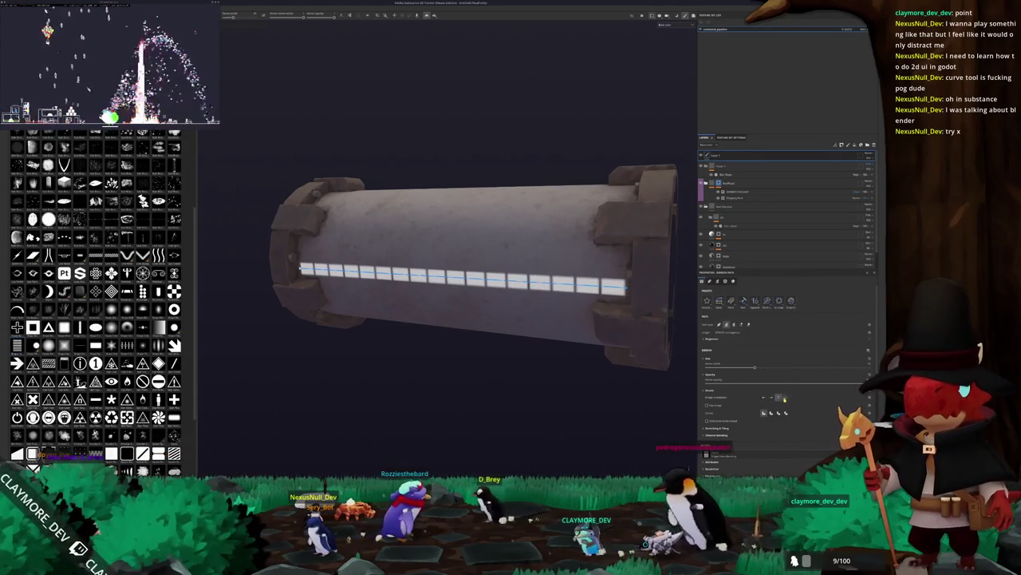
click(786, 398)
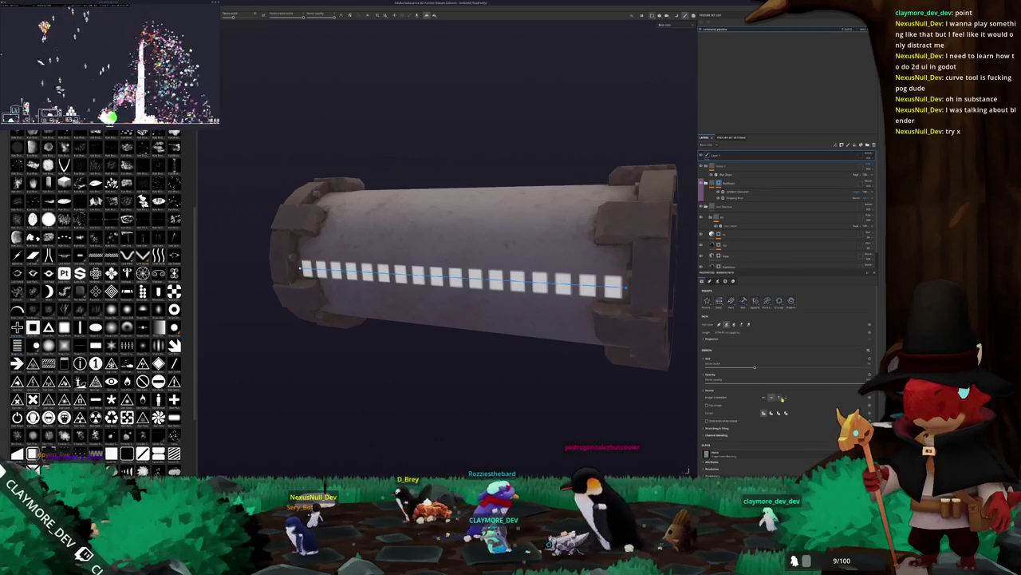
click(779, 398)
click(786, 397)
Adjust the brush spacing so the path stamps spread apart into separate squares.
scroll(781, 399, down, 3)
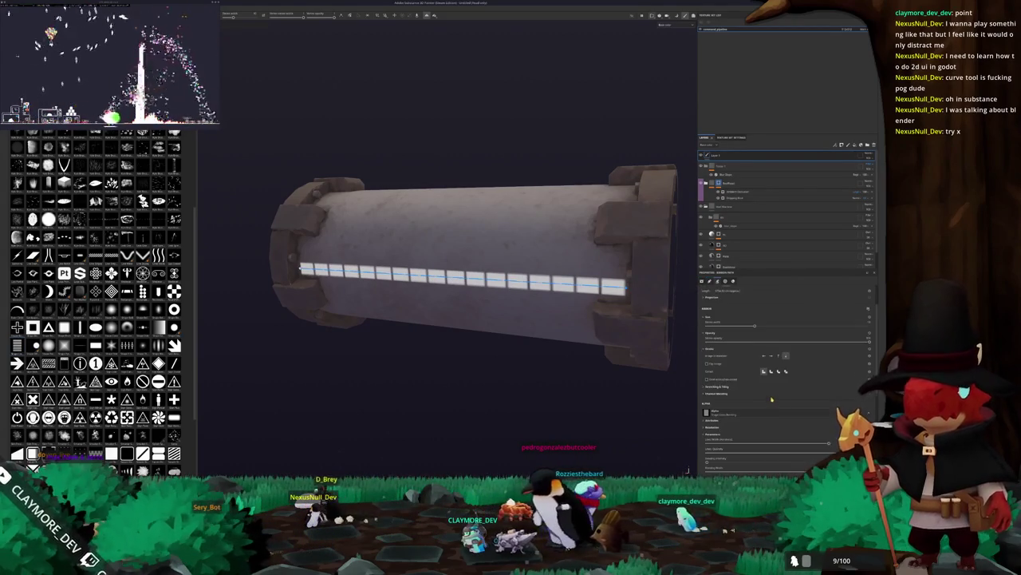
click(791, 430)
mouse_move(792, 430)
mouse_down()
mouse_move(822, 430)
mouse_move(794, 431)
mouse_up()
drag(728, 438, 823, 435)
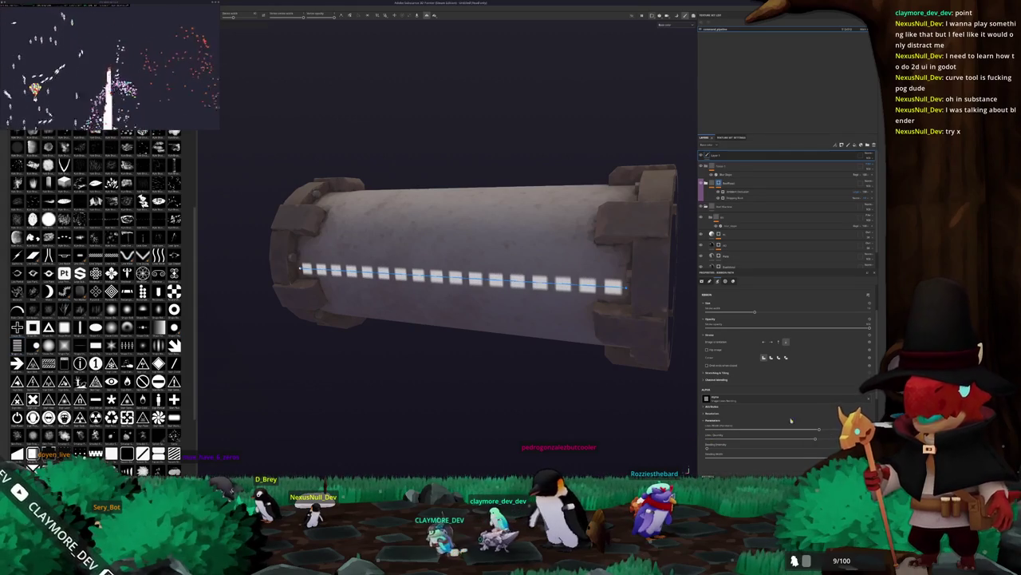
Drag a new alpha from the shelf into the Alpha slot to make rectangular panels.
scroll(80, 268, down, 3)
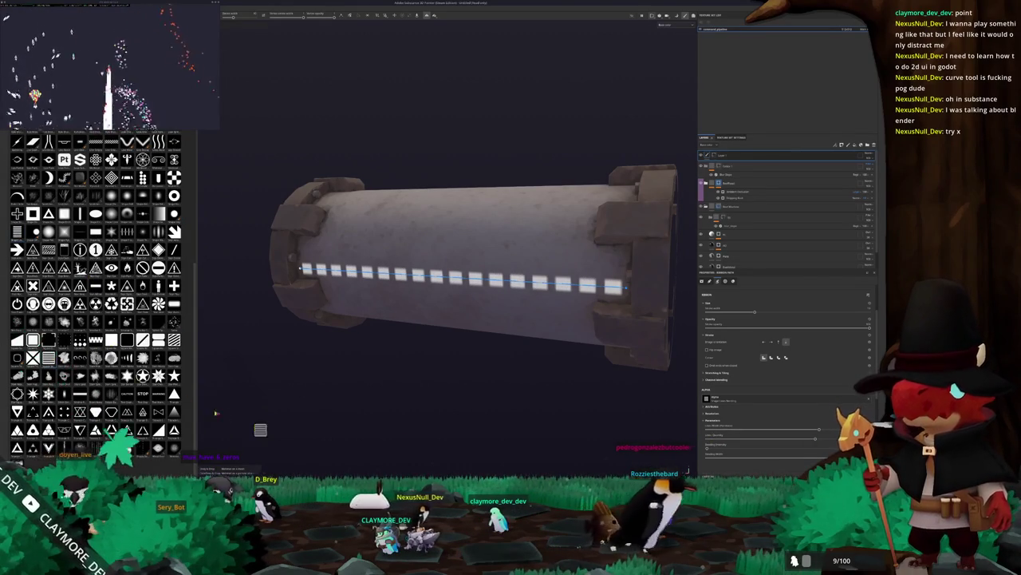
drag(729, 404, 823, 418)
scroll(722, 409, down, 1)
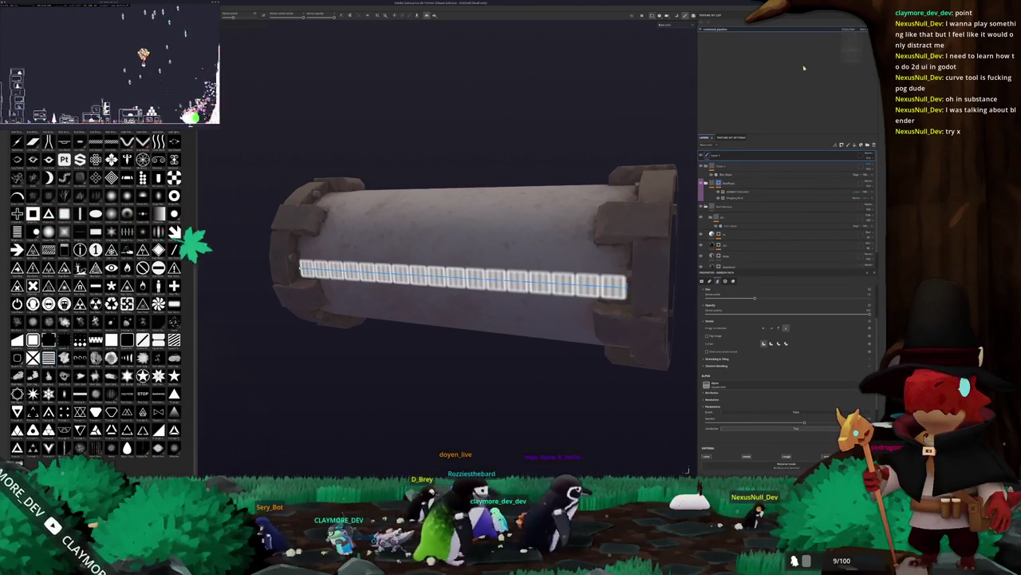
Zoom in on the cylinder and lower the brush Size until the panels are narrow and densely packed.
drag(644, 152, 587, 202)
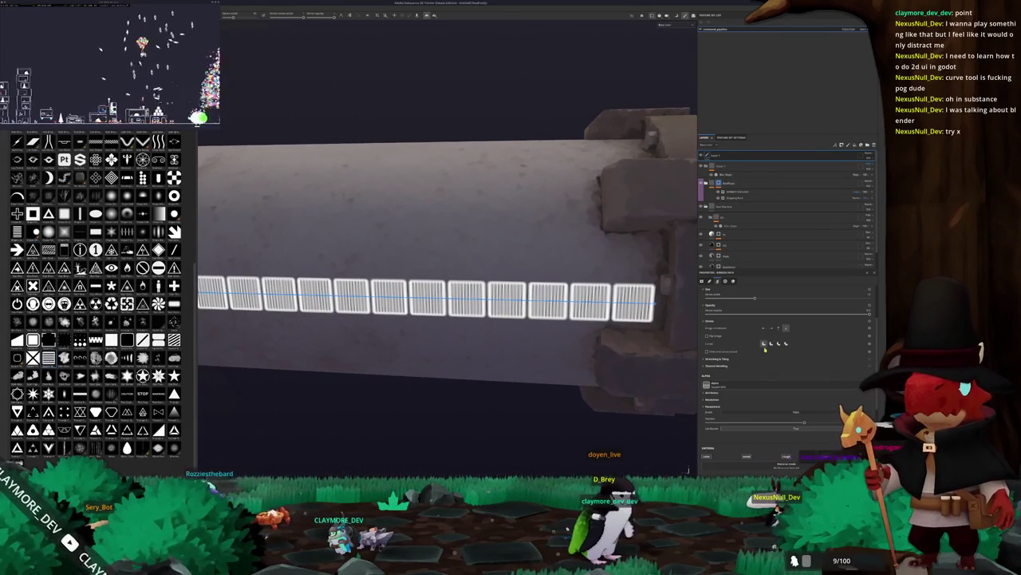
scroll(763, 344, up, 2)
mouse_move(753, 328)
mouse_down()
mouse_move(741, 327)
mouse_move(764, 327)
mouse_move(754, 327)
mouse_up()
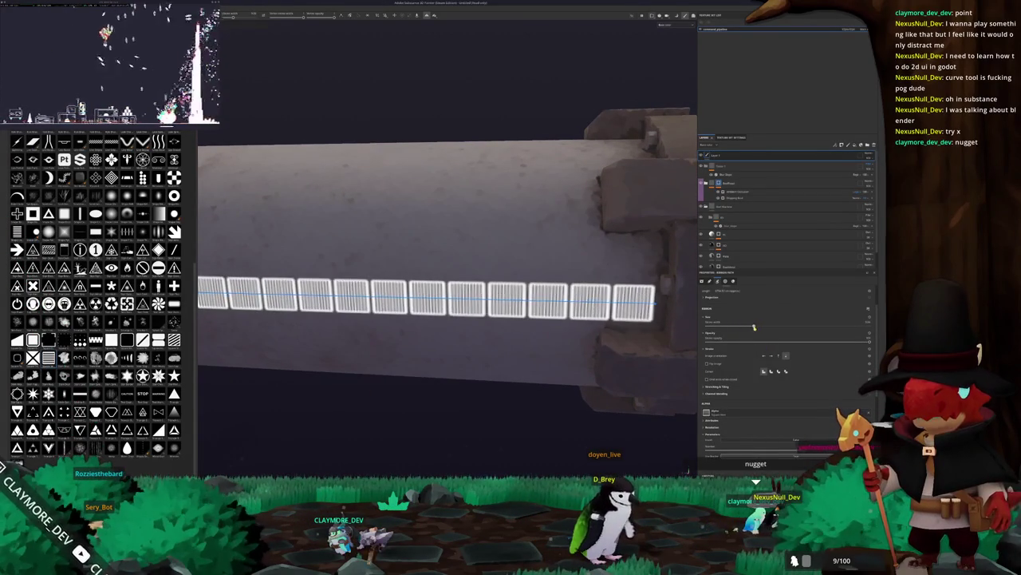
scroll(369, 282, down, 5)
drag(369, 282, 360, 178)
drag(369, 304, 370, 469)
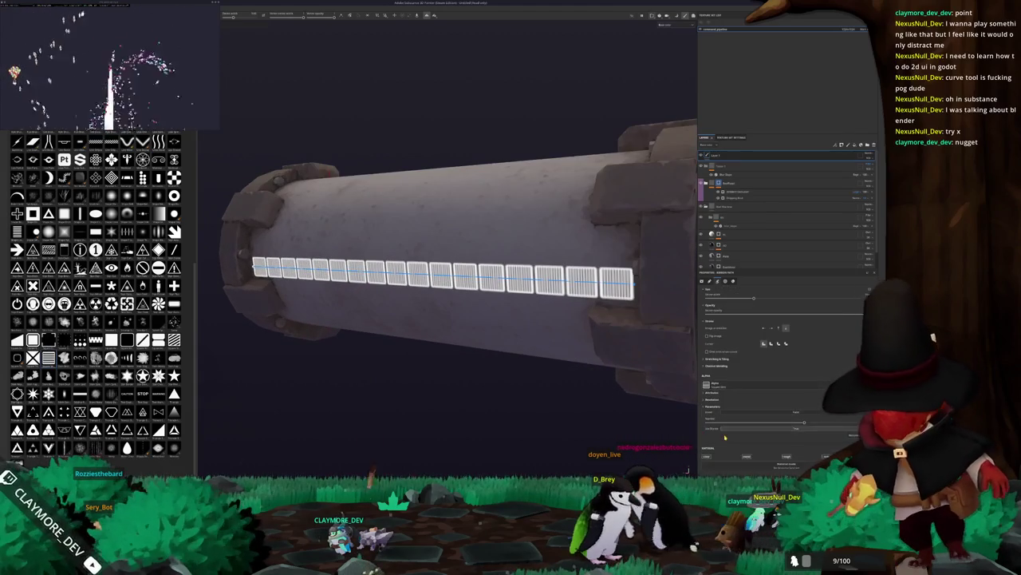
click(738, 423)
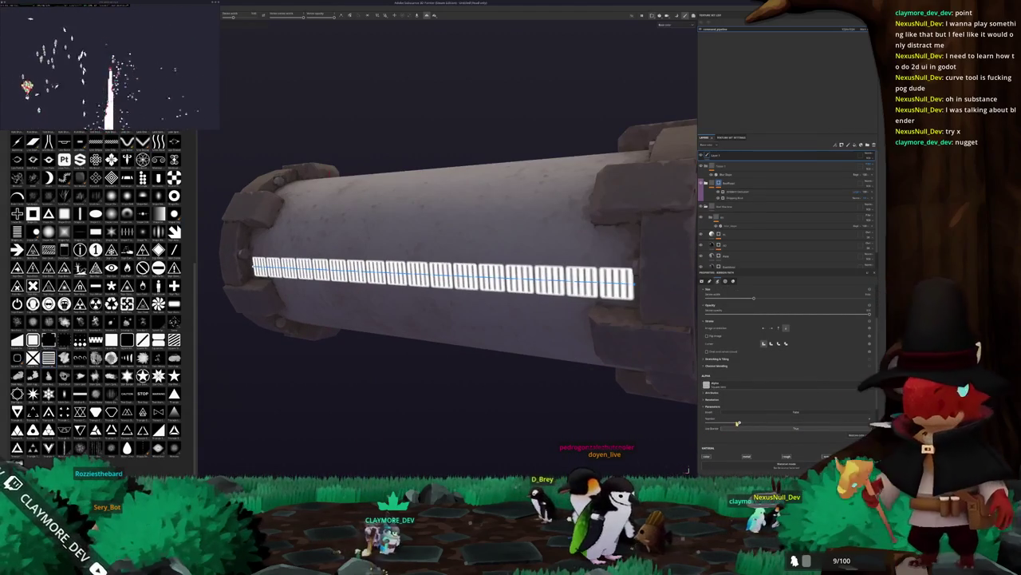
drag(738, 423, 729, 424)
scroll(796, 390, up, 3)
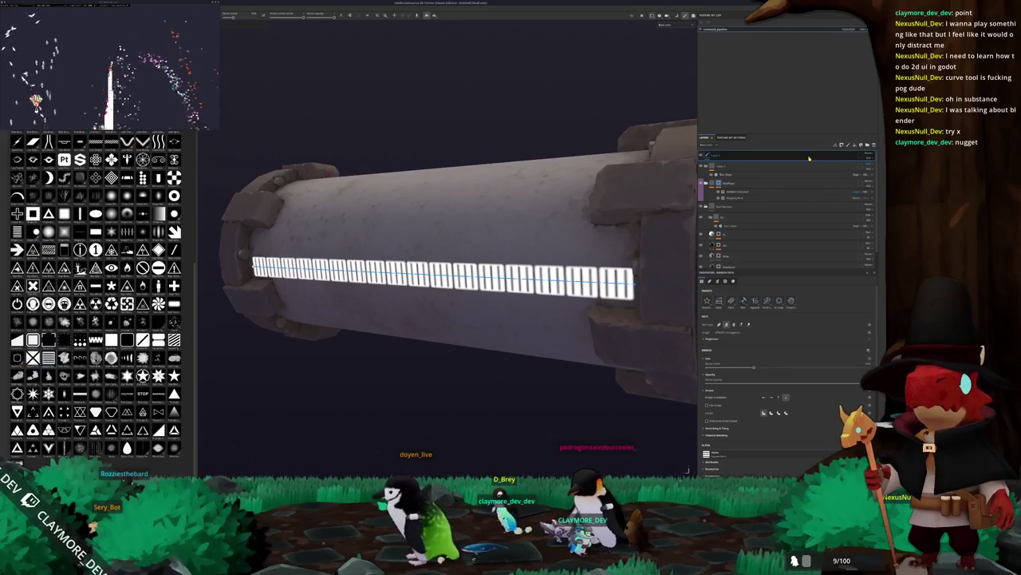
scroll(770, 372, down, 3)
scroll(715, 359, down, 3)
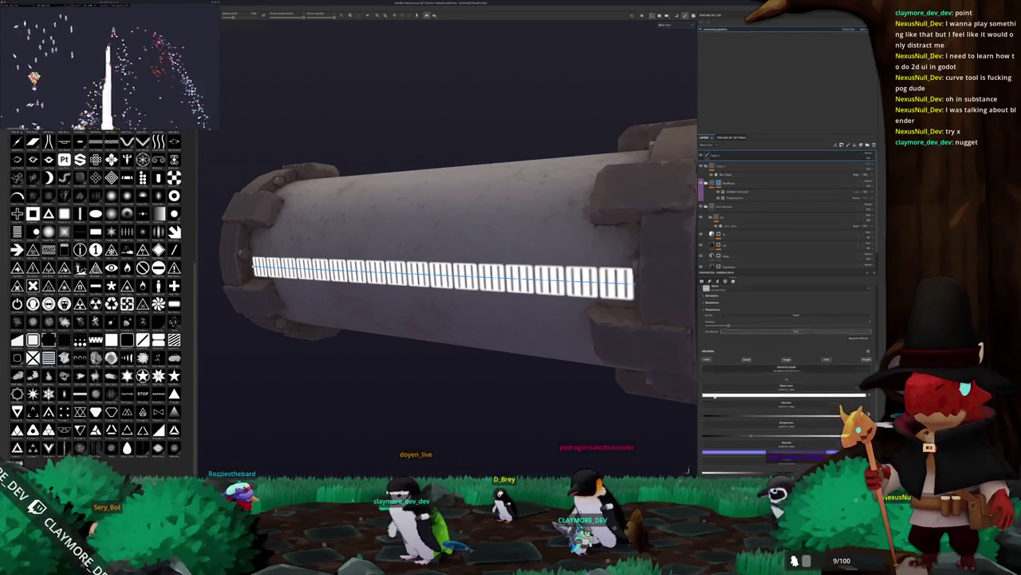
Set the stripe's base colour to black, then hide the stripe layer.
click(763, 384)
click(772, 409)
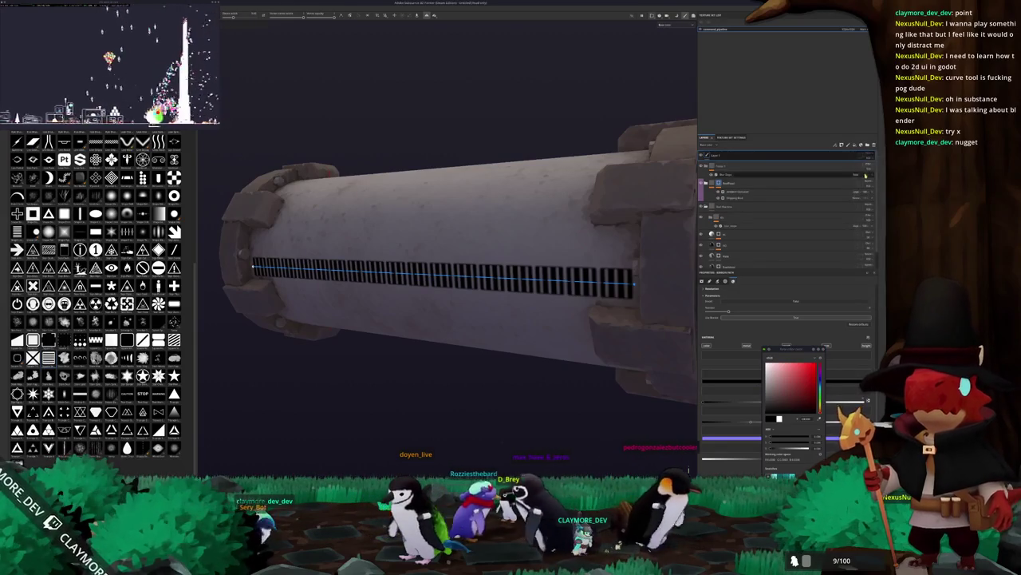
click(868, 168)
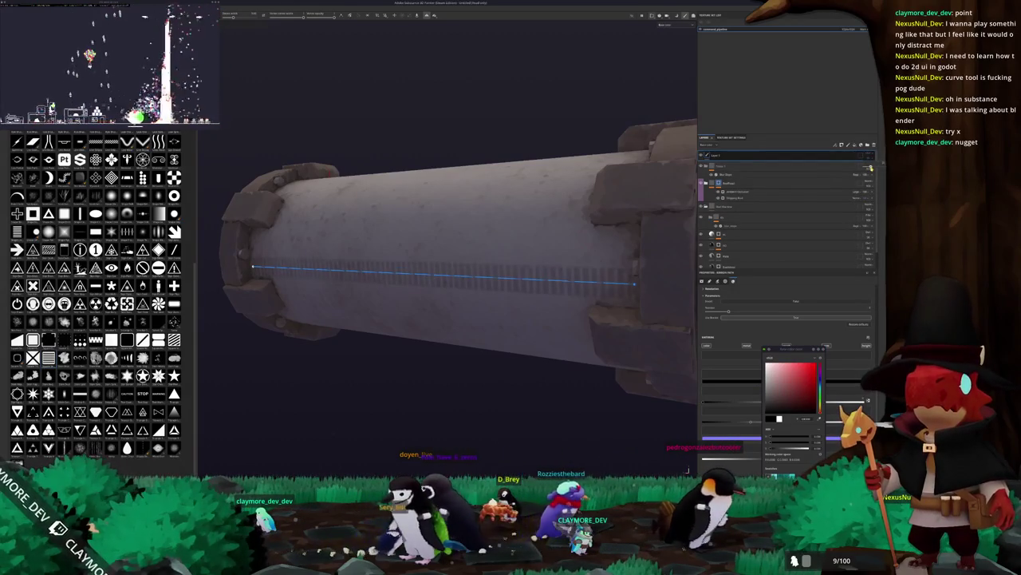
Hide the blue path line on the cylinder, checking the pipe's open end.
click(786, 175)
drag(558, 240, 686, 470)
click(702, 173)
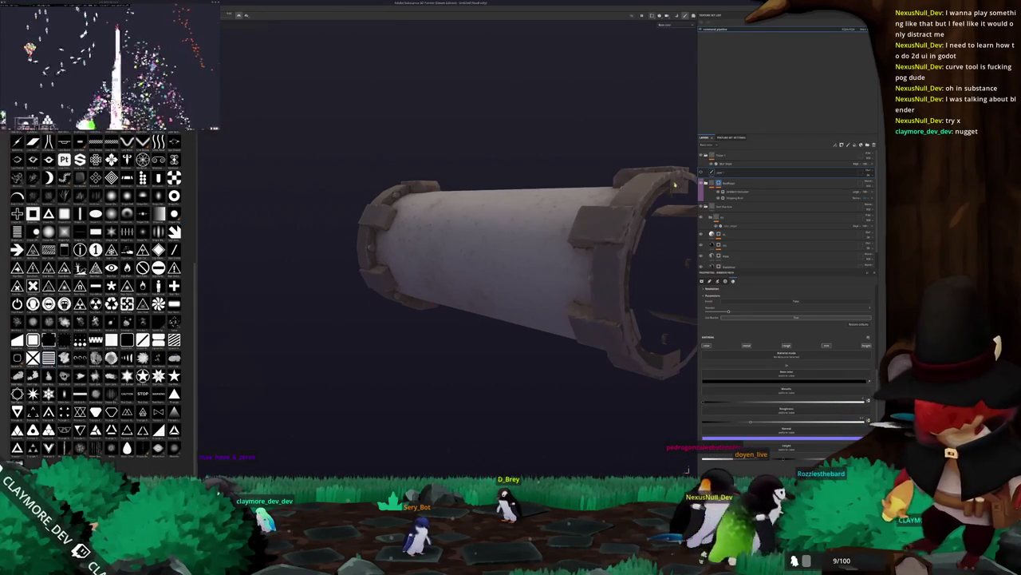
Move Layer 1 to the top of the layer stack.
mouse_move(657, 196)
mouse_down()
mouse_move(478, 264)
mouse_move(372, 338)
mouse_move(383, 276)
mouse_move(478, 304)
mouse_up()
scroll(479, 303, up, 2)
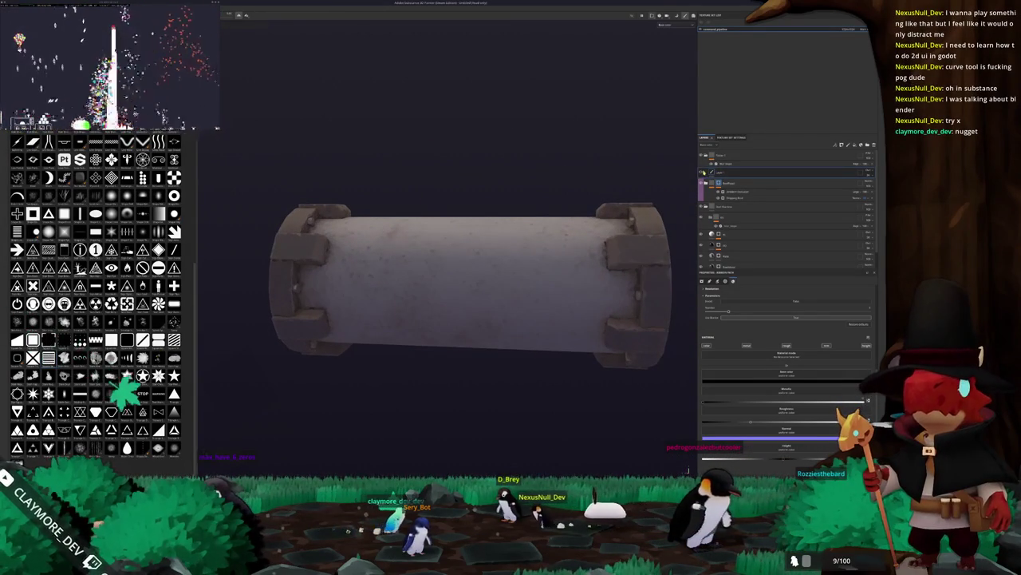
click(702, 173)
drag(731, 173, 731, 157)
Add a filter to the top layer and choose its filter type in Properties.
right_click(731, 157)
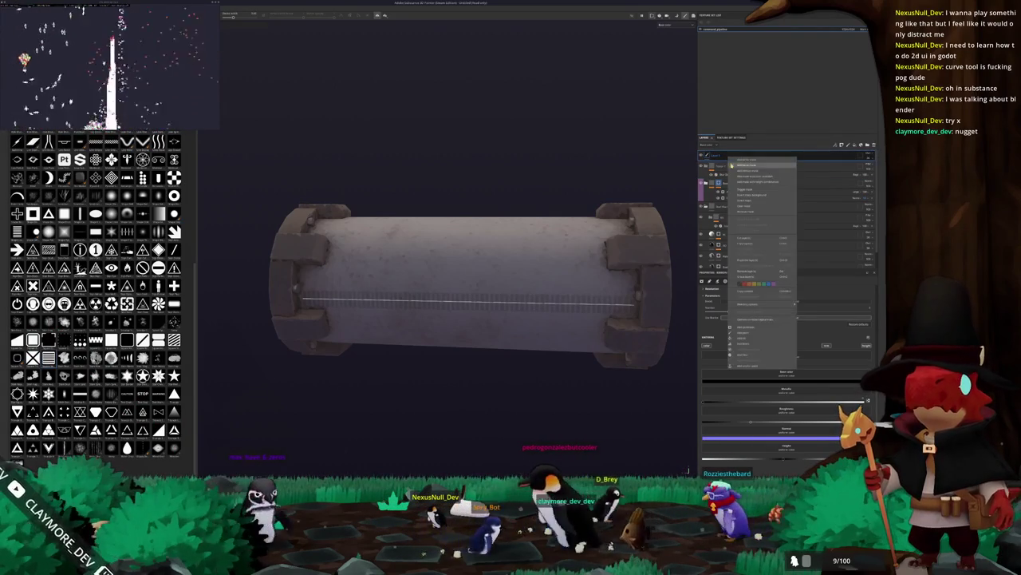
click(731, 164)
right_click(714, 157)
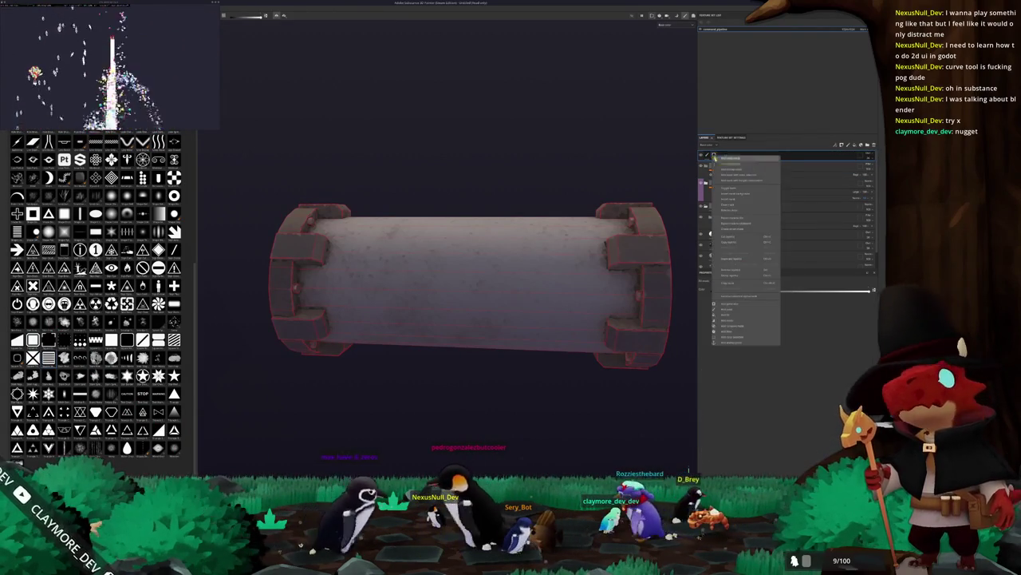
click(761, 318)
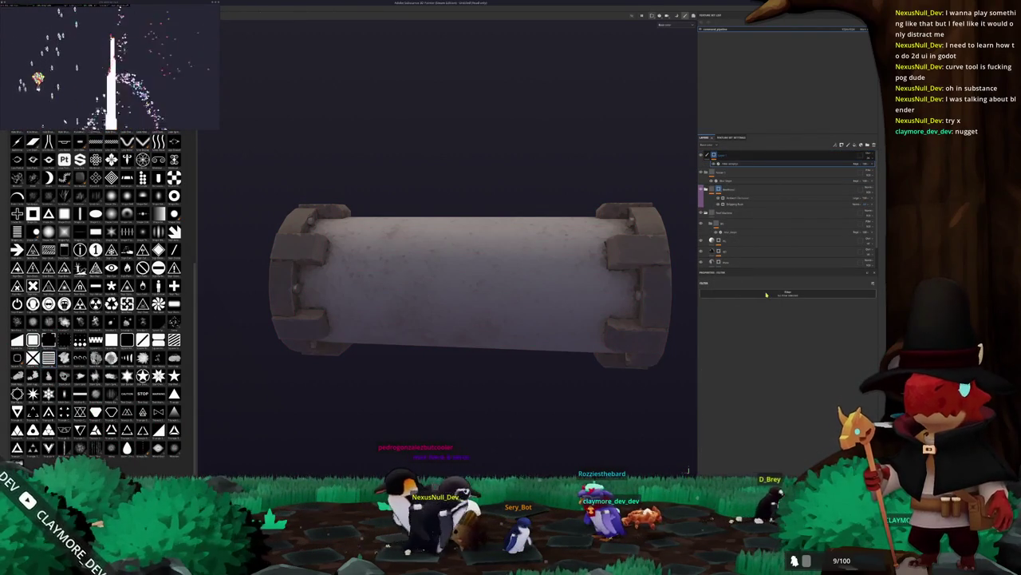
click(766, 294)
click(797, 349)
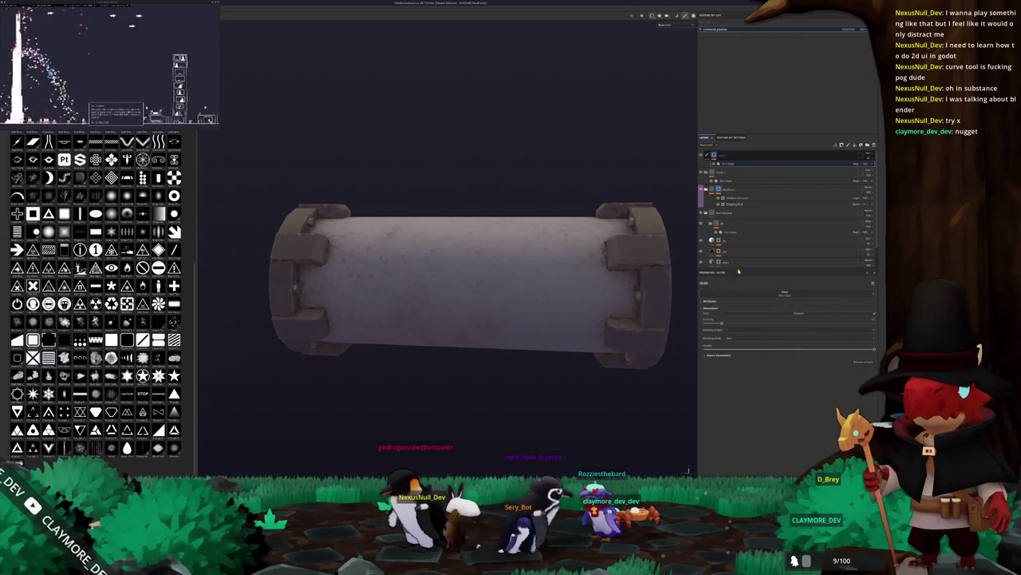
Add another filter to the top layer and review its settings around the pipe.
click(711, 156)
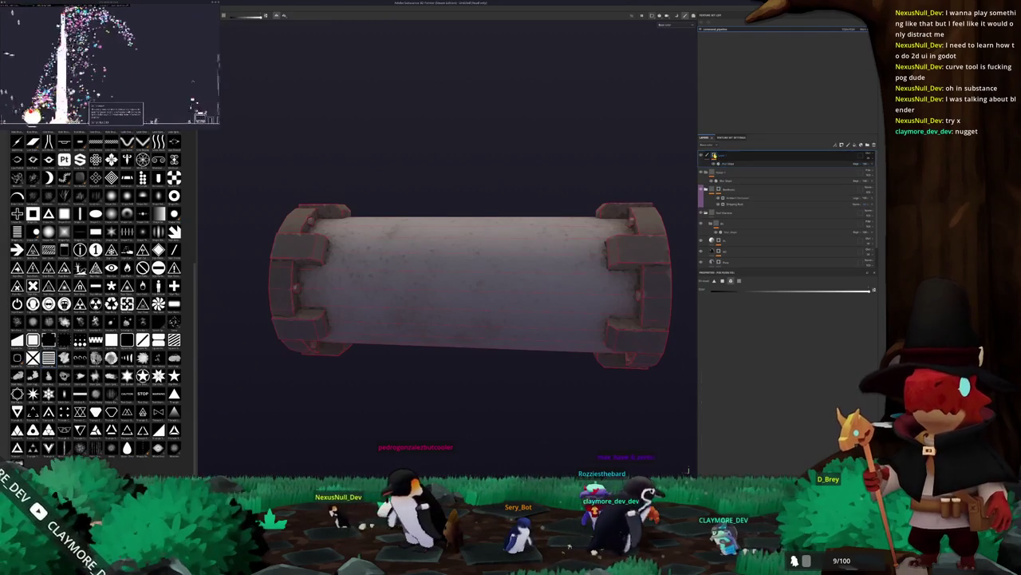
click(861, 160)
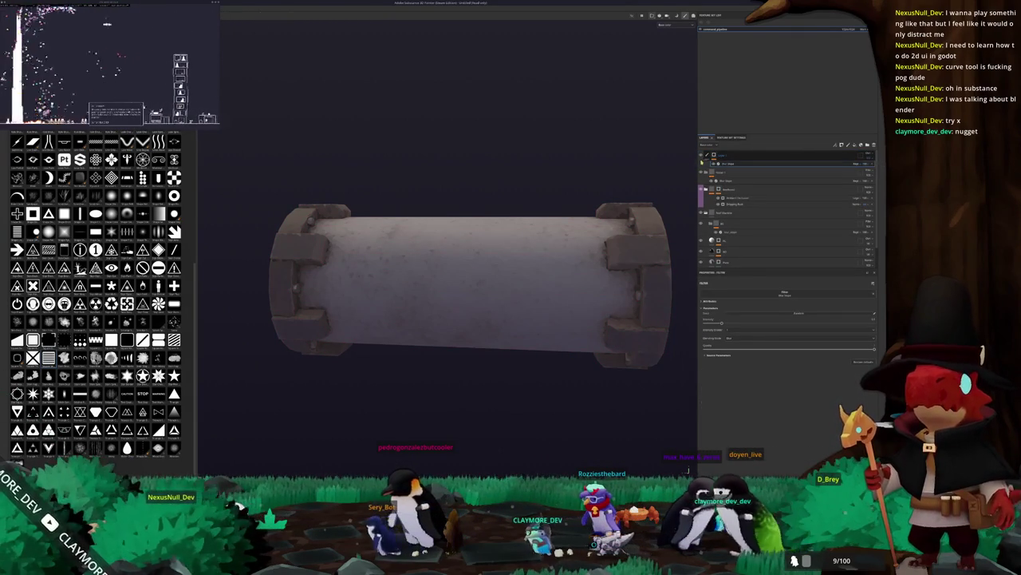
click(704, 157)
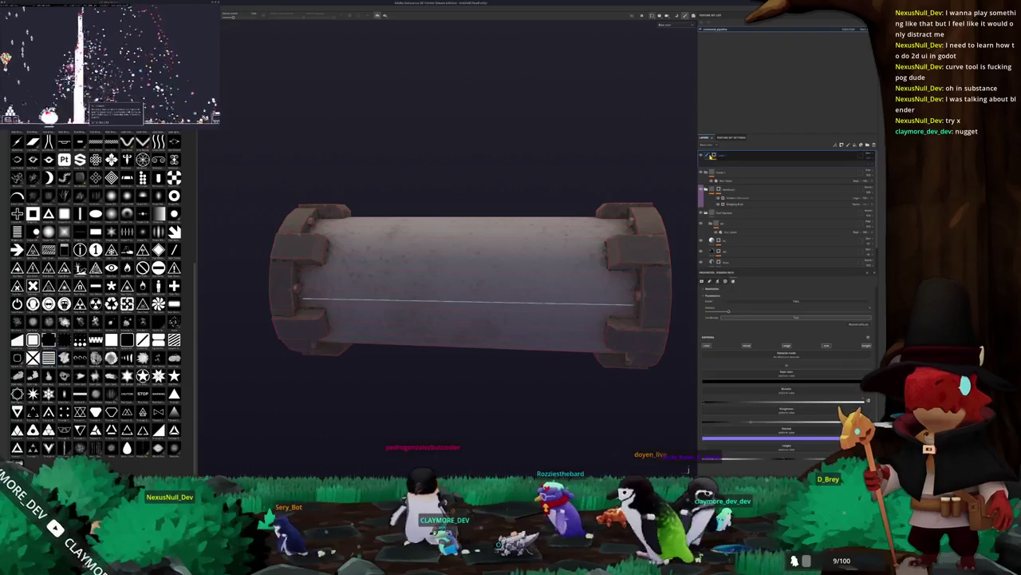
click(714, 156)
mouse_move(479, 255)
mouse_down()
mouse_move(317, 250)
mouse_move(447, 239)
mouse_move(522, 210)
mouse_move(495, 218)
mouse_up()
Save the project as cannon_pd in the project folder and bring up texture export settings.
key(ctrl+s)
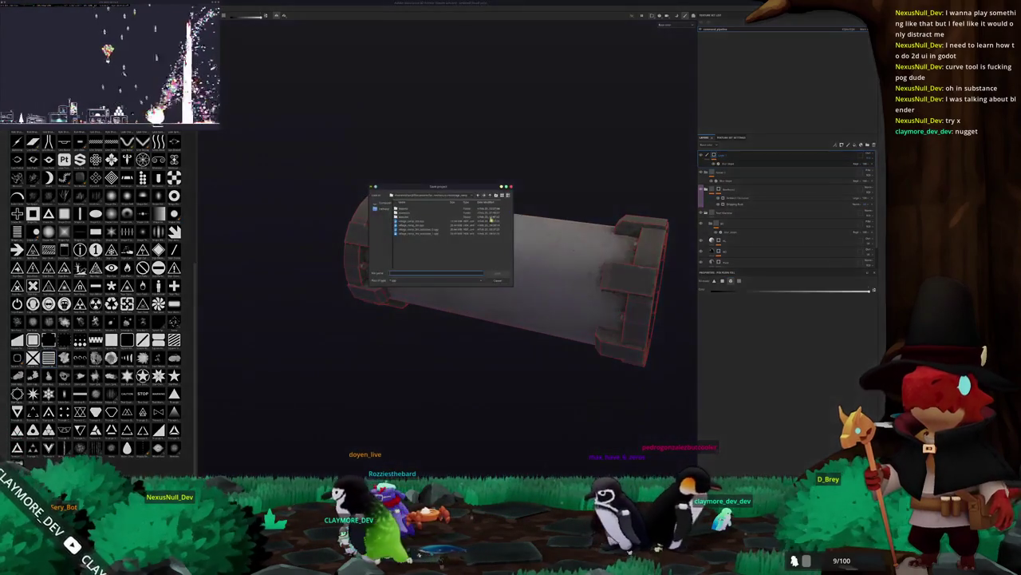
double_click(407, 212)
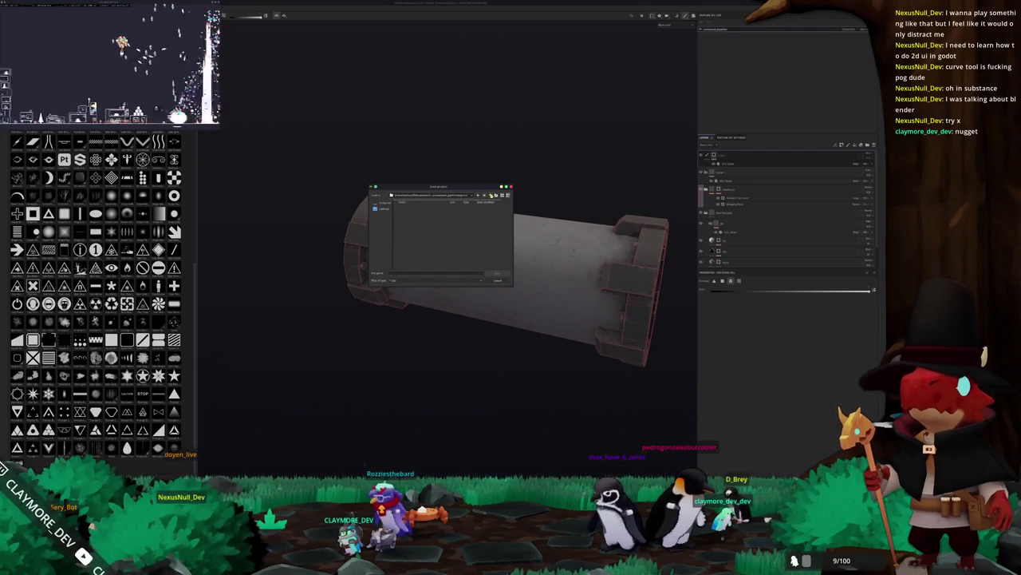
click(493, 195)
click(419, 272)
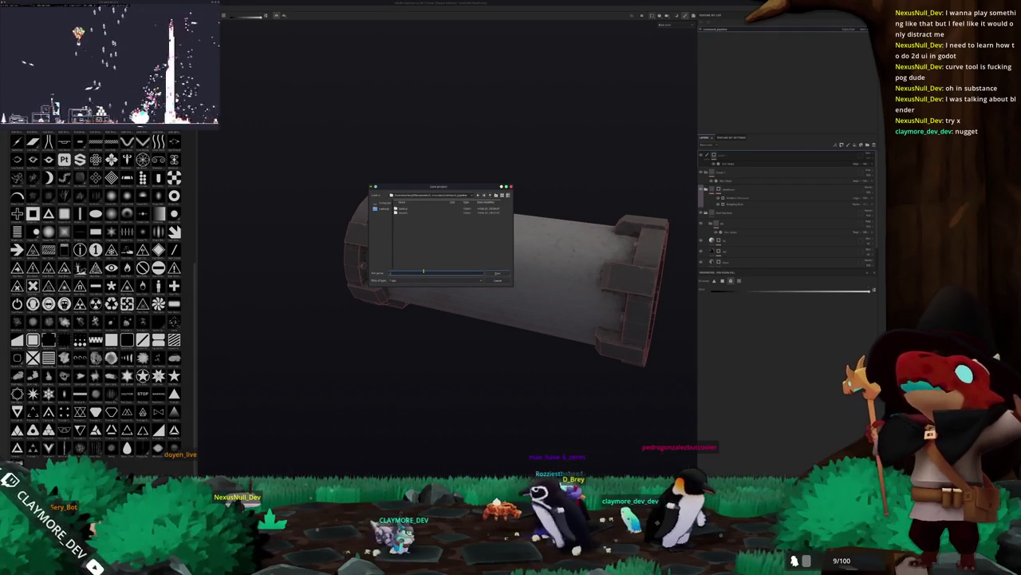
text(cannon_pd)
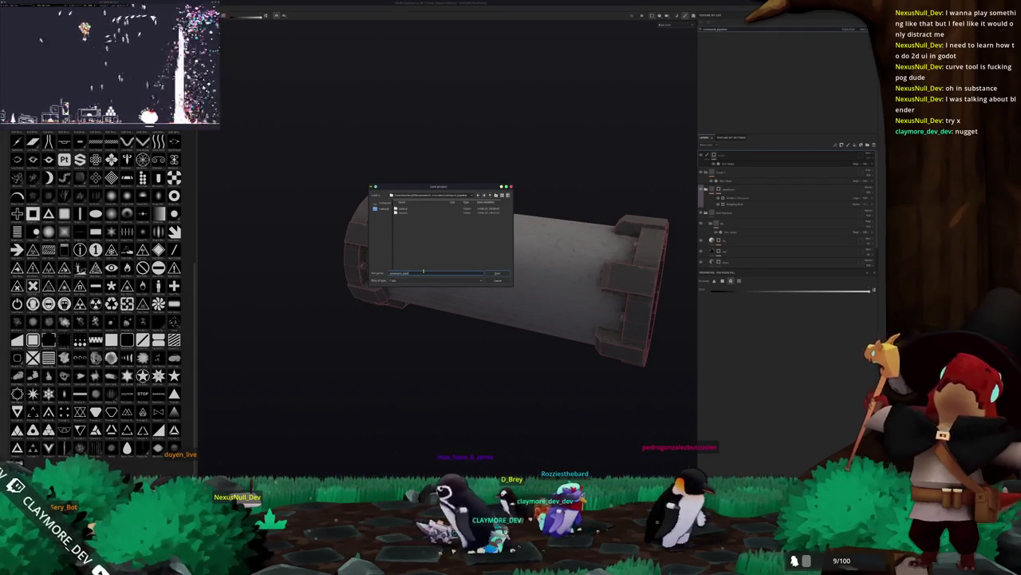
key(Return)
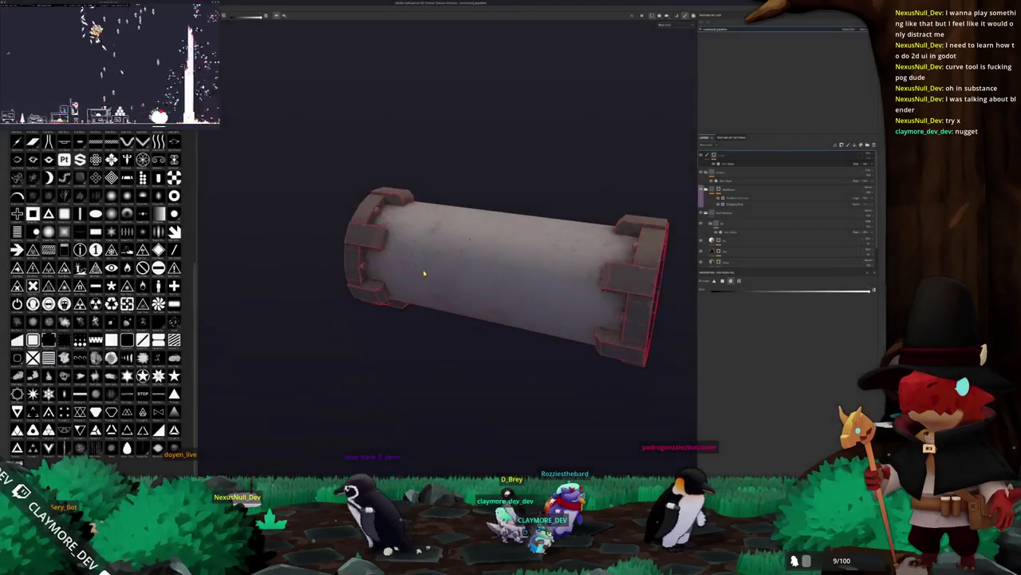
key(ctrl+shift+e)
Create a new 'export' folder and set it as the texture export destination.
click(481, 182)
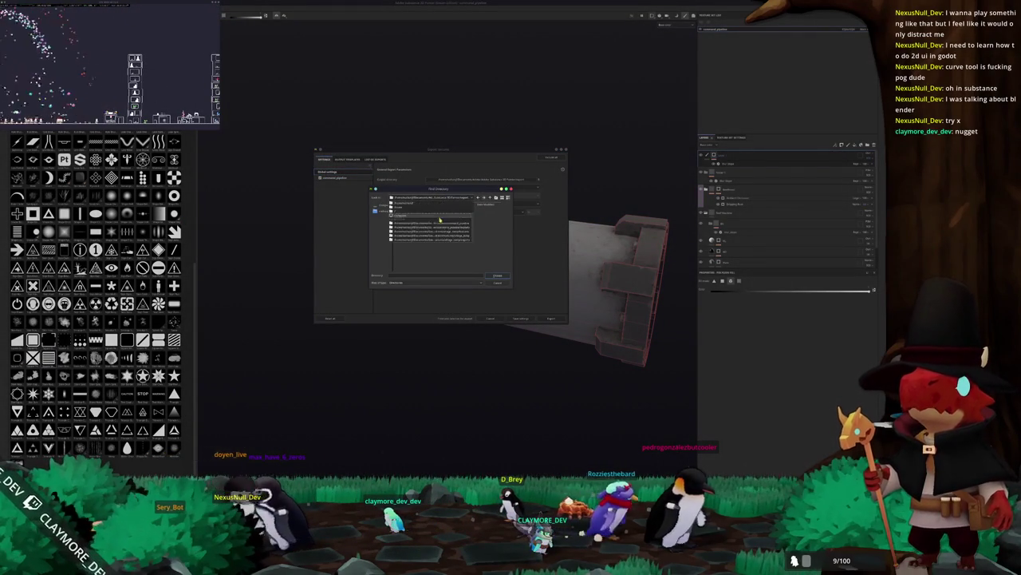
double_click(452, 226)
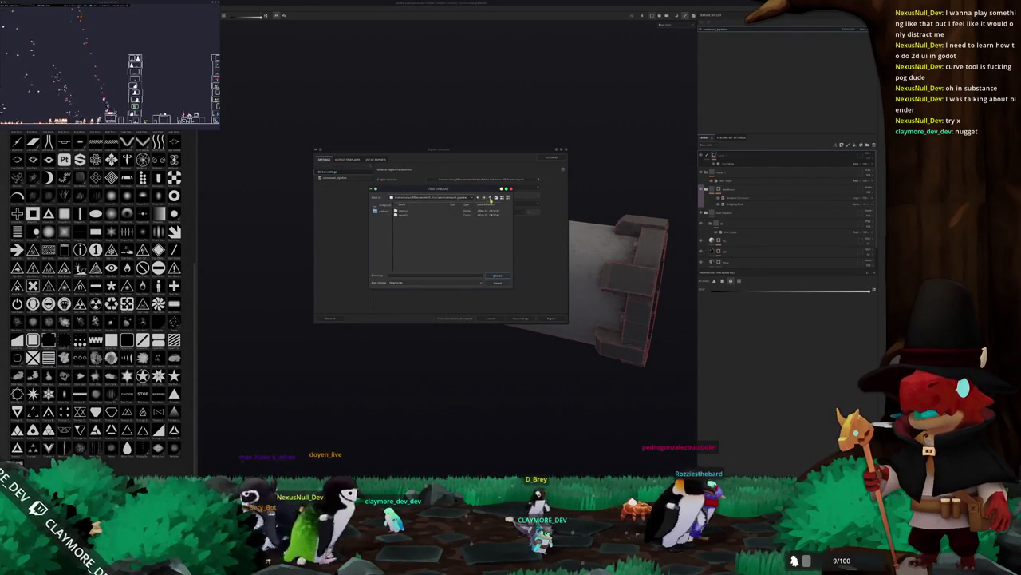
click(498, 197)
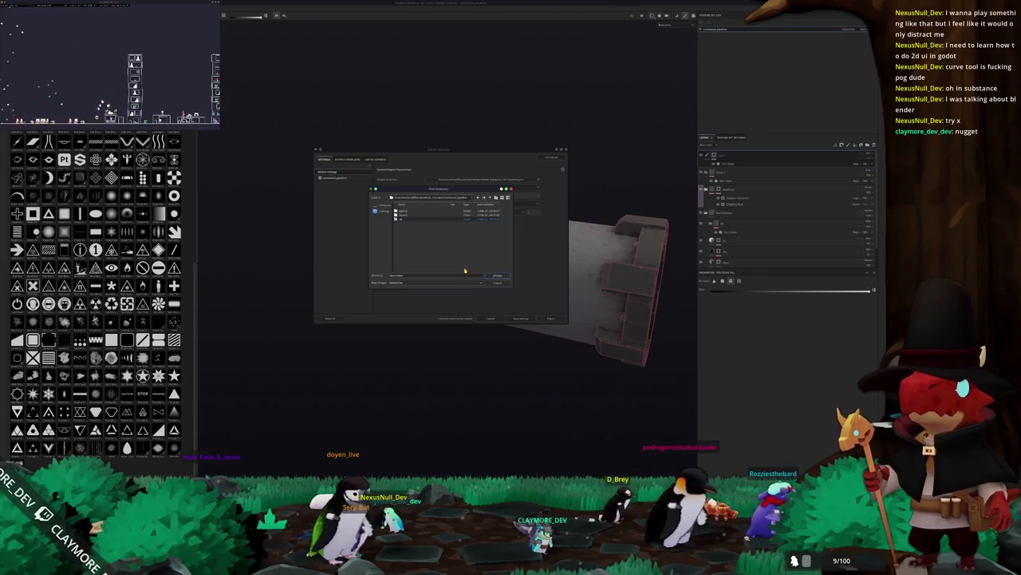
text(export)
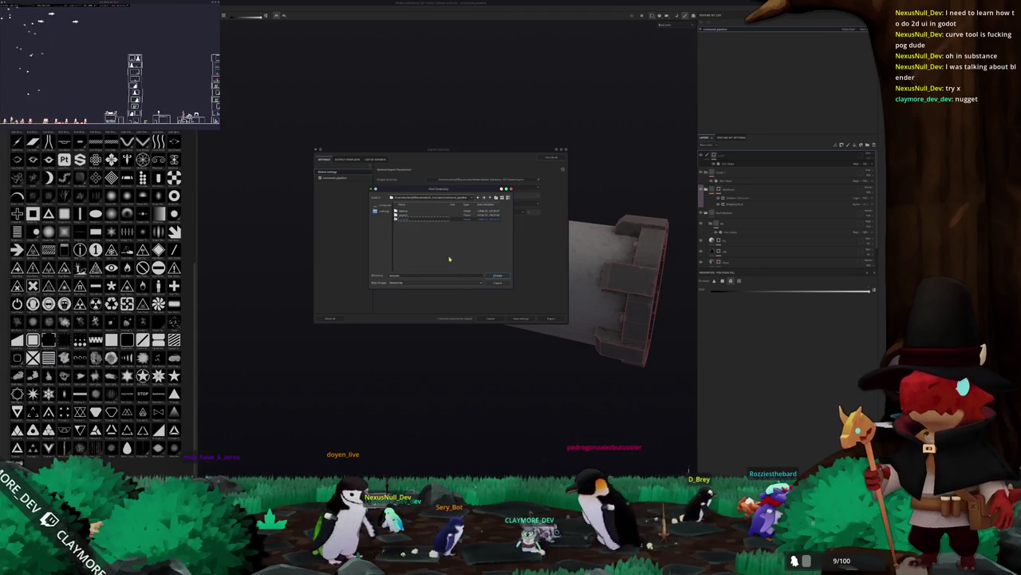
key(Return)
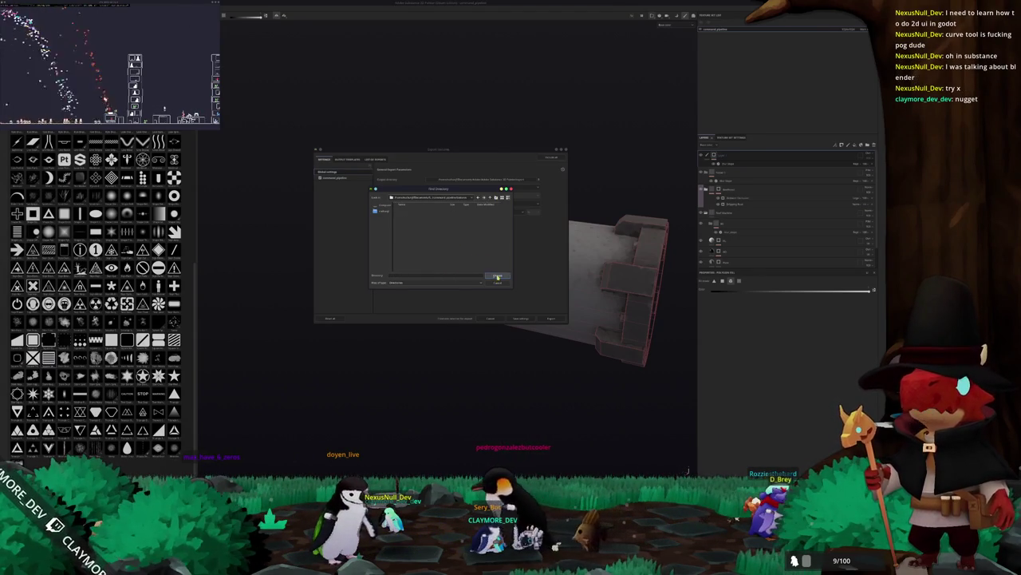
click(496, 275)
Export only the first output map, excluding maps 2–7, then return to Godot.
click(378, 237)
click(378, 245)
click(379, 252)
click(379, 260)
click(378, 268)
click(380, 276)
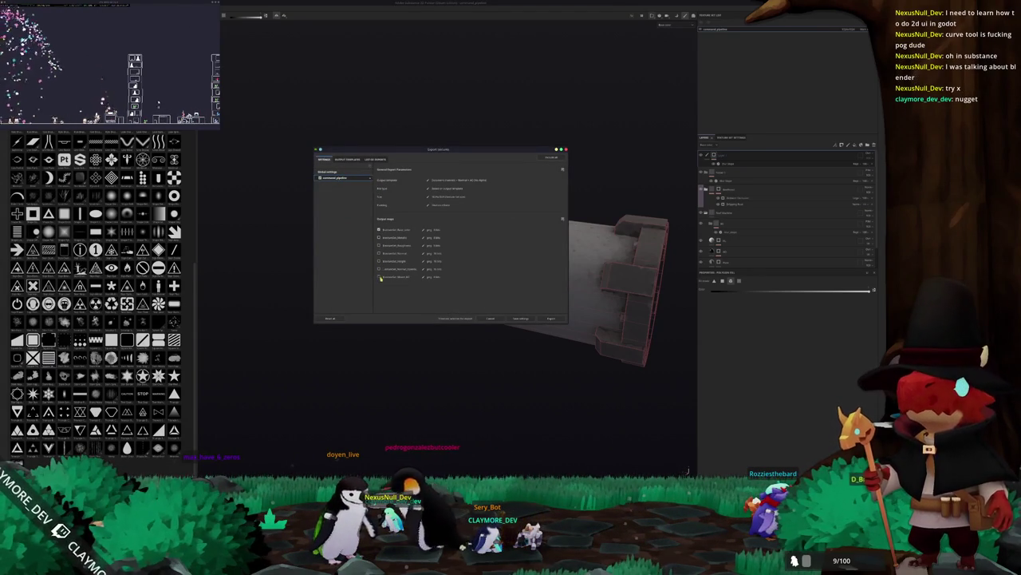
click(549, 318)
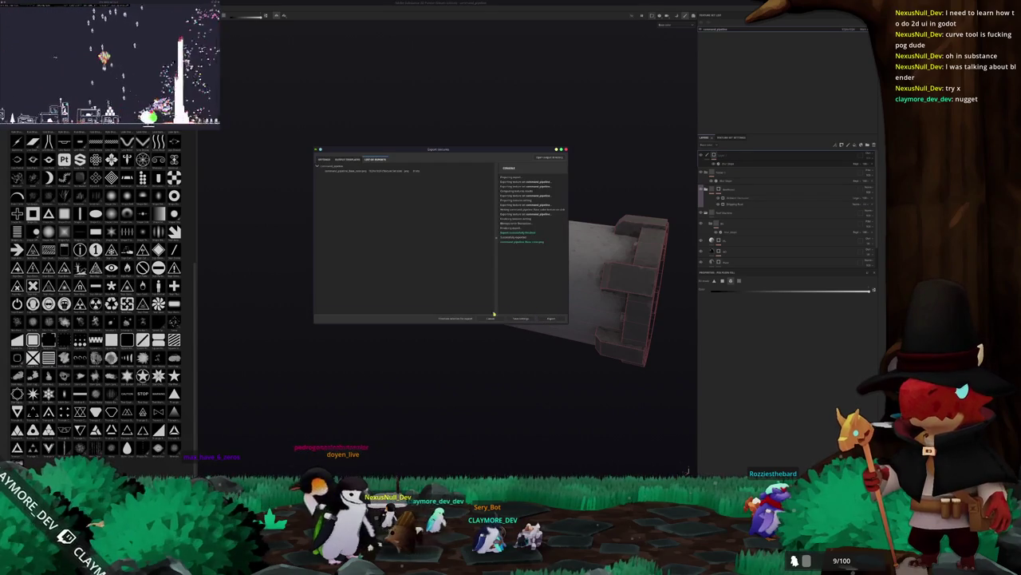
key(Escape)
key(alt+Tab)
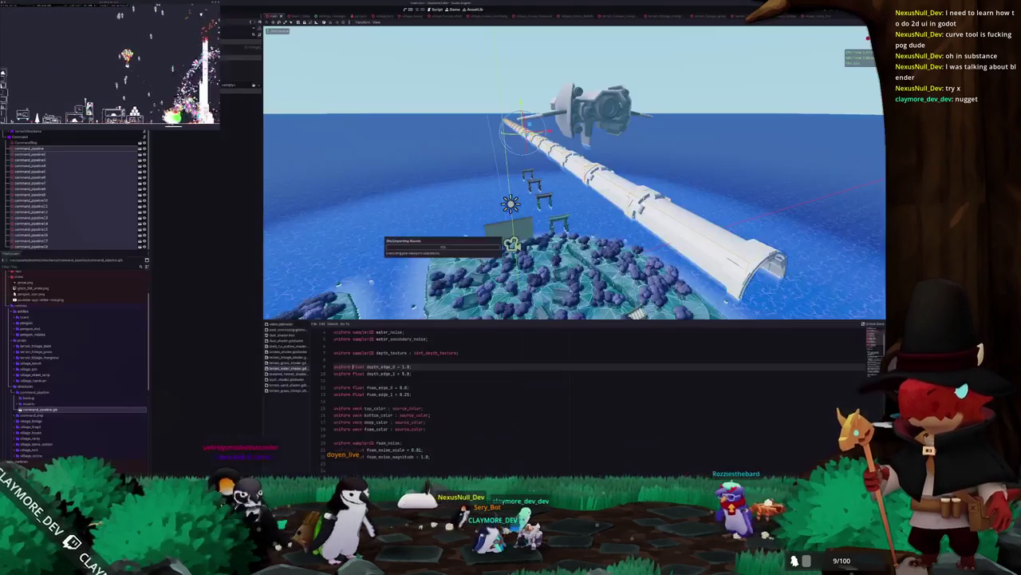
Create a 'materials' folder inside command_pipeline.
click(36, 393)
right_click(36, 392)
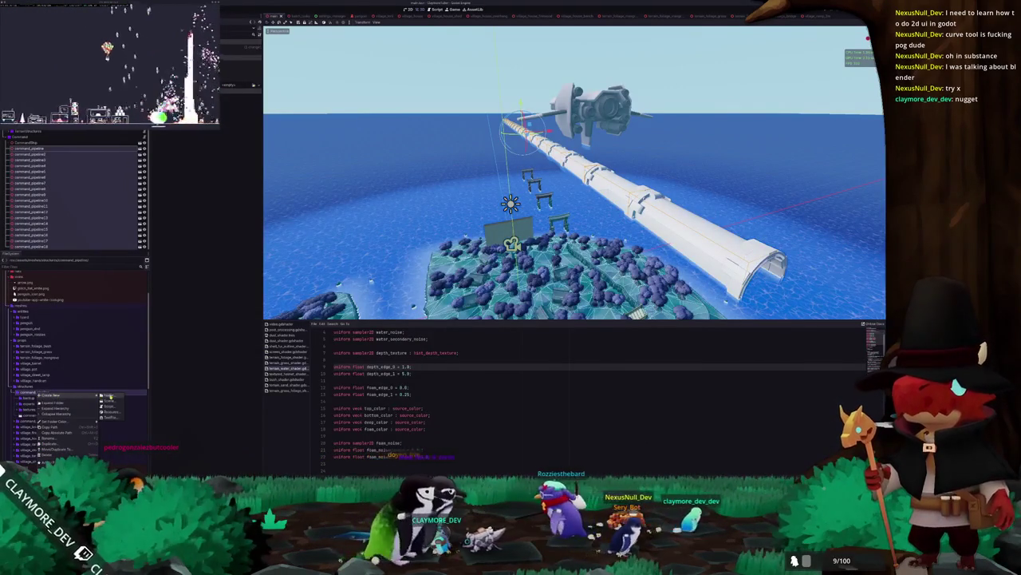
click(112, 398)
text(materials)
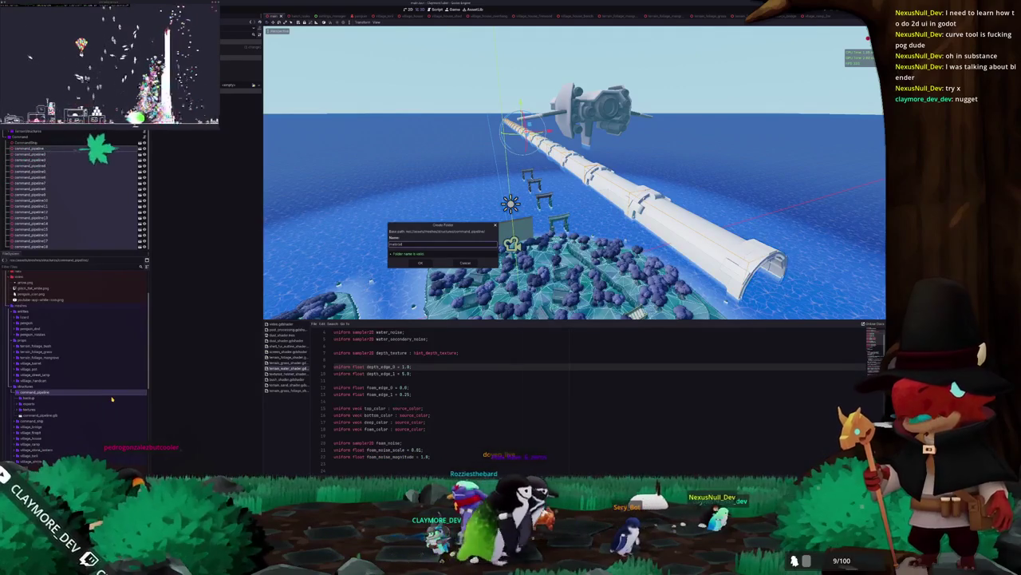
key(Return)
Create a new StandardMaterial3D resource in the materials folder.
right_click(36, 407)
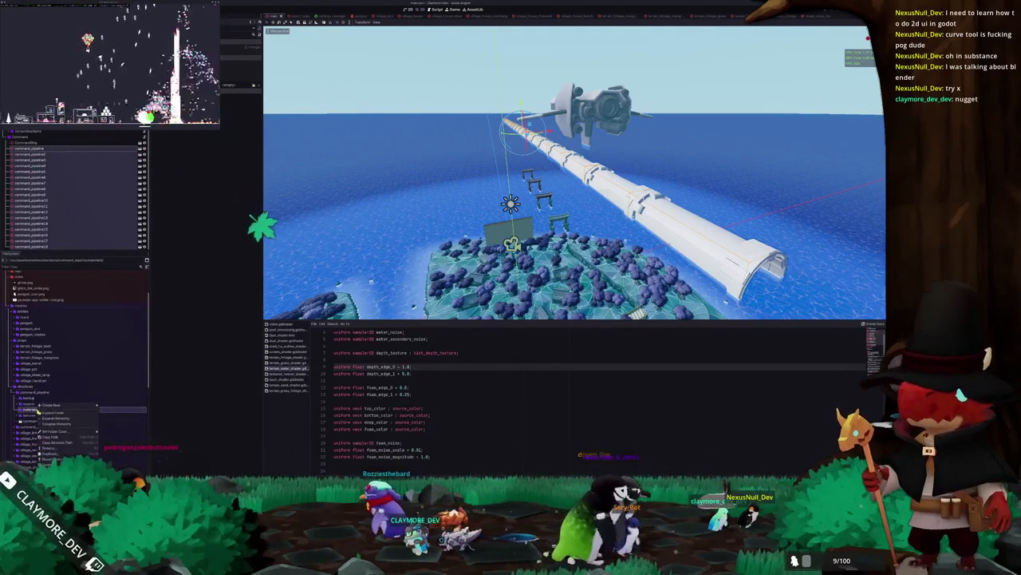
mouse_move(80, 405)
click(111, 422)
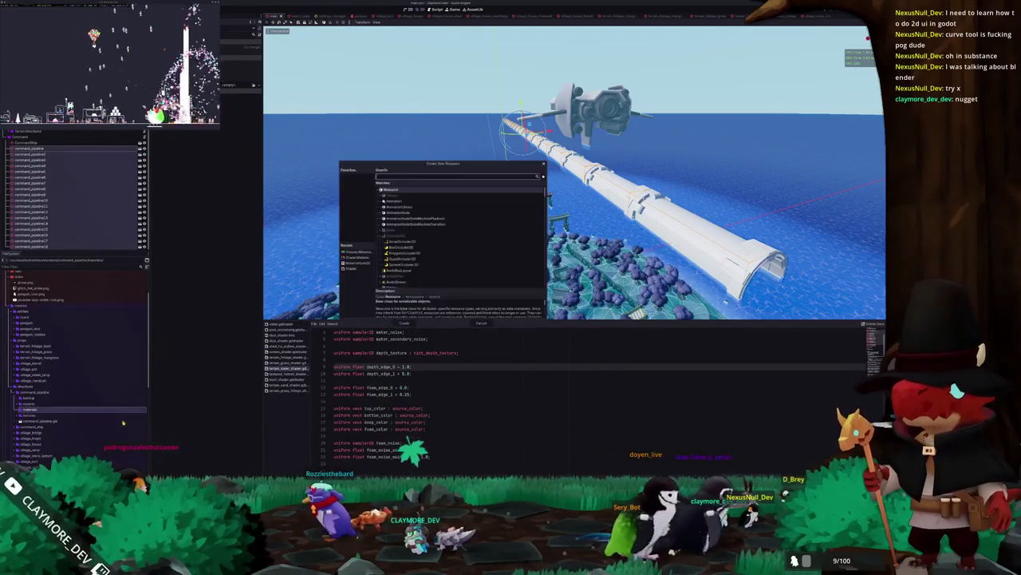
click(357, 252)
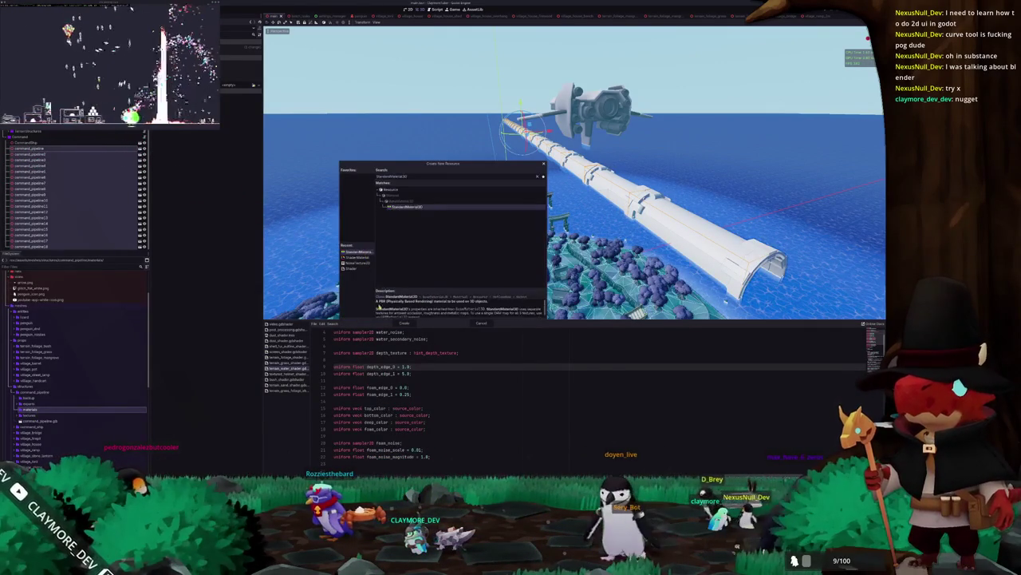
click(407, 323)
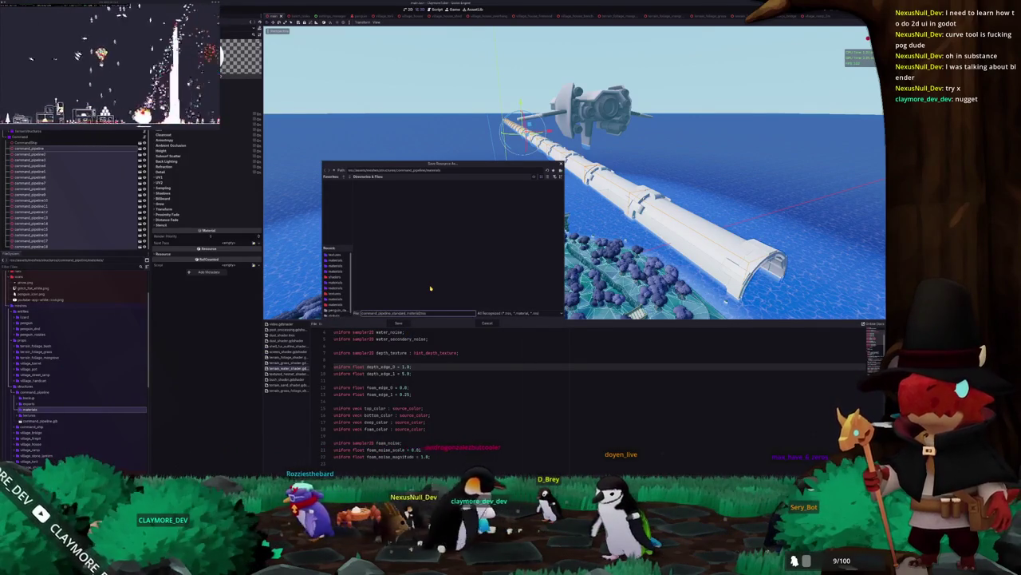
Save command_pipeline_standard_material.tres and assign the exported command pipeline texture found by searching 'command'.
key(Return)
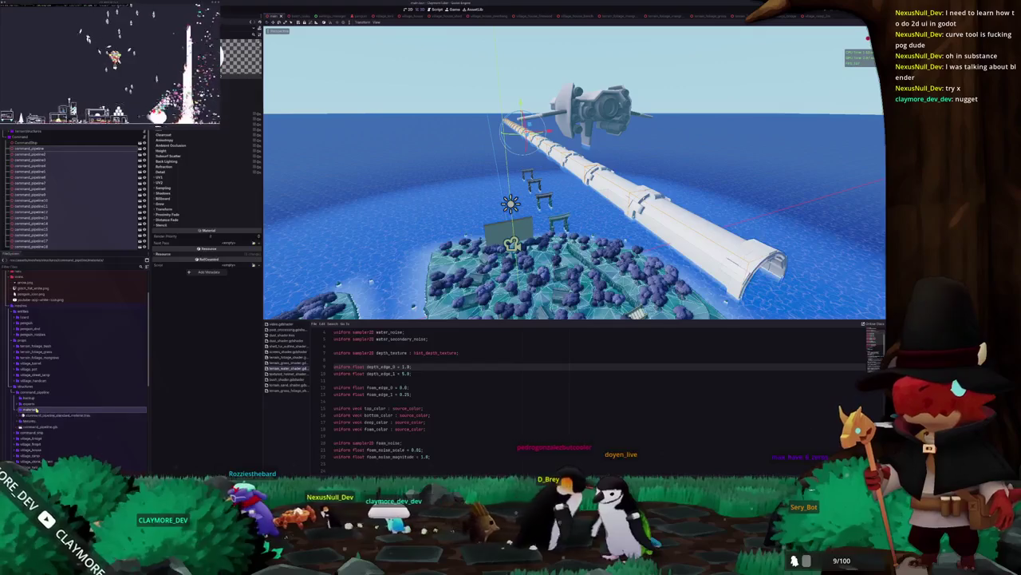
click(36, 415)
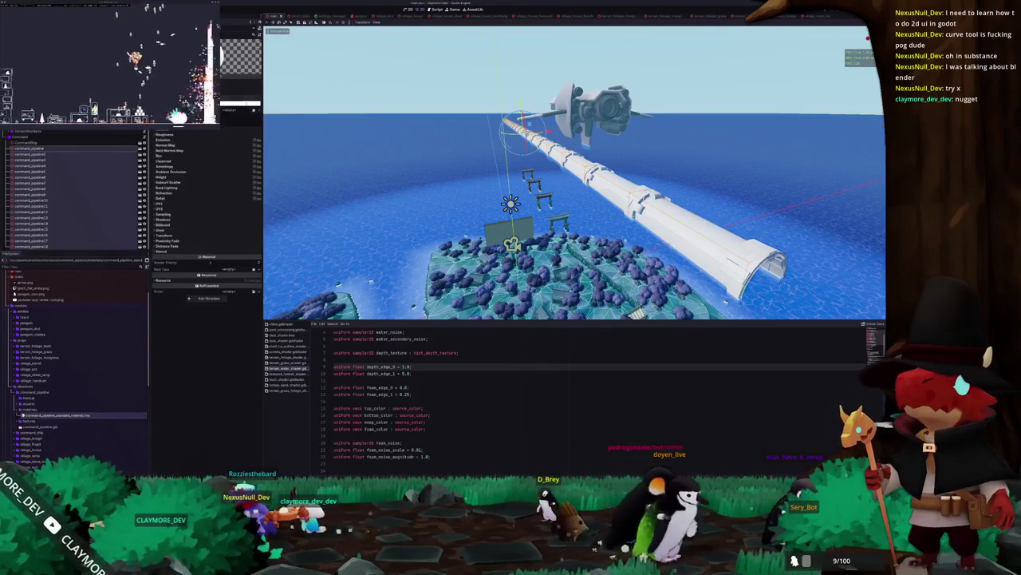
click(253, 110)
text(command)
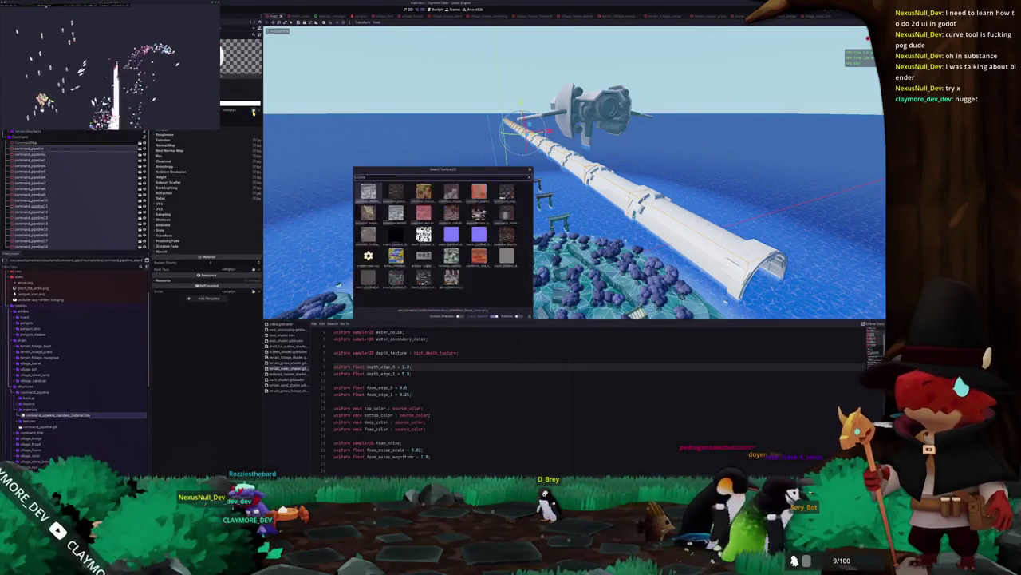
double_click(395, 192)
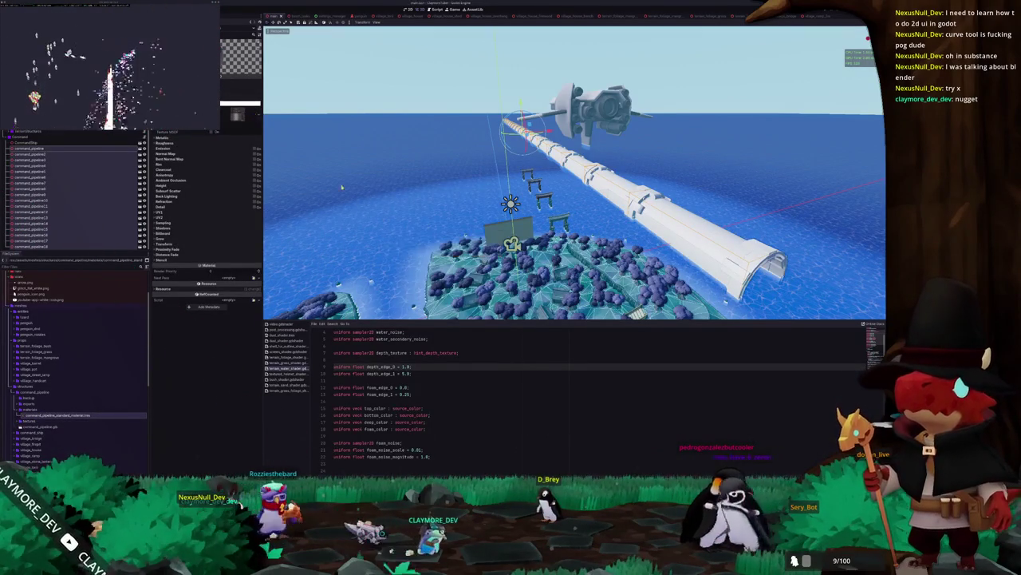
scroll(575, 199, down, 4)
drag(415, 203, 363, 192)
Select all command_pipeline nodes from first to last and delete them.
click(66, 211)
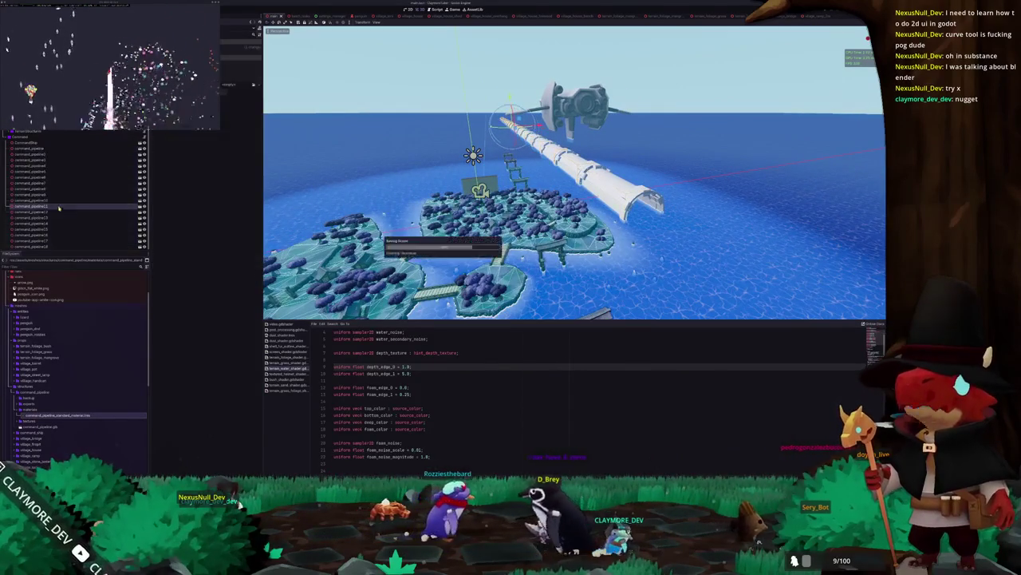
click(31, 177)
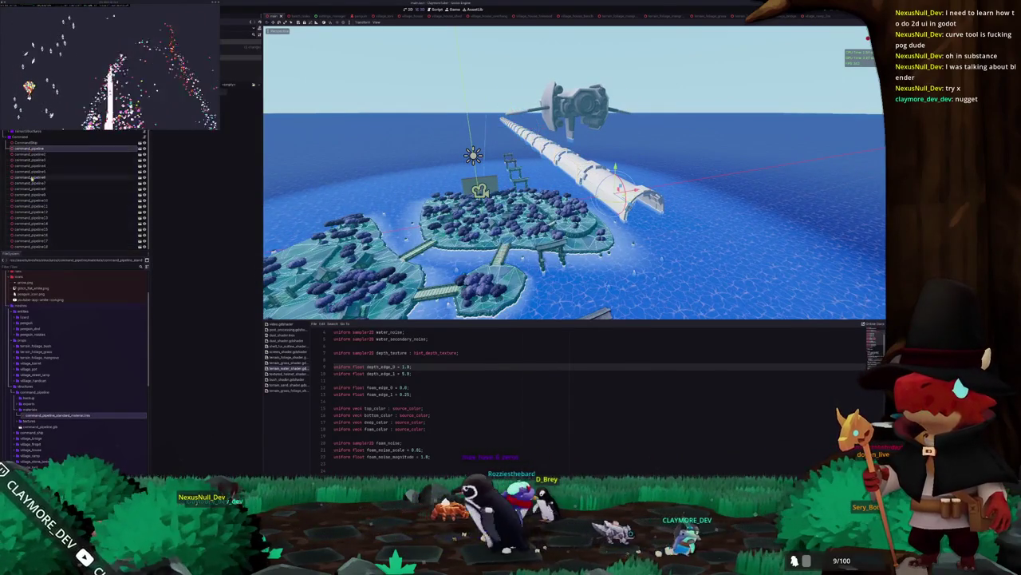
shift+click(40, 246)
key(Delete)
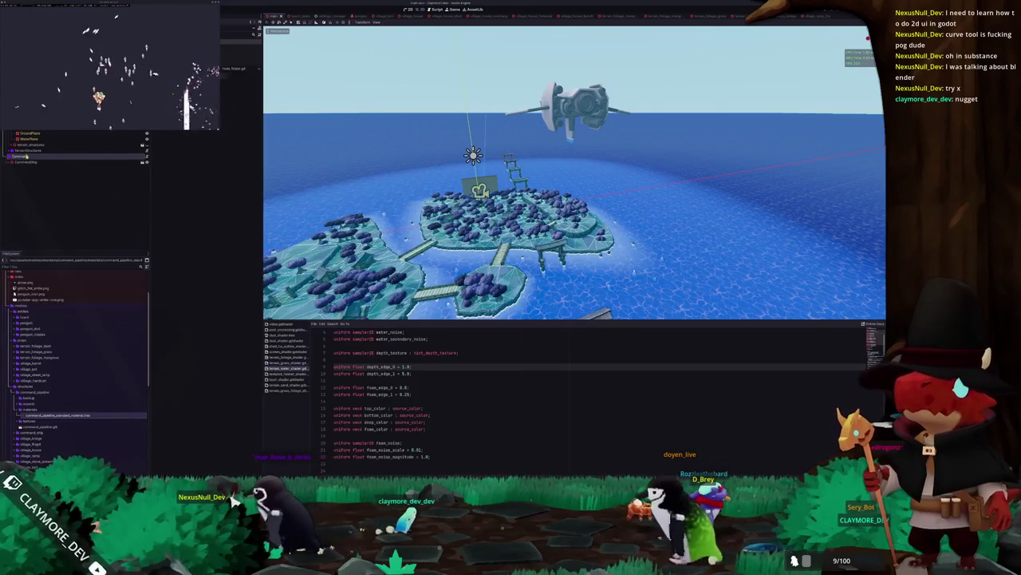
Return to the 3D view of the island and dismiss the confirmation prompt.
scroll(71, 156, up, 1)
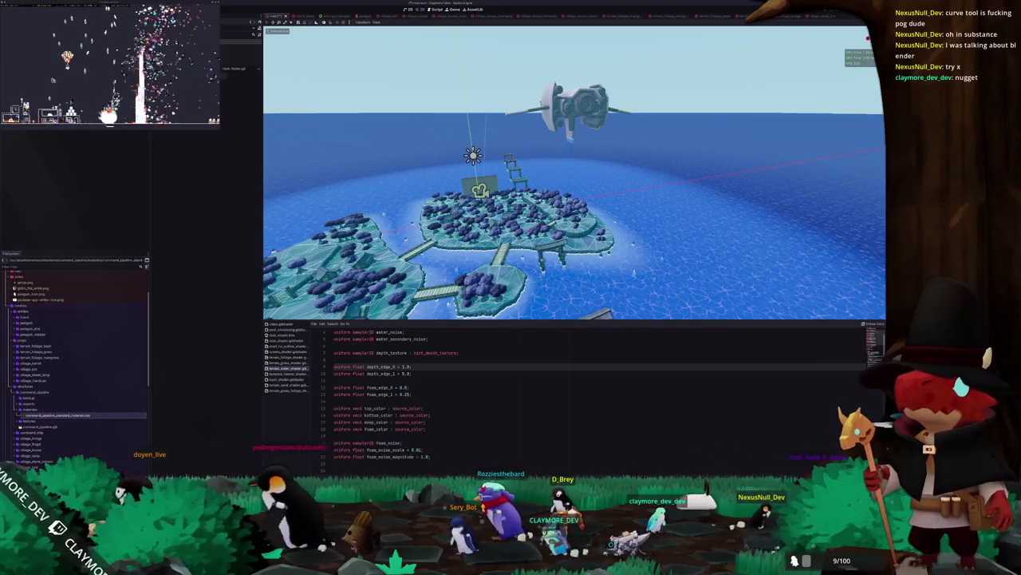
key(ctrl+F1)
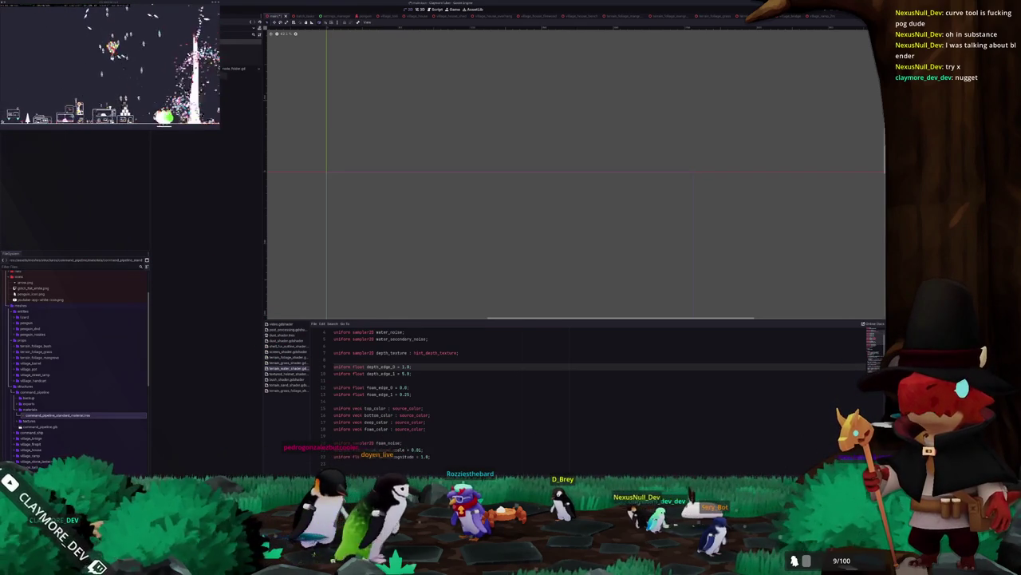
click(420, 8)
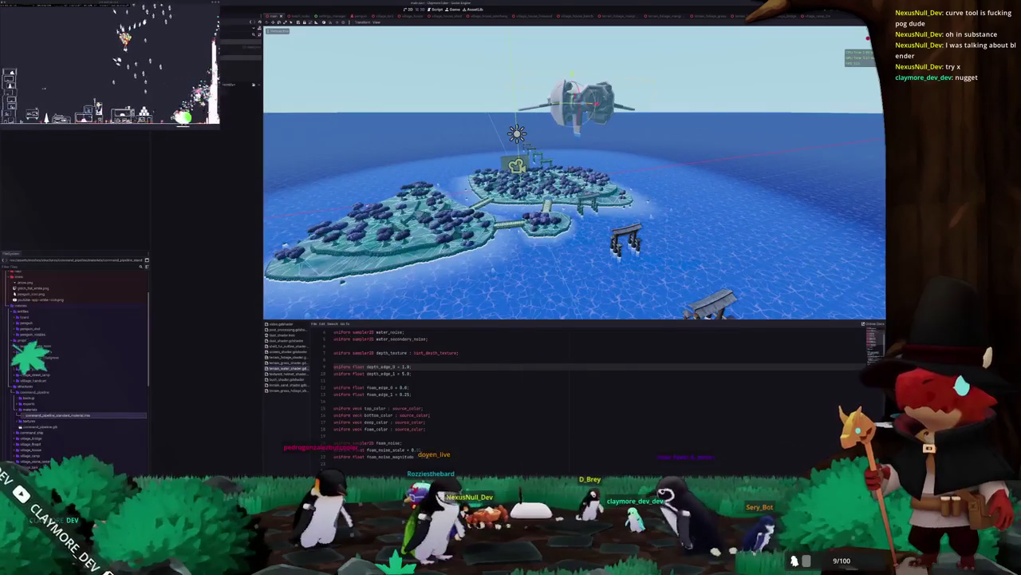
key(Return)
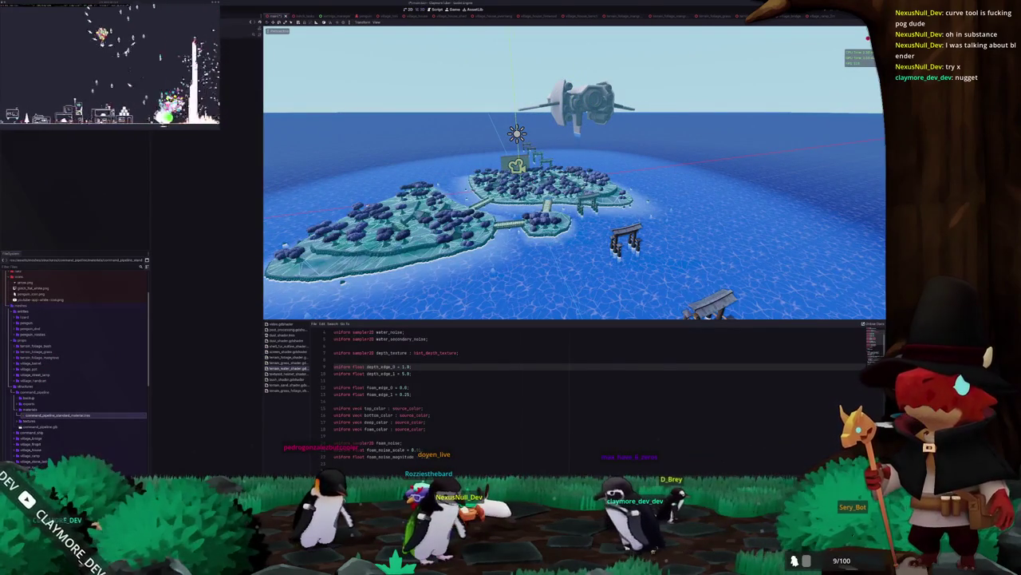
key(ctrl+a)
Add a MultiMeshPlacerCache node found by searching 'cache'.
text(cache)
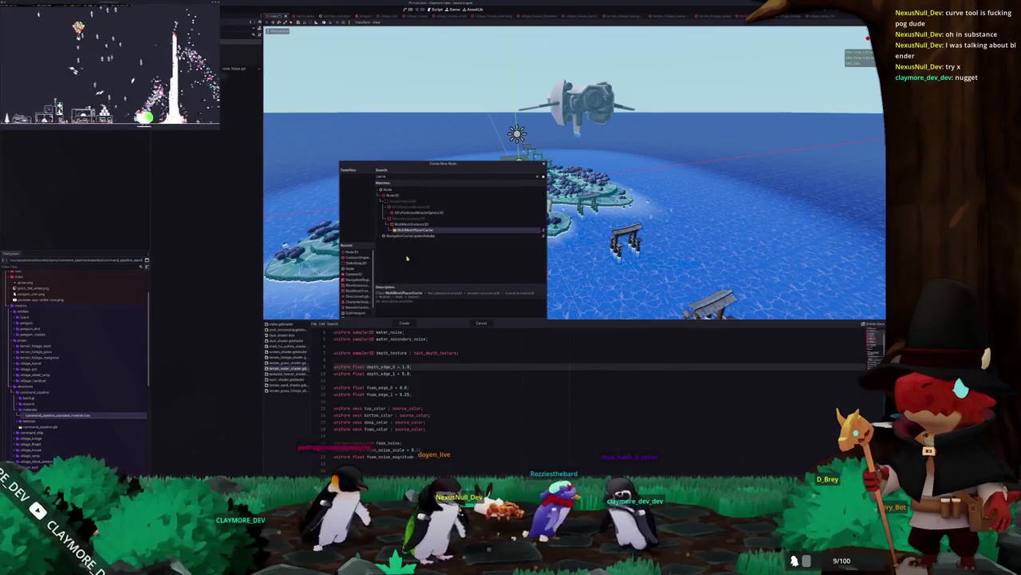
click(404, 323)
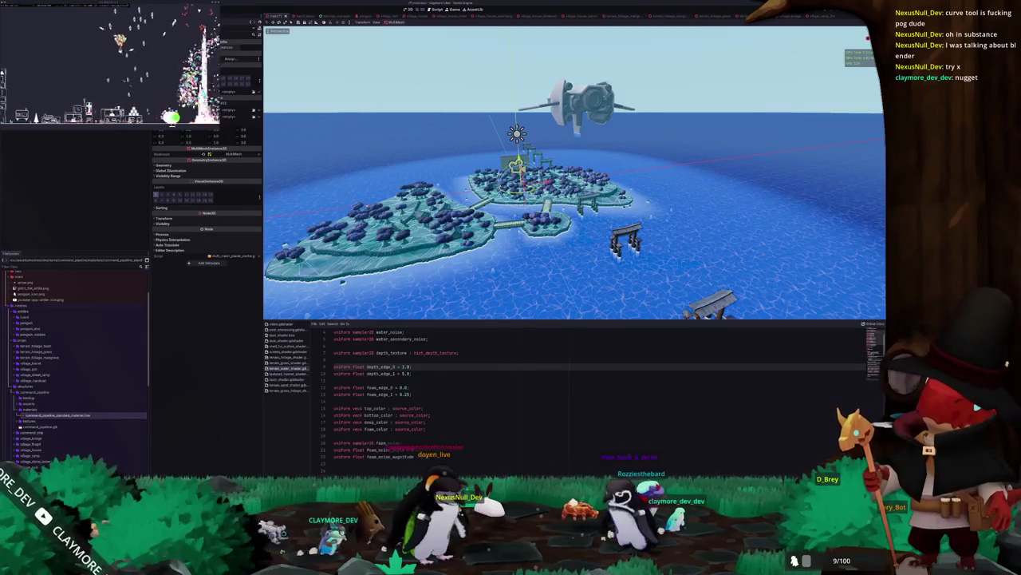
key(ctrl+a)
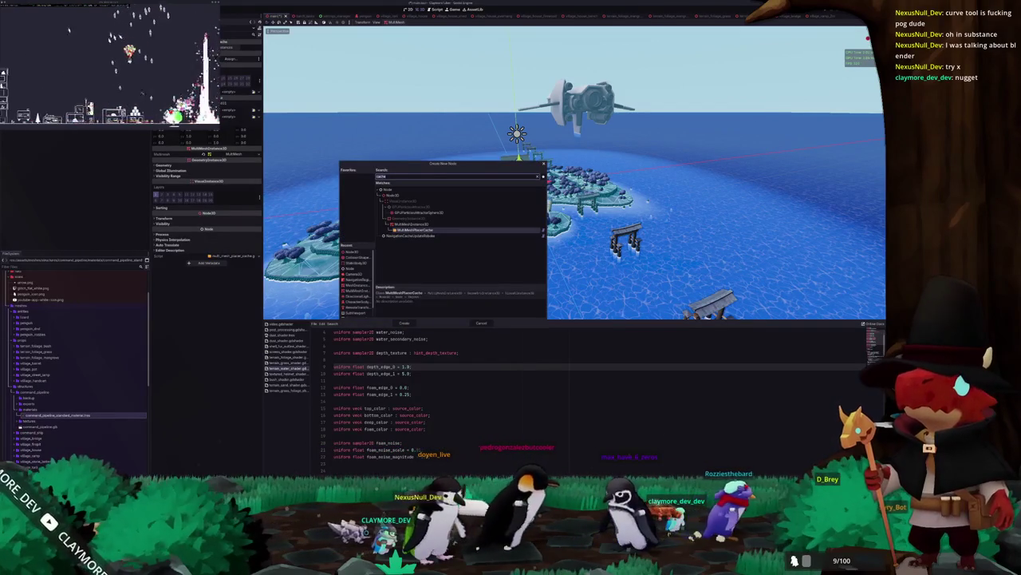
Add a MultiMeshPlacerArea node via a 'placer' search and bring up its script.
text(placer)
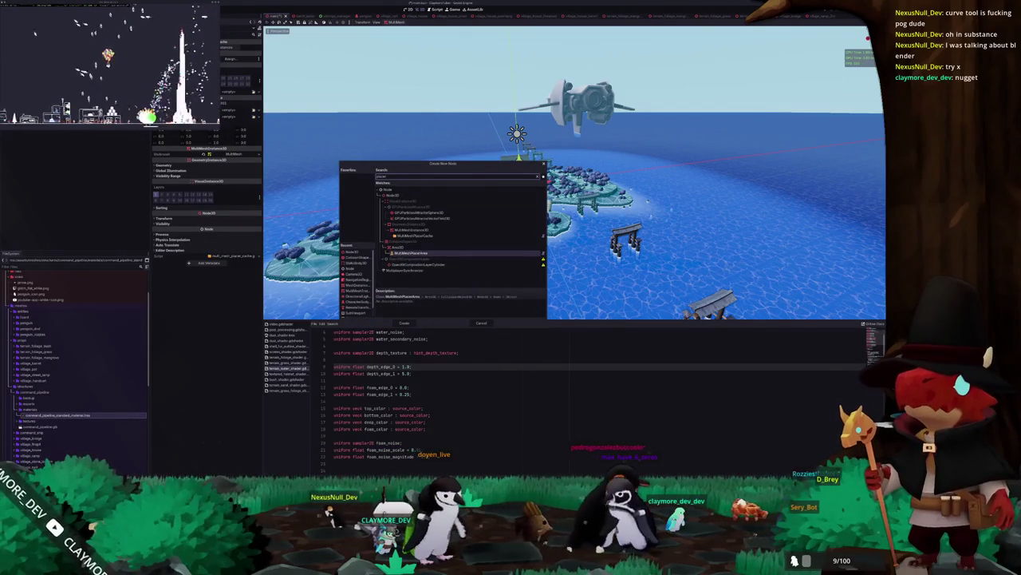
key(Return)
scroll(479, 148, down, 5)
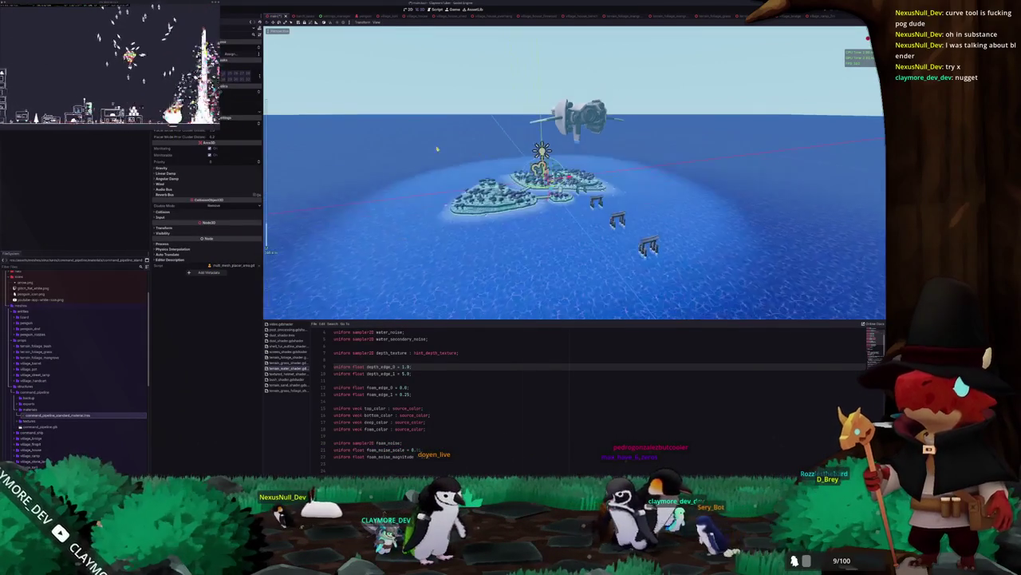
scroll(479, 148, up, 3)
scroll(479, 148, up, 2)
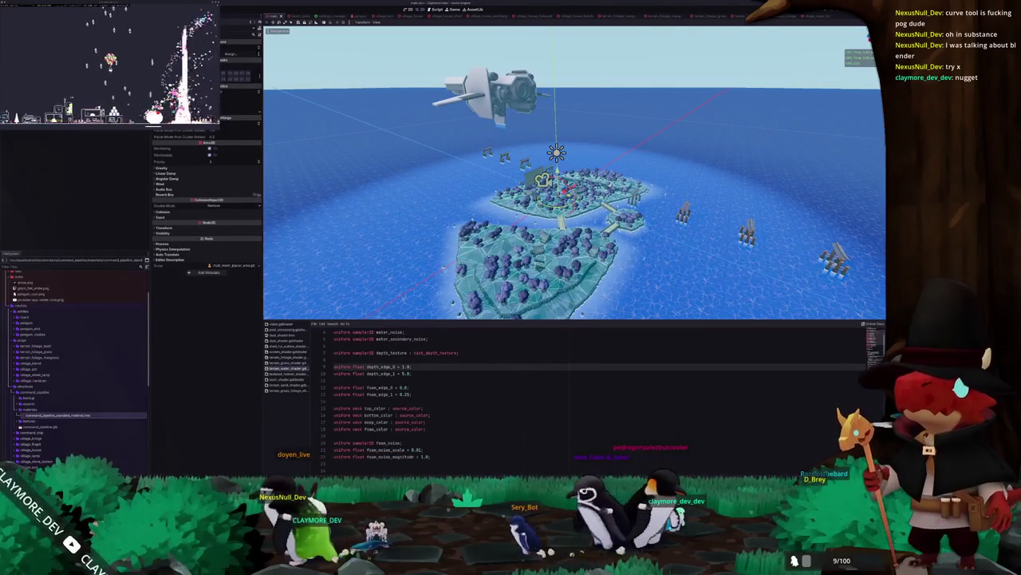
key(alt+Tab)
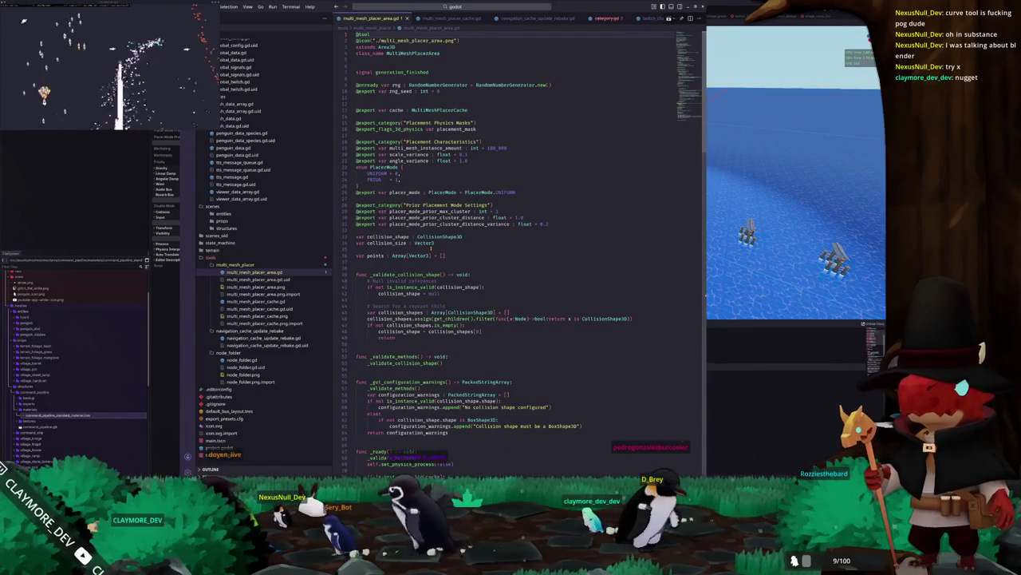
Add ARRAY = 20 as a third entry in the PlacerMode enum after PRIOR = 1.
scroll(431, 224, down, 1)
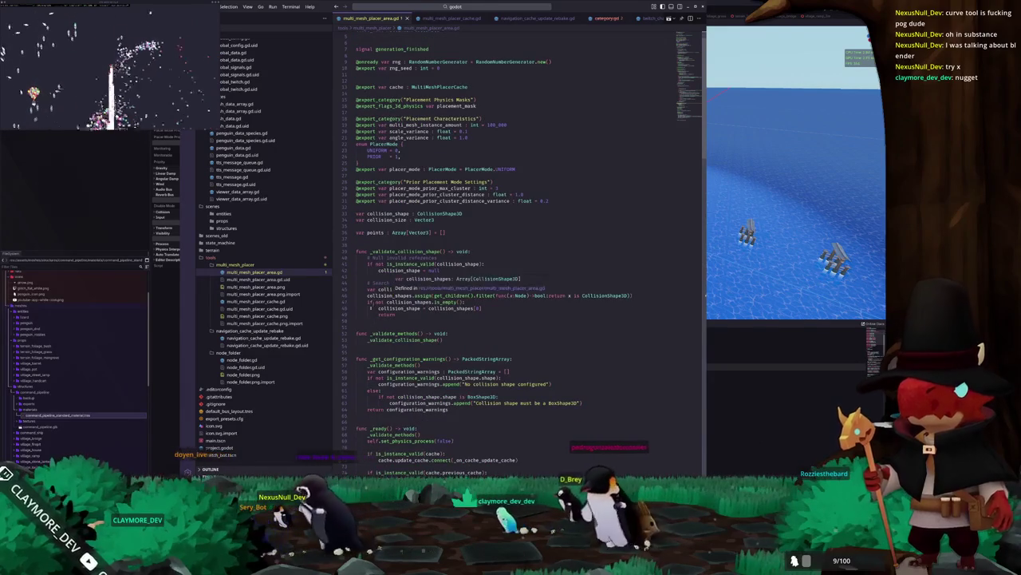
click(376, 320)
scroll(376, 318, down, 10)
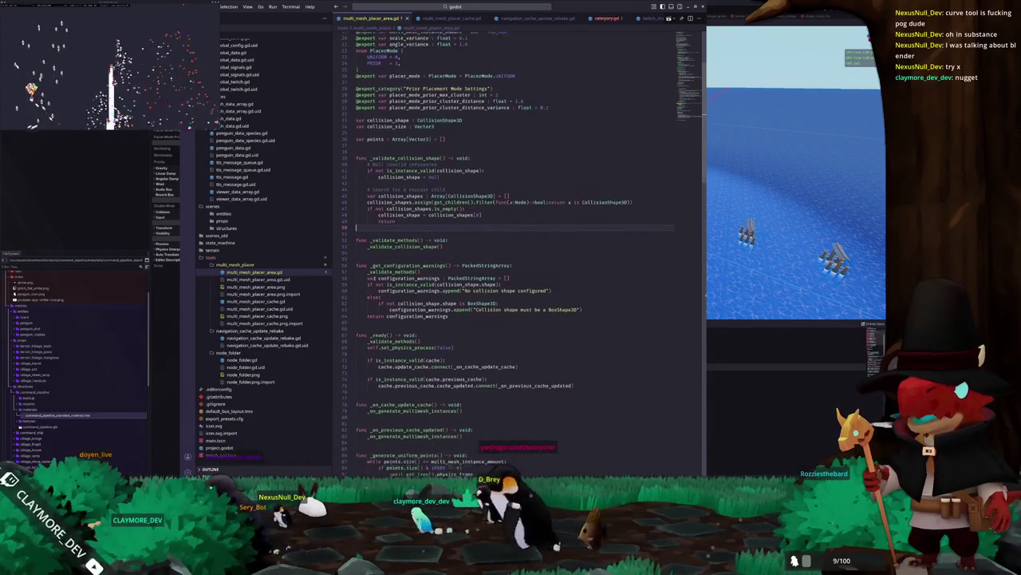
scroll(368, 269, down, 3)
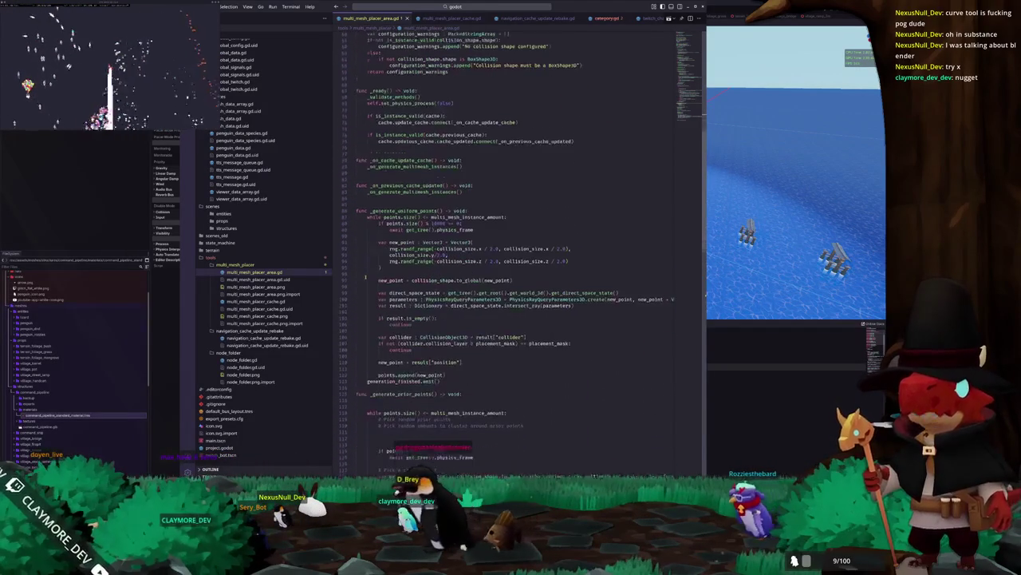
scroll(365, 277, down, 3)
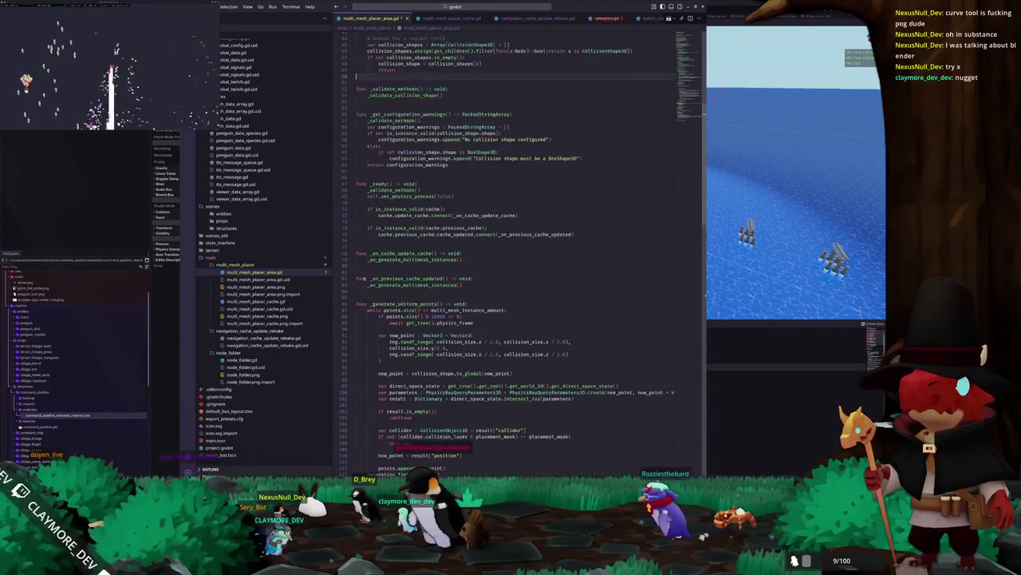
scroll(366, 281, up, 12)
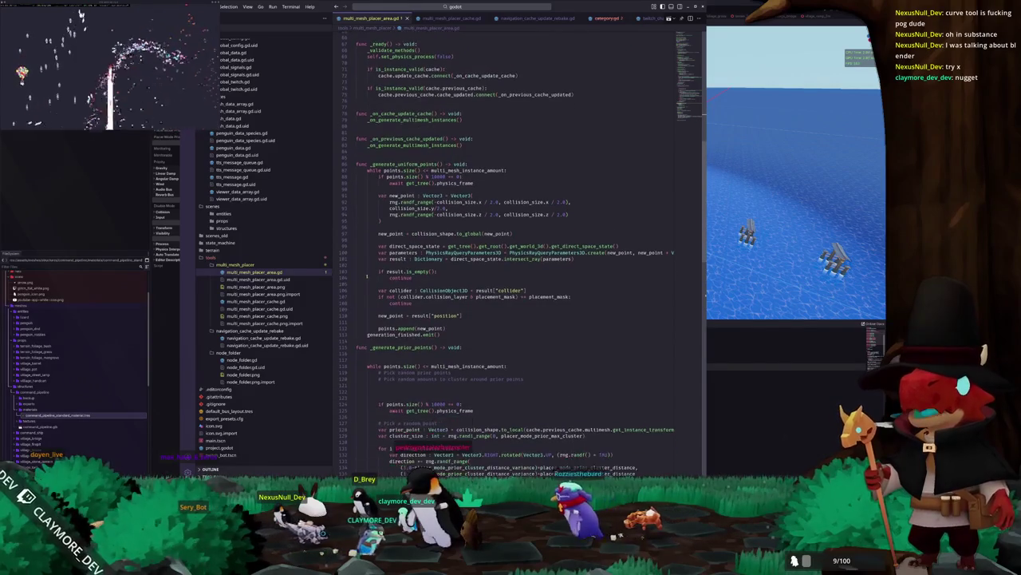
scroll(375, 240, up, 5)
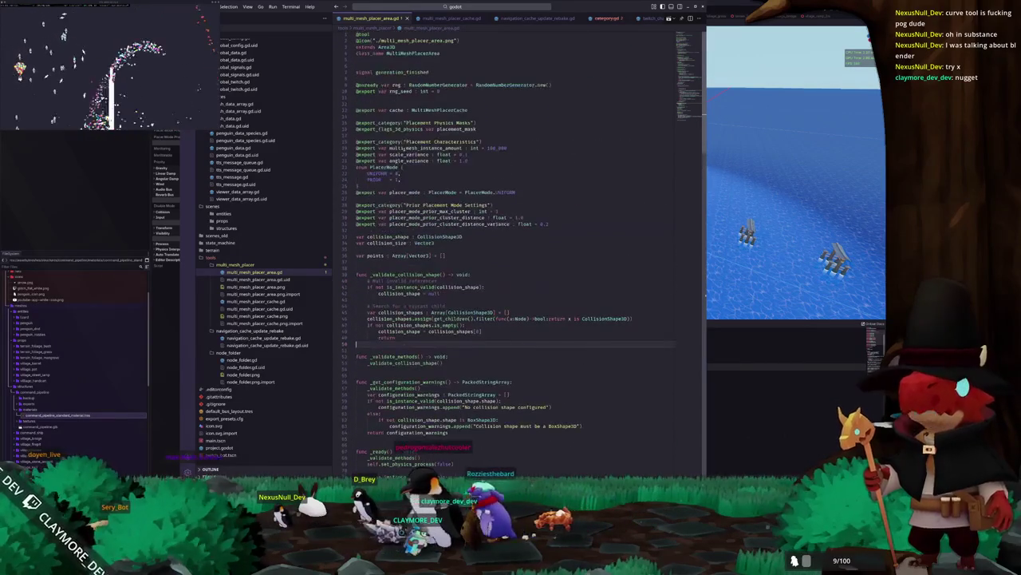
click(402, 180)
key(Return)
key(Return)
text(ARRAY)
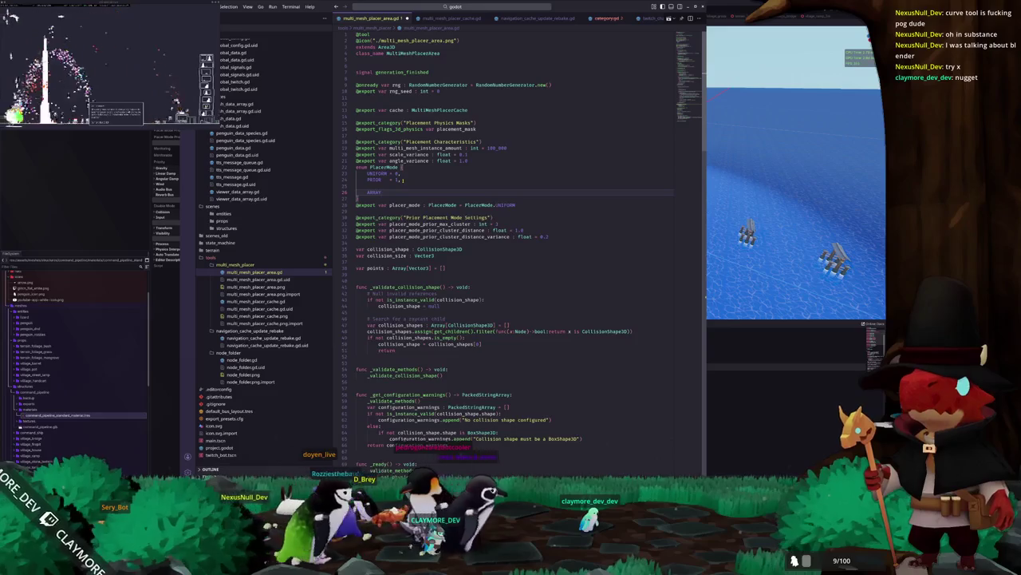
text(,)
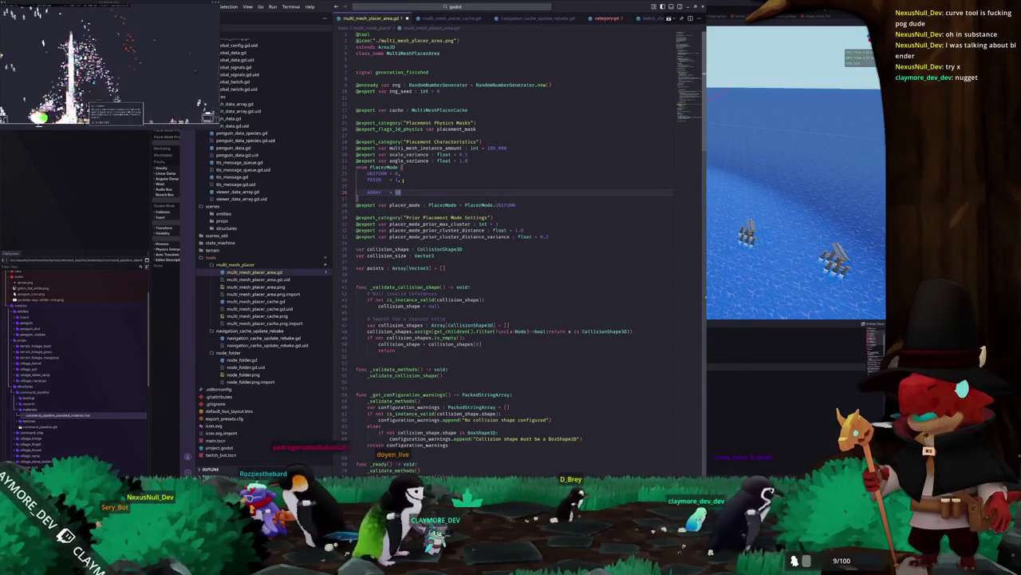
key(Down)
key(Down)
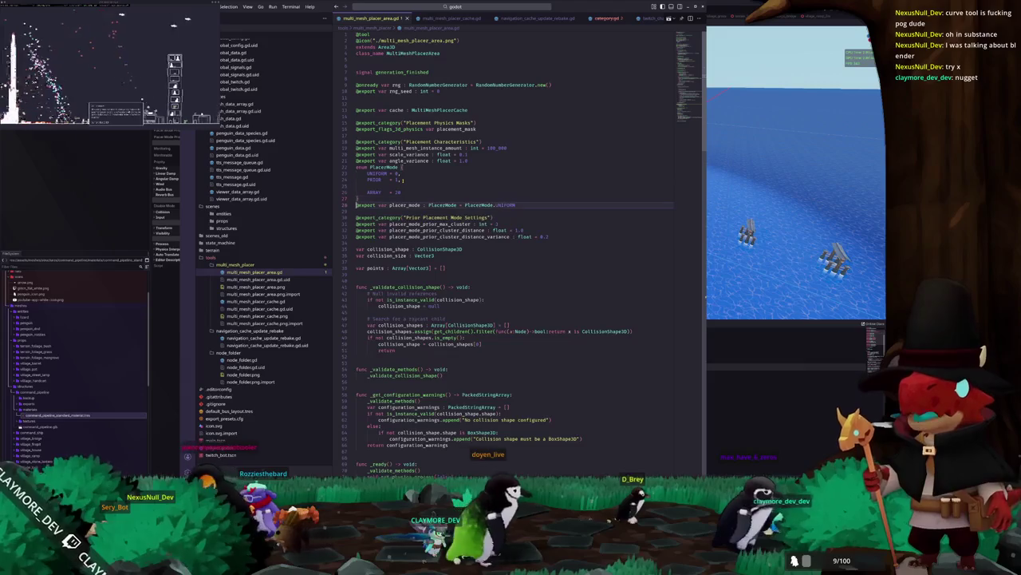
key(Down)
key(Down)
key(Down)
key(Return)
key(Return)
key(Return)
key(Up)
text(@export)
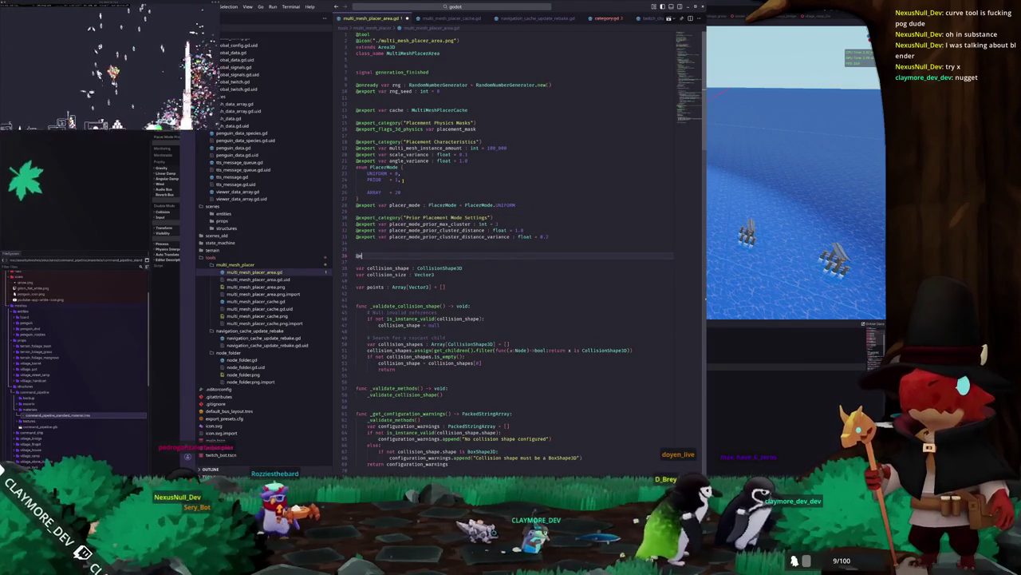
text(_category()
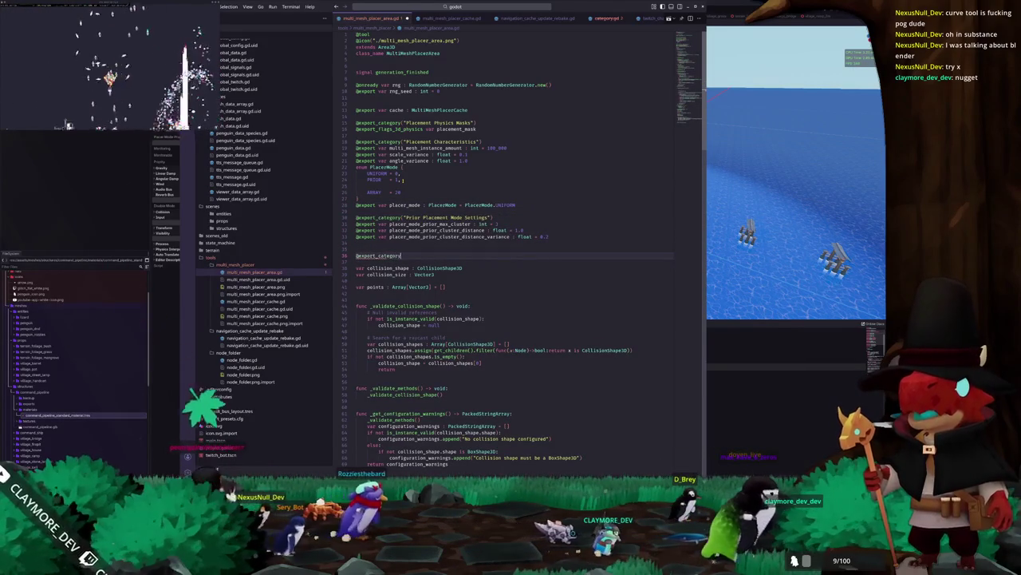
text("Ar)
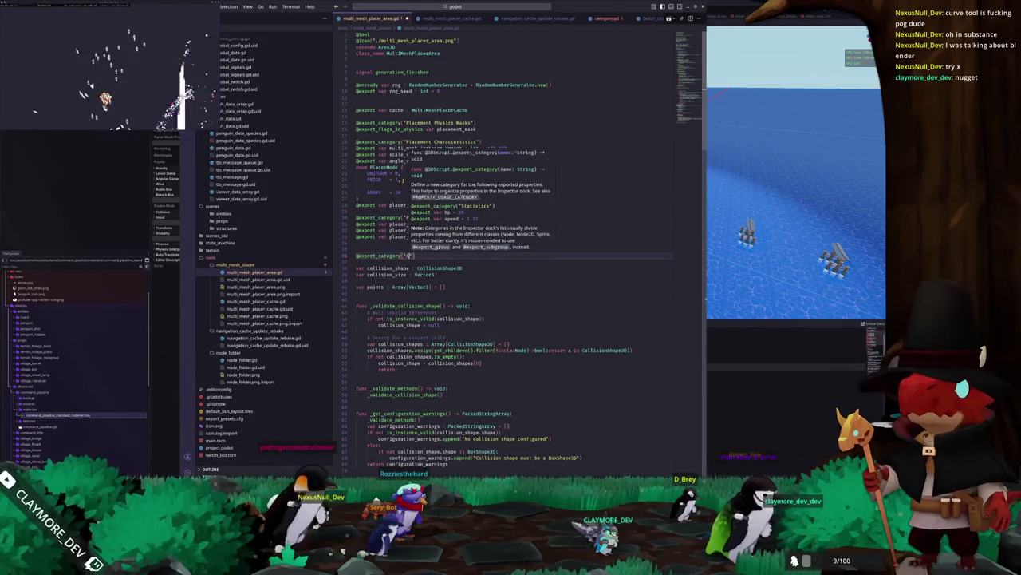
text(ray Placeme)
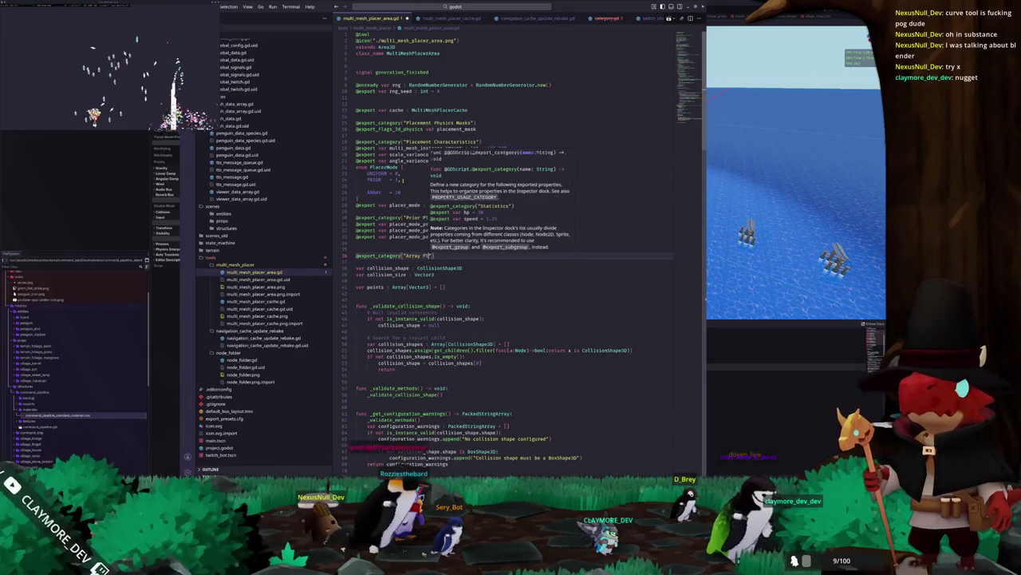
text(nt Mode Settings)
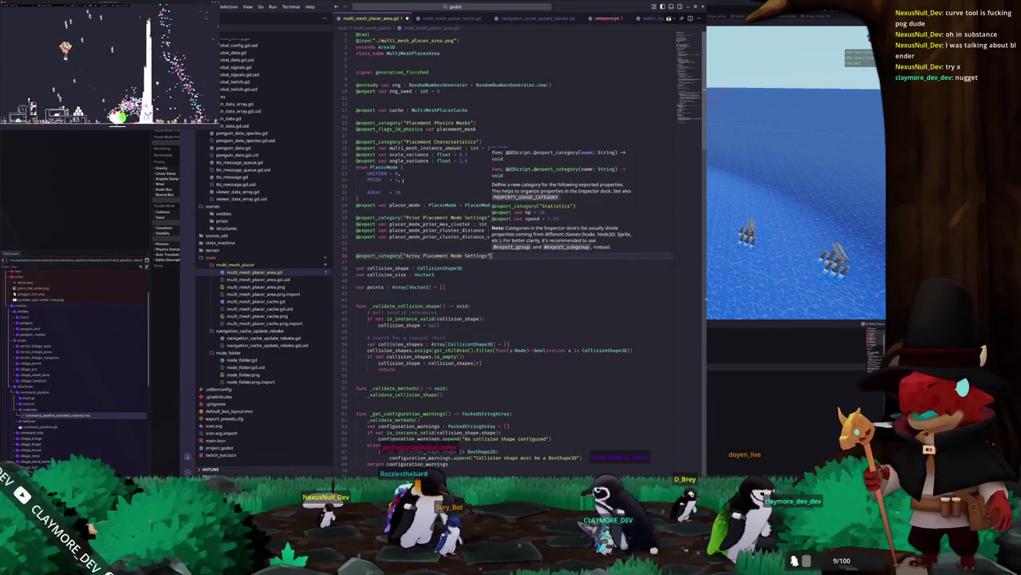
Add exports placer_mode_array_offset : Vector3 = Vector3.UP and placer_mode_array_count : int = 3.
key(Down)
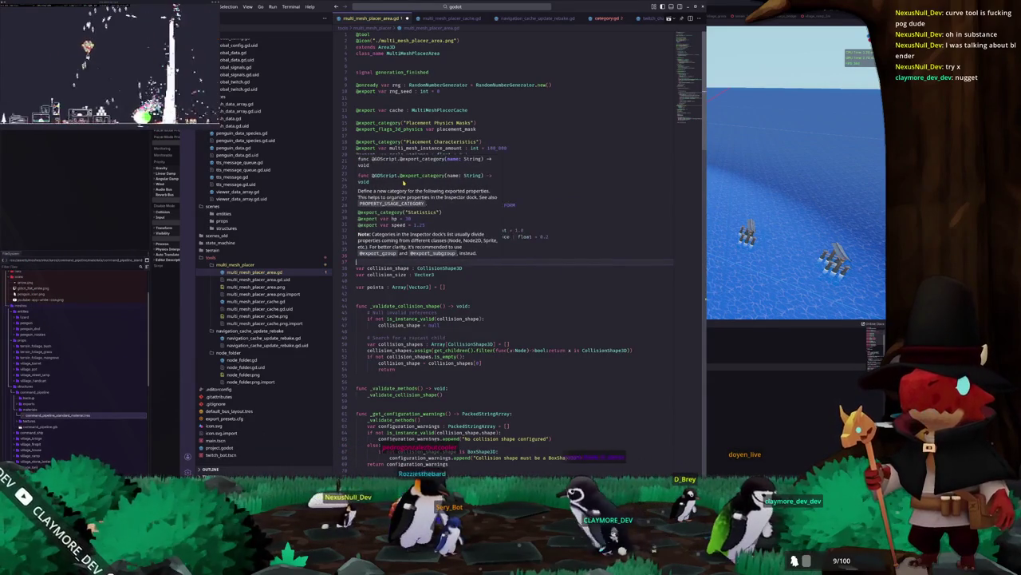
key(ctrl+F2)
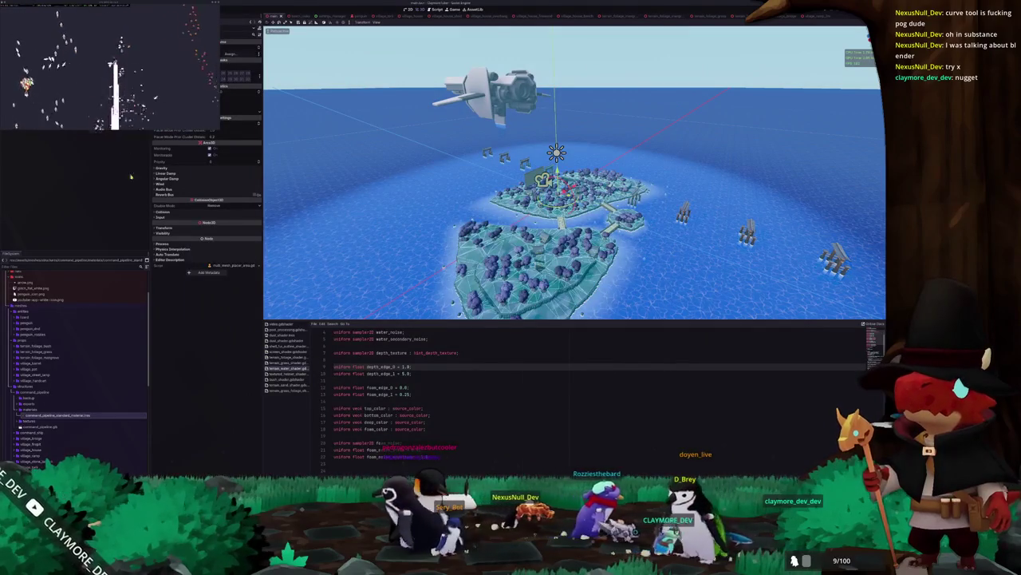
key(alt+Tab)
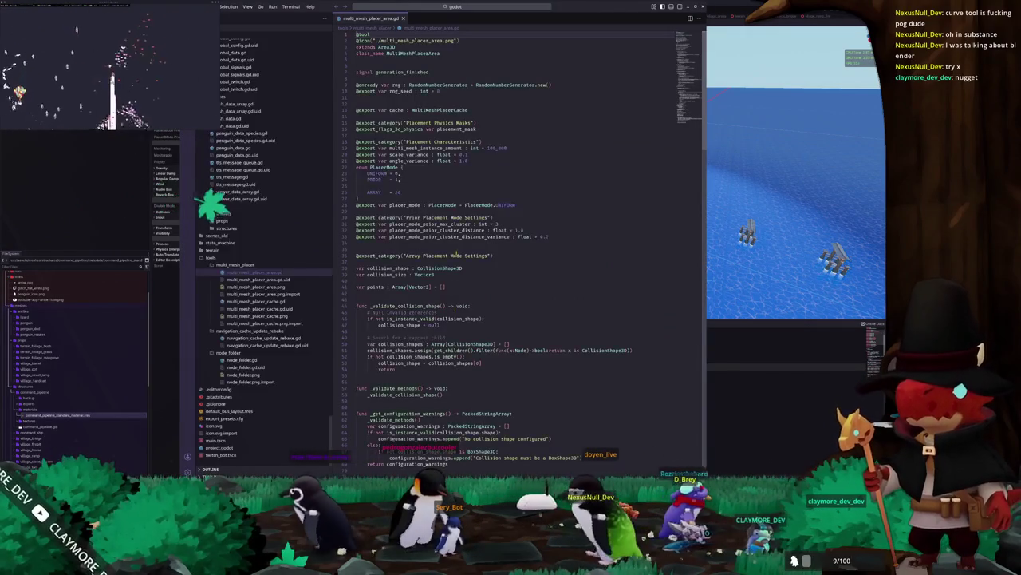
key(Down)
key(End)
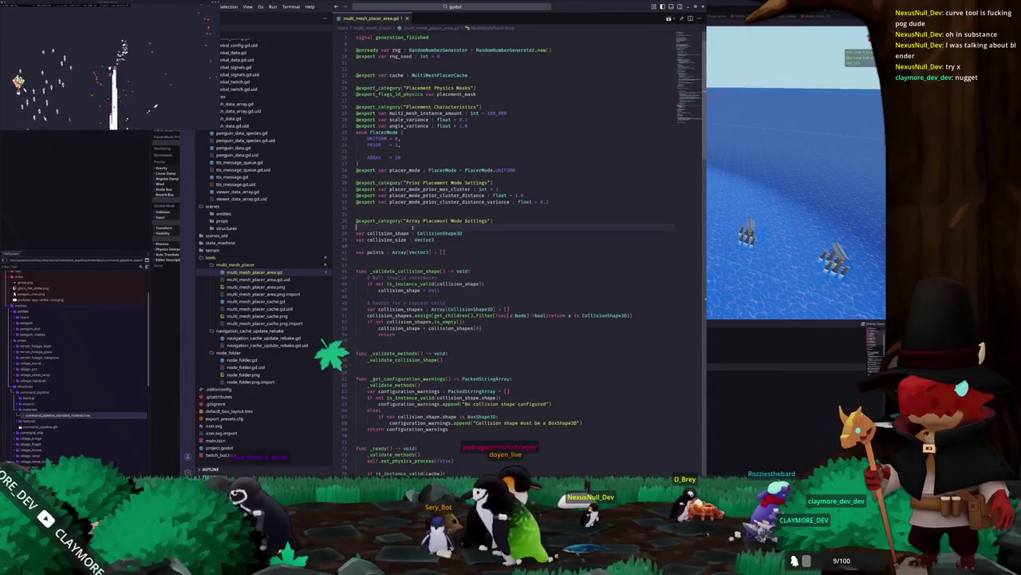
key(Return)
text(@expor)
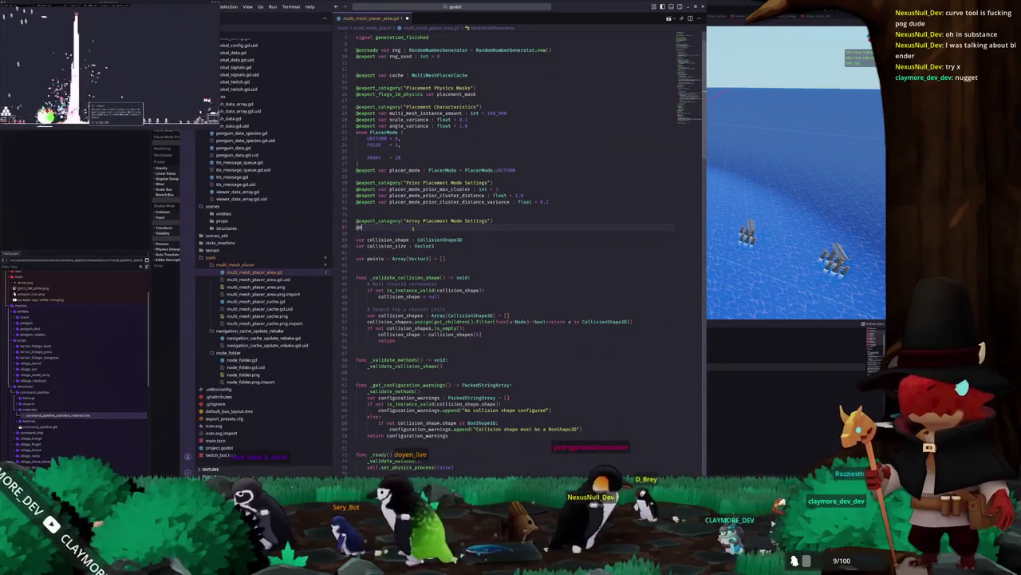
text(t var pl)
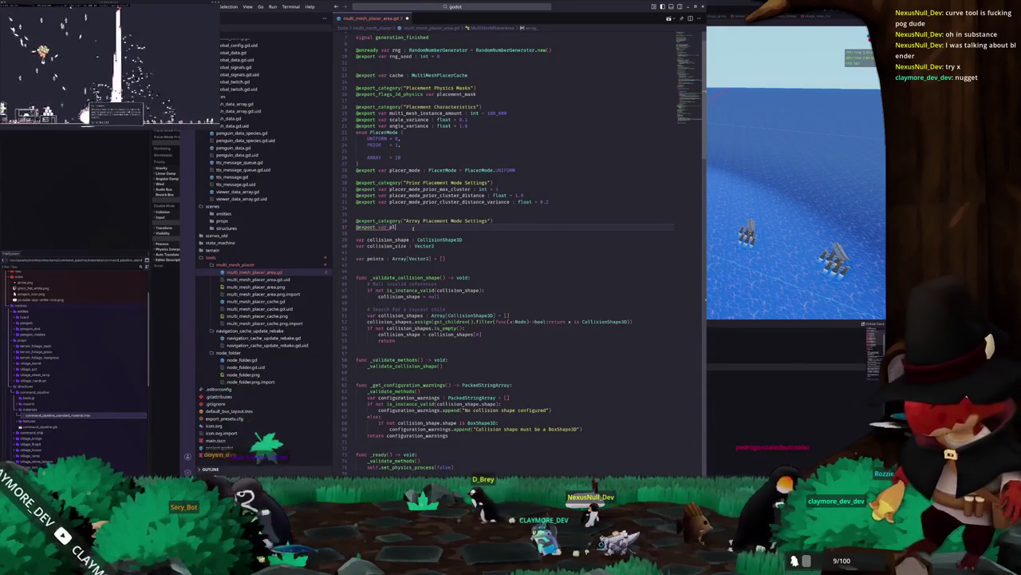
text(acer_mode_array_offs)
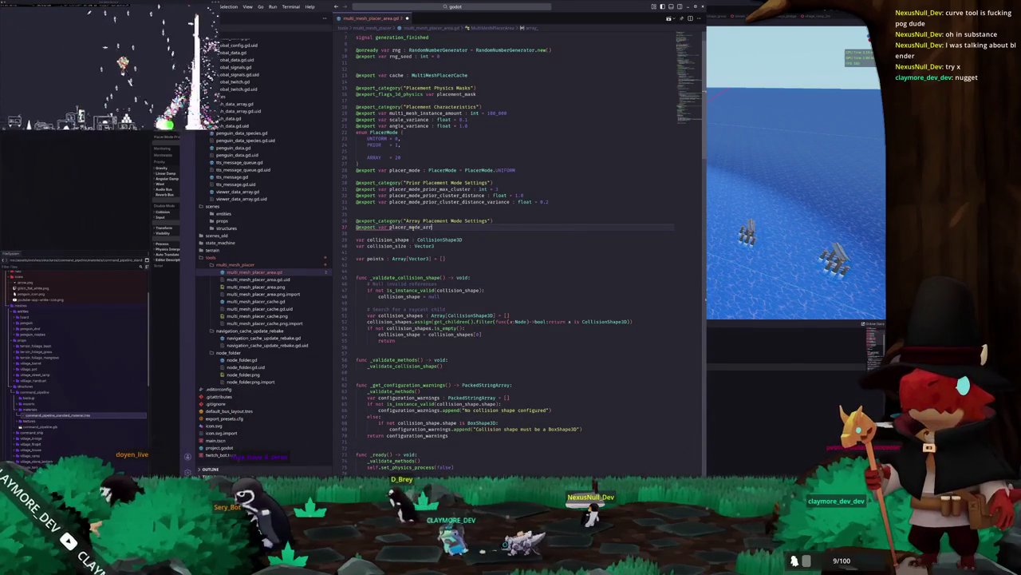
text(et : Vec)
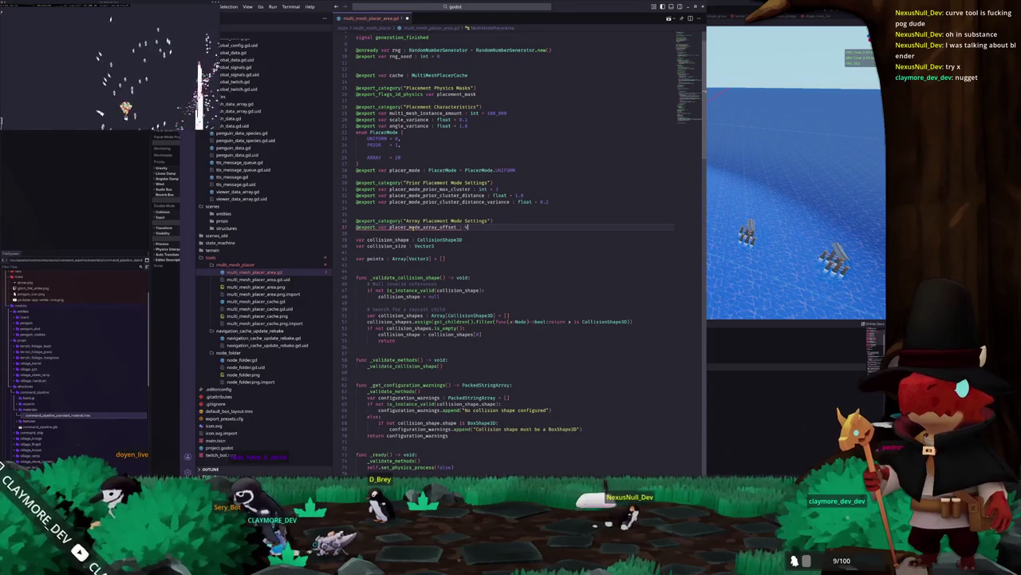
text(tor3)
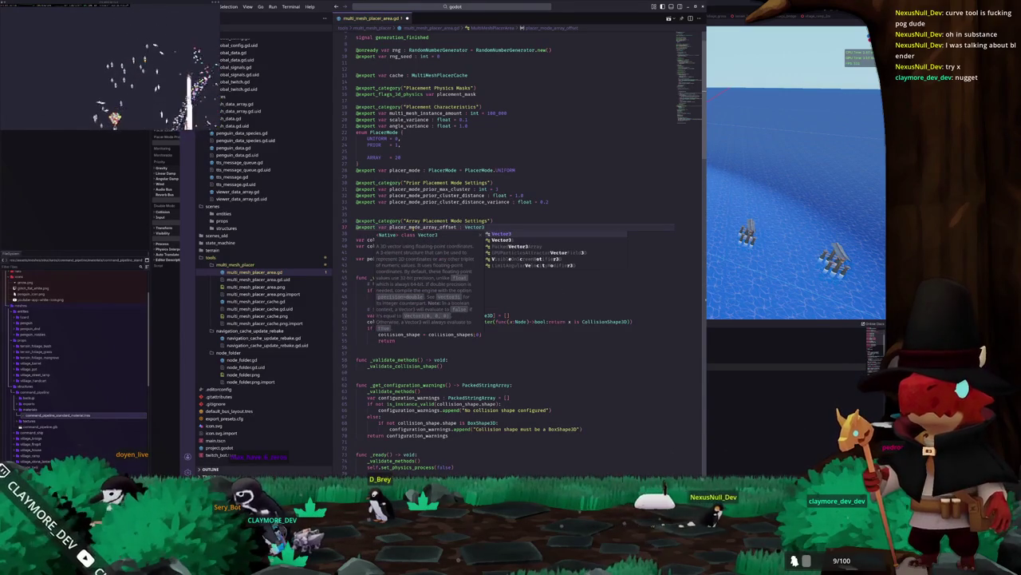
text( = Vector3.)
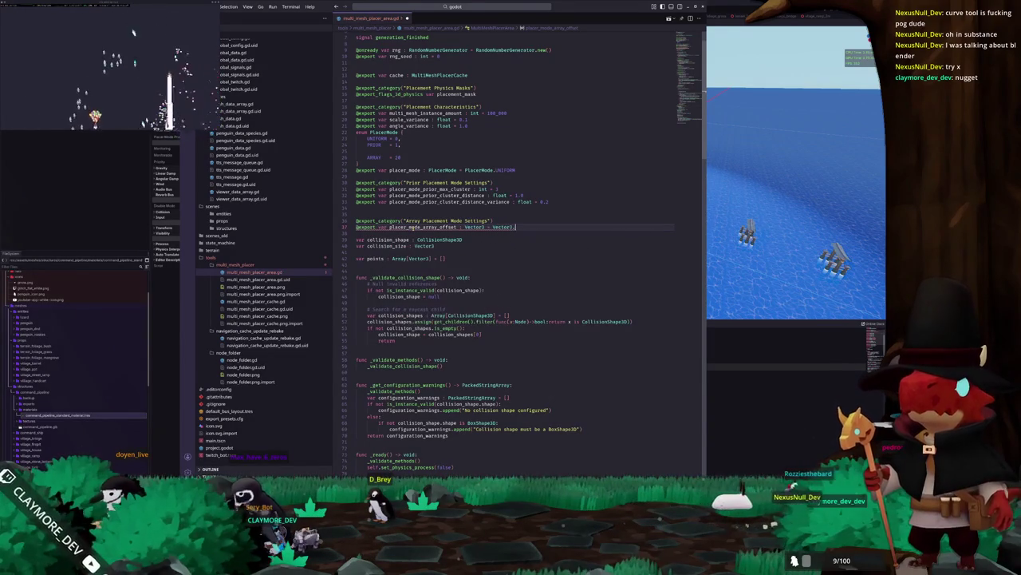
text(UP)
key(ctrl+shift+Return)
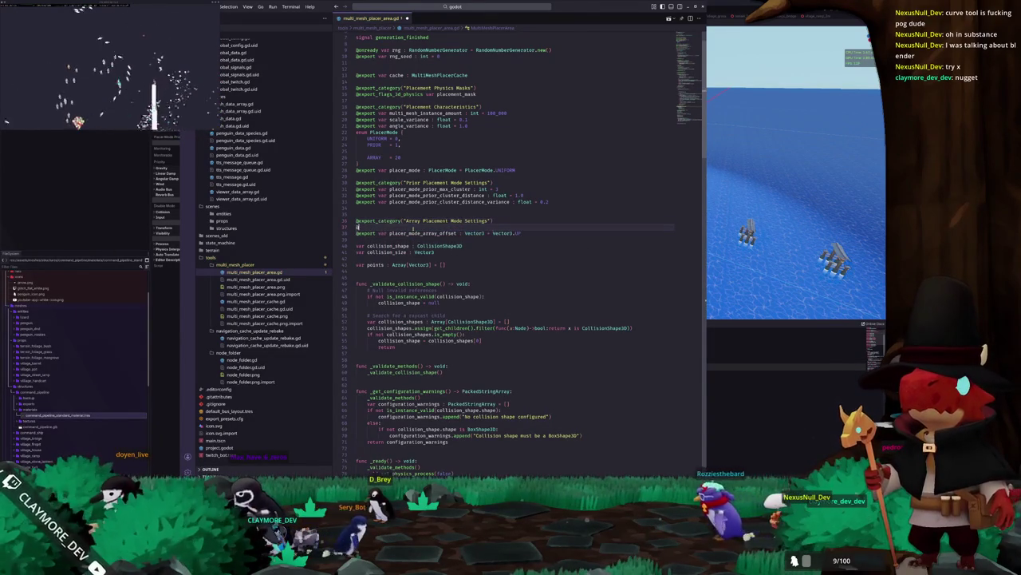
text(@export var placer_)
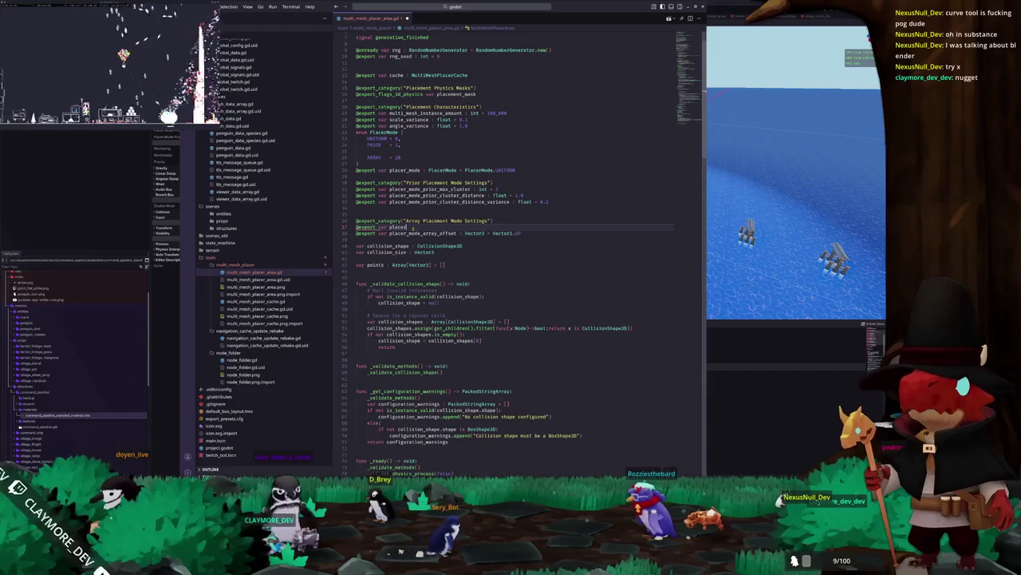
text(mode_array_count )
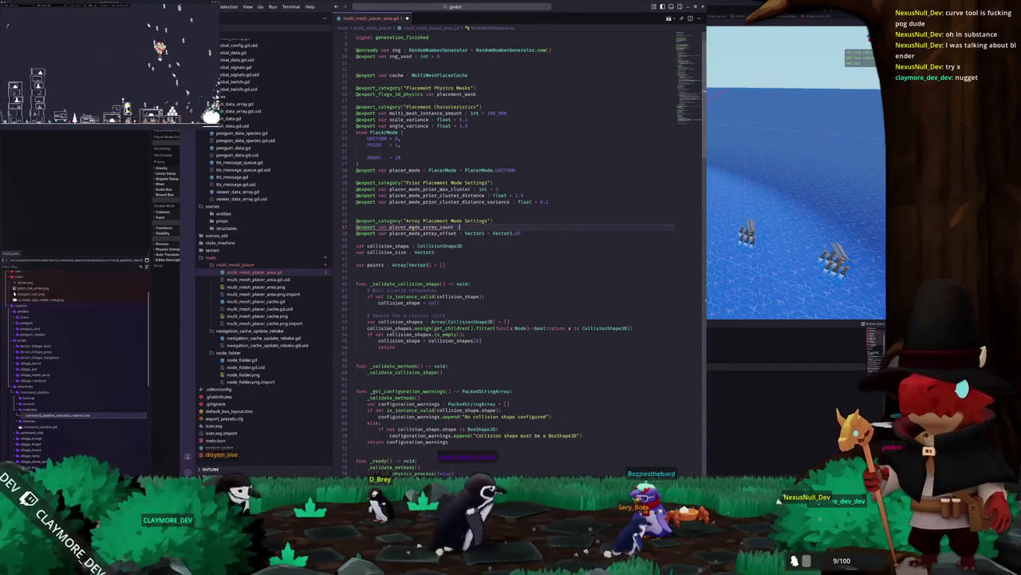
text(: int = )
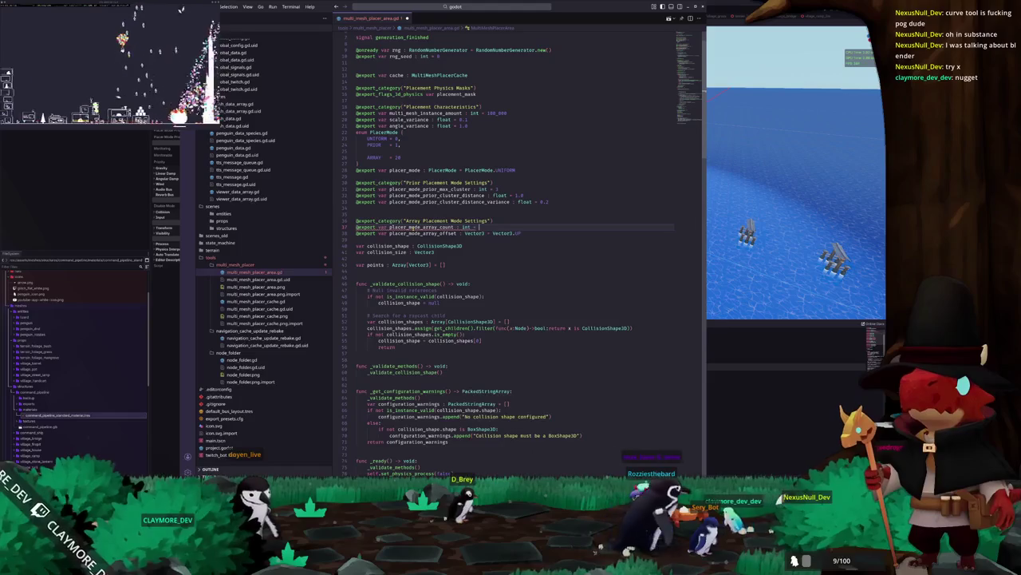
text(3)
Add a PlacerMode.ARRAY: case to the _physics_process match that calls _generate_array_points().
click(357, 239)
key(Return)
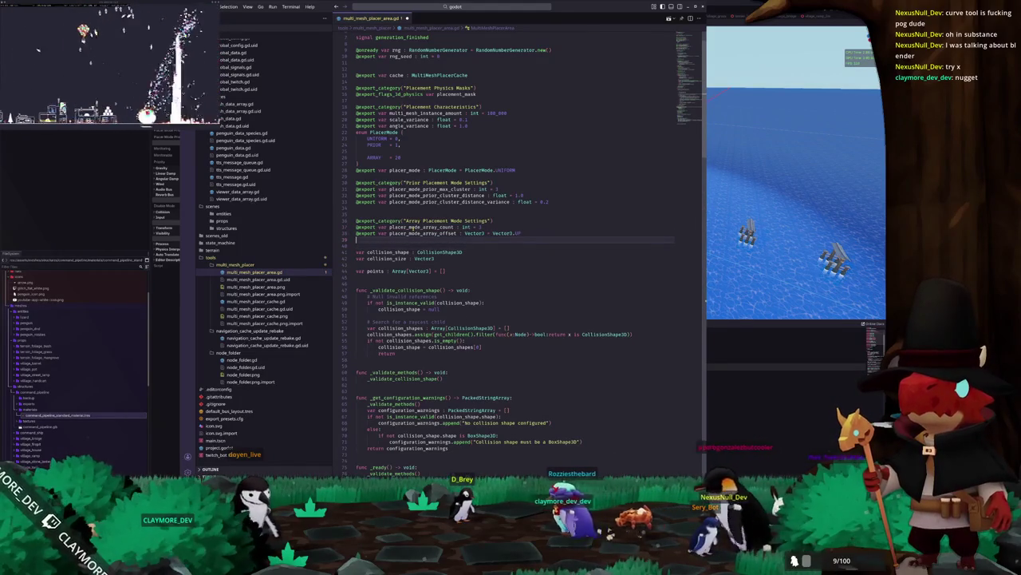
scroll(359, 277, down, 15)
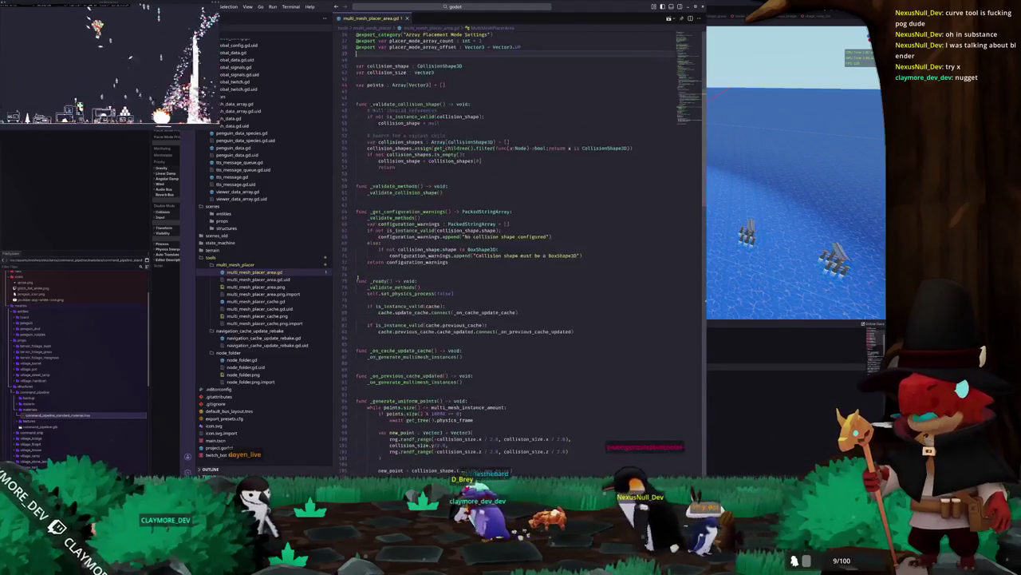
scroll(358, 277, down, 3)
scroll(371, 261, down, 14)
scroll(370, 261, down, 5)
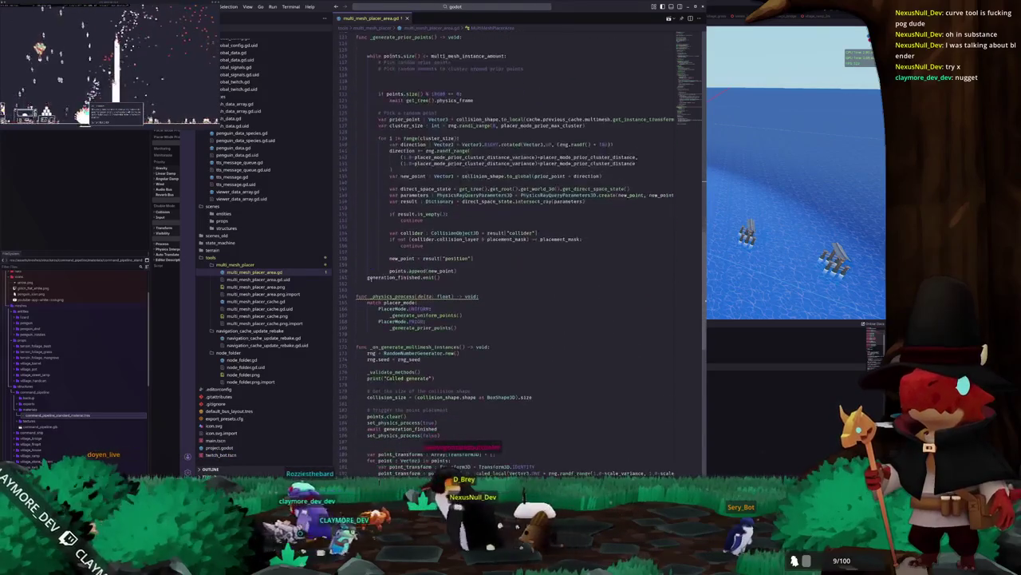
click(412, 336)
key(Return)
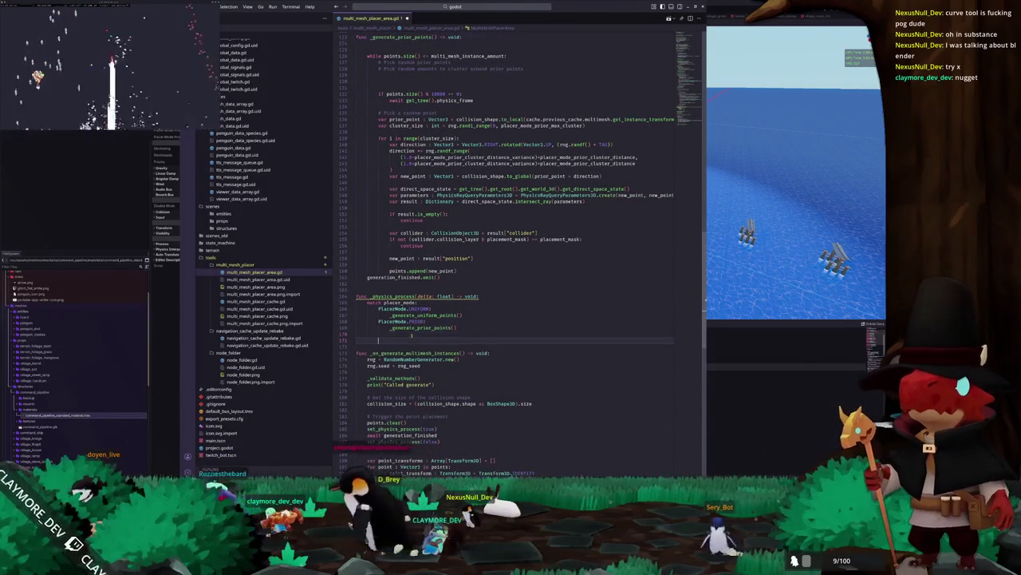
text(PlacerMode)
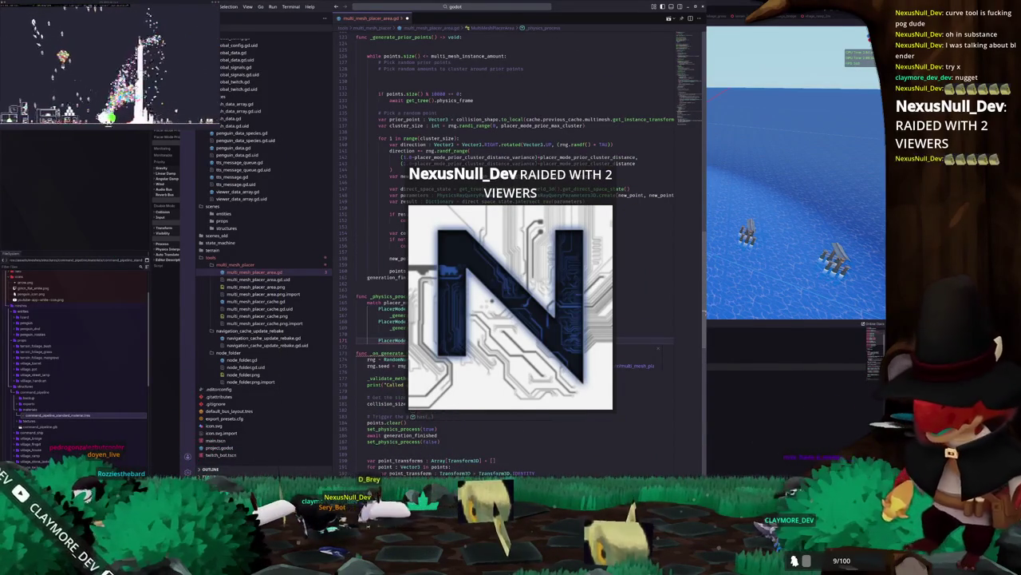
text(.values())
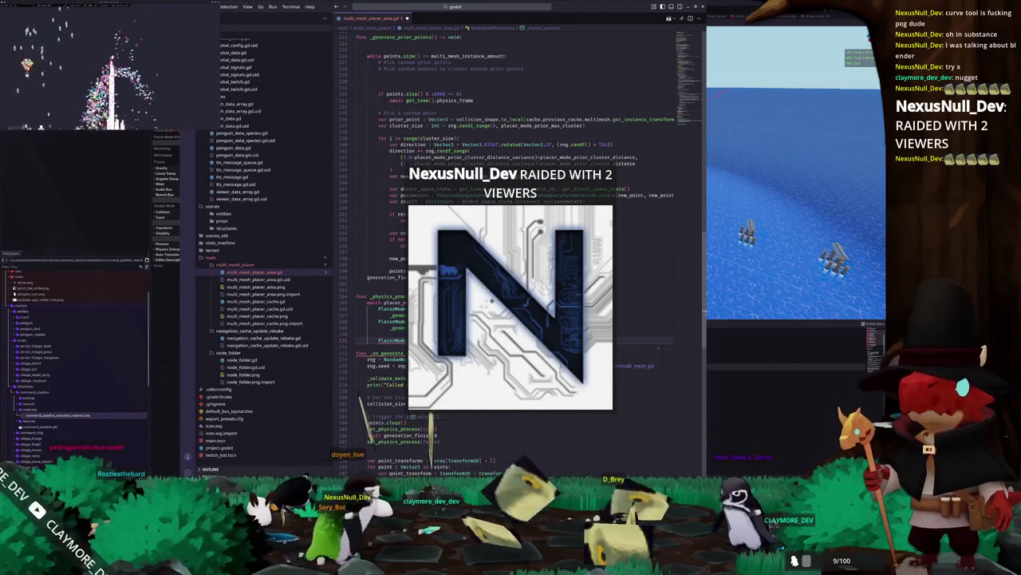
key(BackSpace)
key(BackSpace)
key(BackSpace)
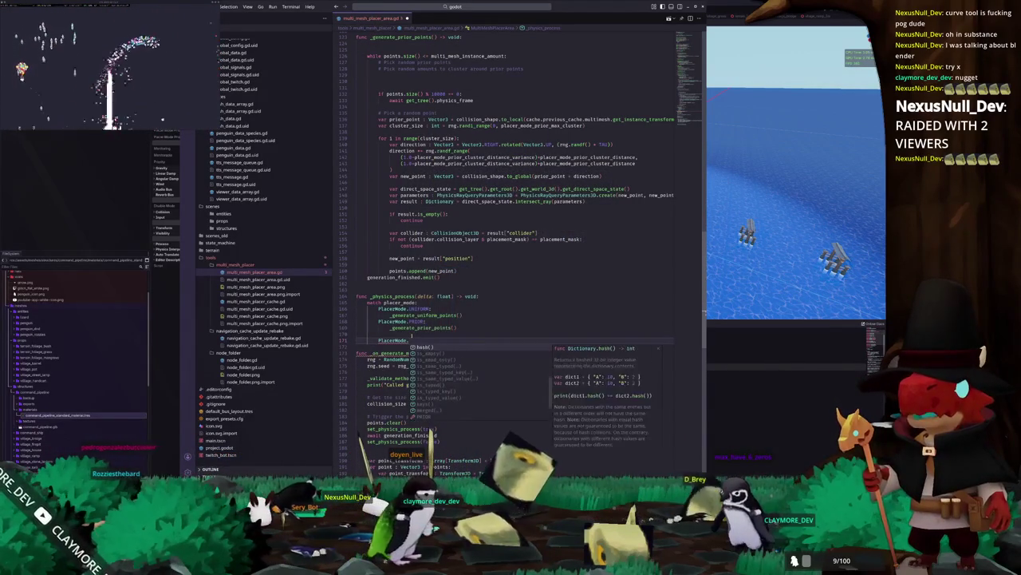
text(ARRAY)
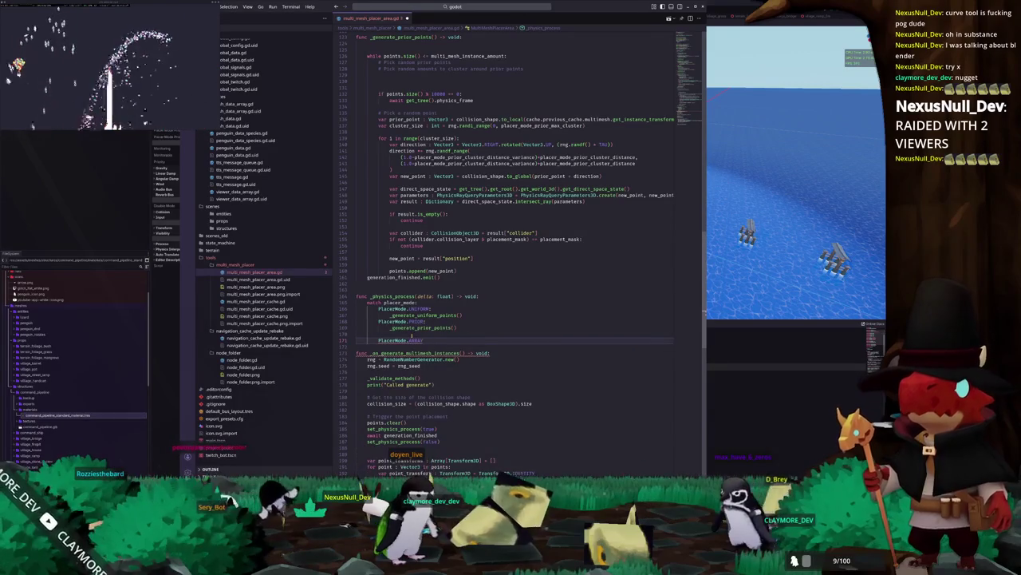
text(:)
key(Return)
text(rate_plac)
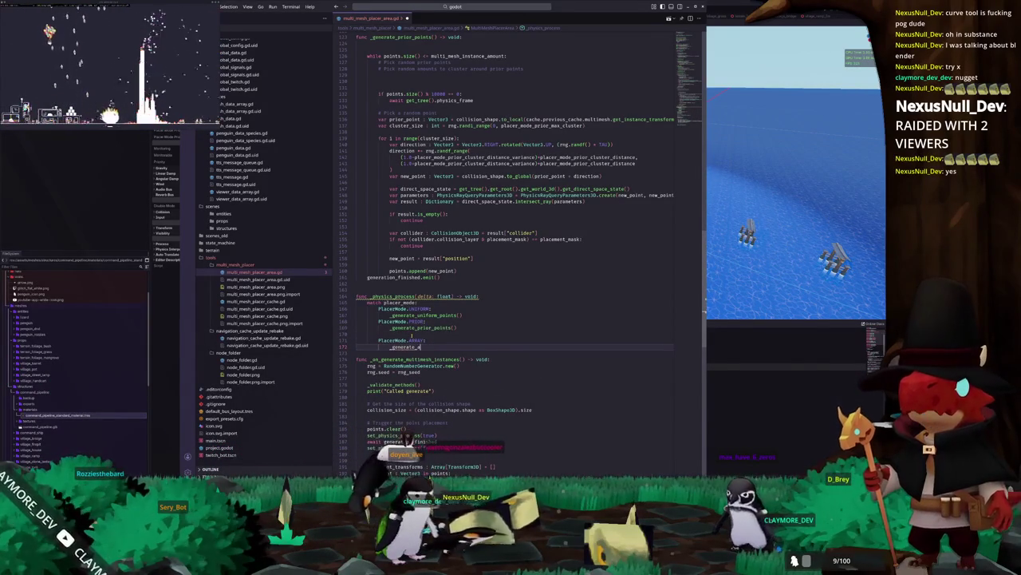
text(y)
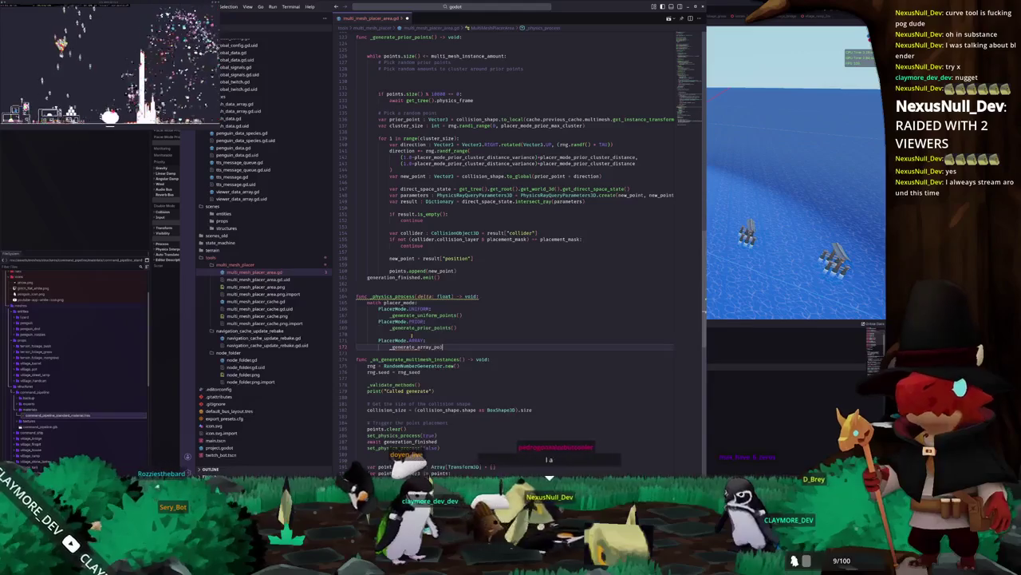
text(ints())
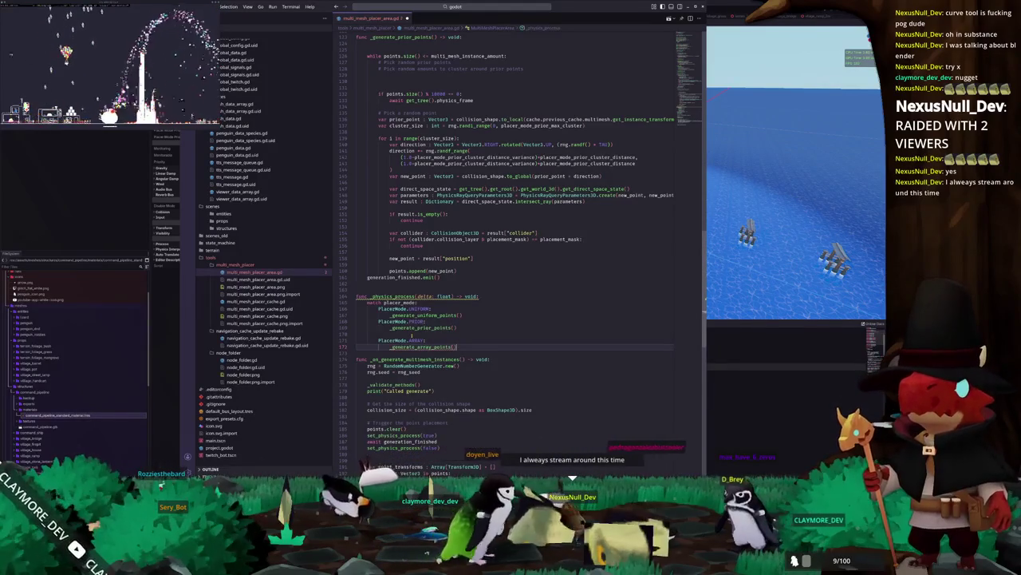
Select and copy the _generate_array_points() call line.
click(427, 340)
key(Down)
key(shift+Home)
key(ctrl+c)
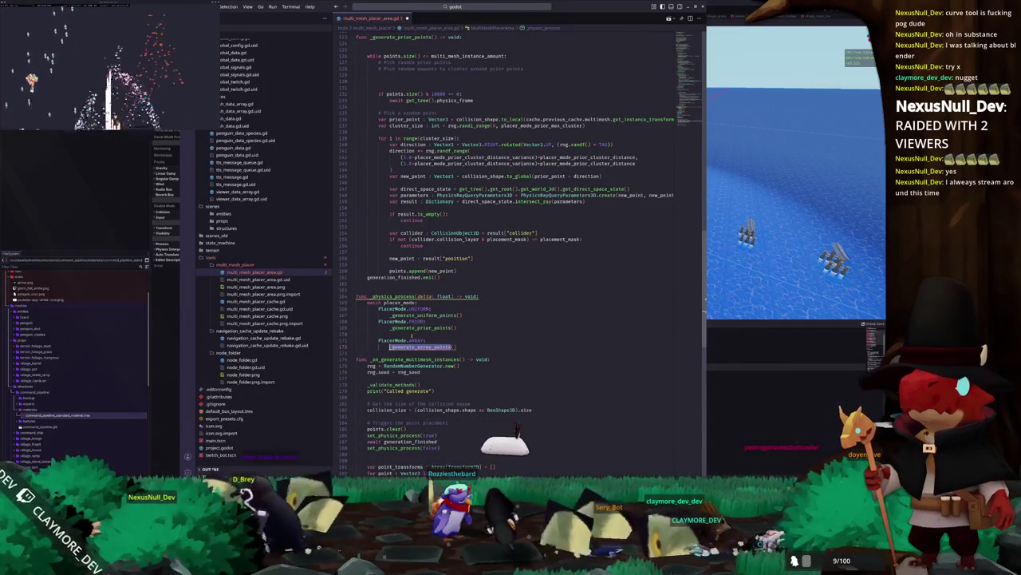
key(Up)
key(Up)
key(Up)
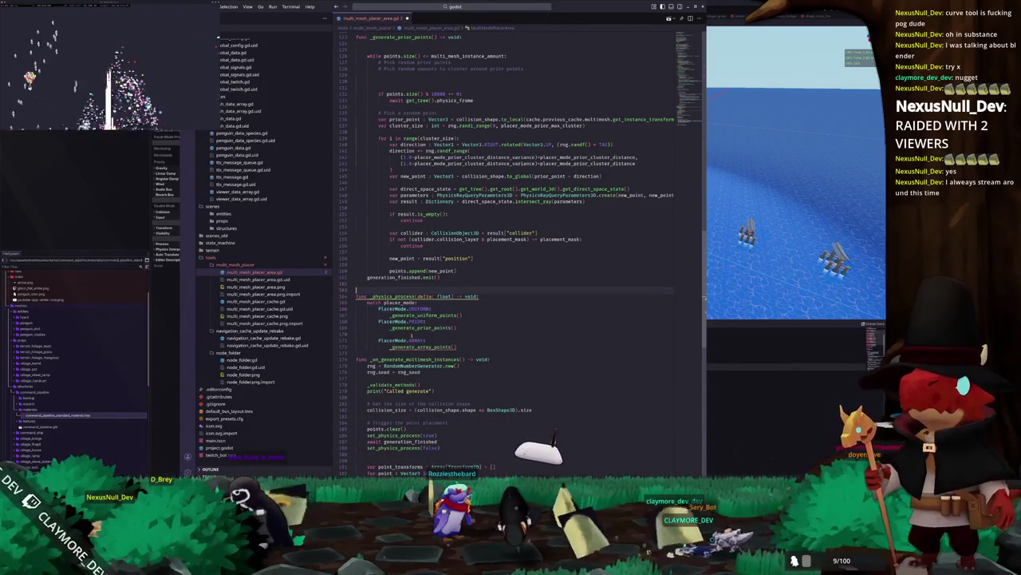
Create a func _generate_array_points(): stub containing pass above _physics_process.
key(Return)
key(ctrl+v)
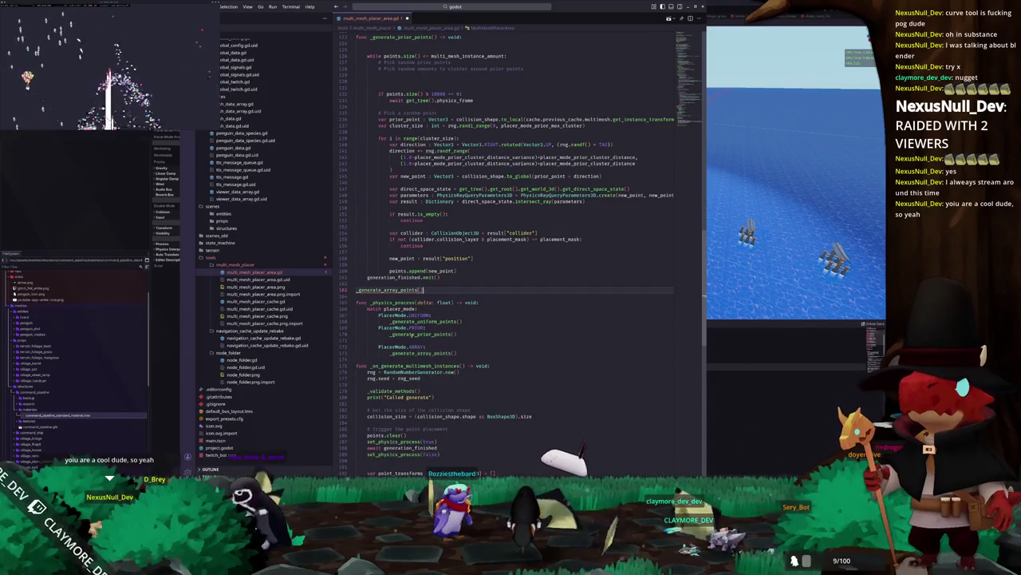
key(shift+Home)
key(Left)
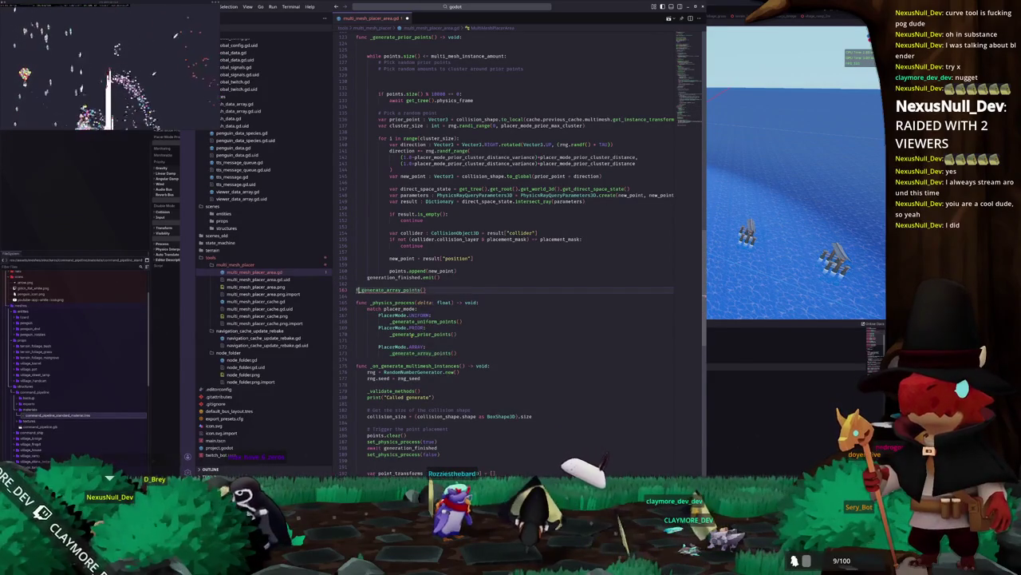
key(End)
text(:)
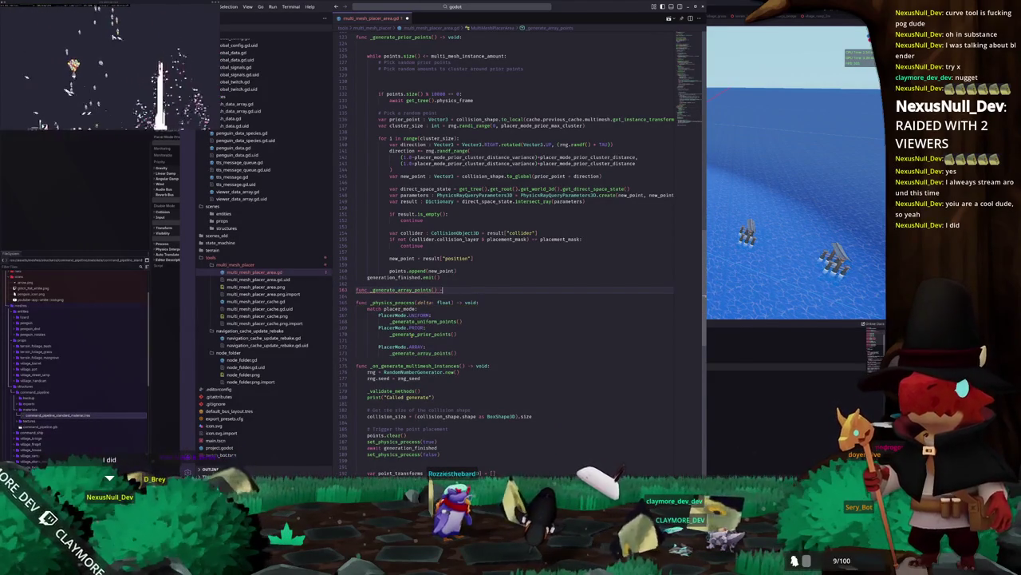
key(Return)
text(pass)
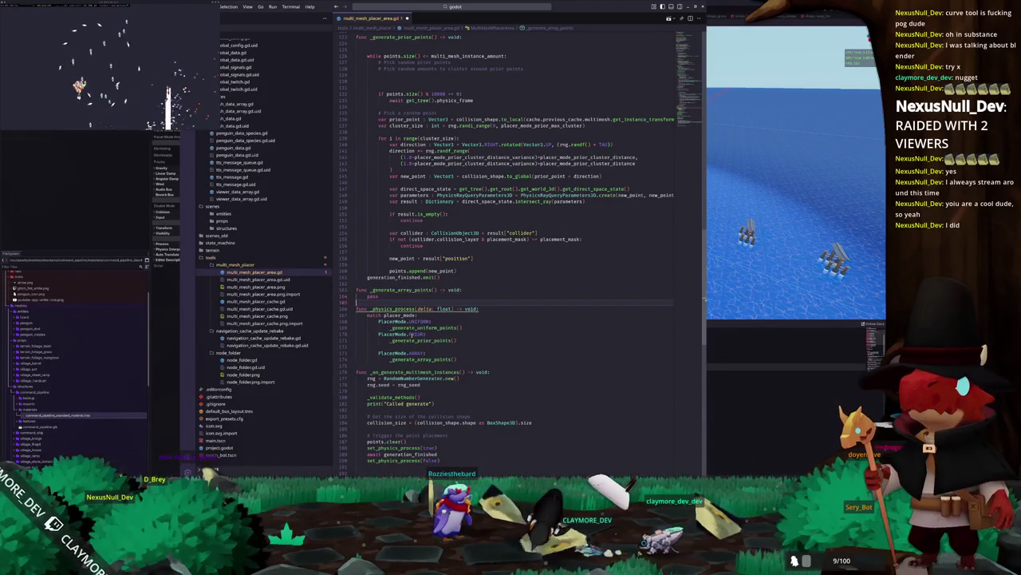
key(Return)
key(Up)
key(Up)
key(Up)
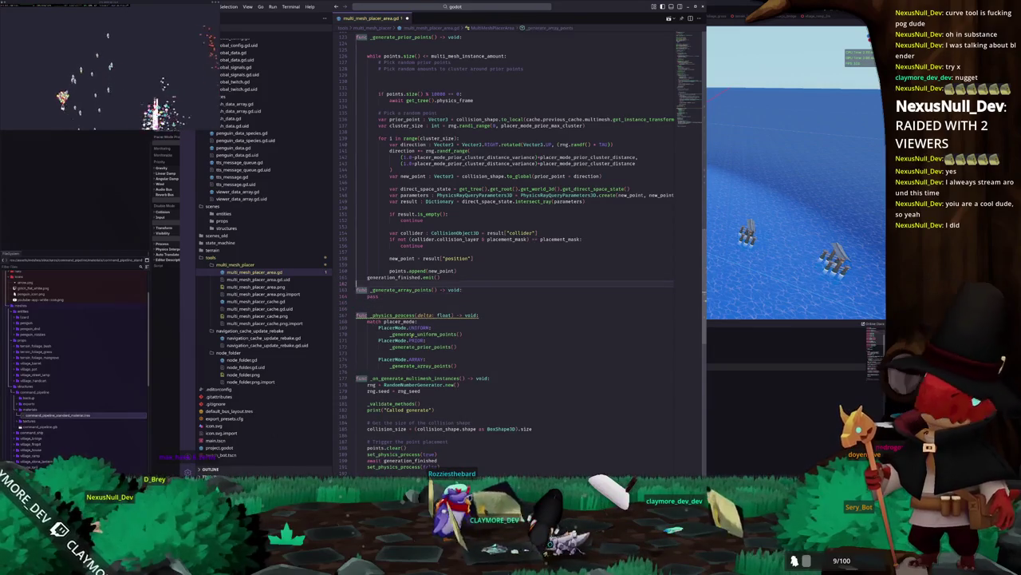
key(Return)
Copy the point-generation loop from _generate_prior_points and paste it into _generate_array_points.
key(Up)
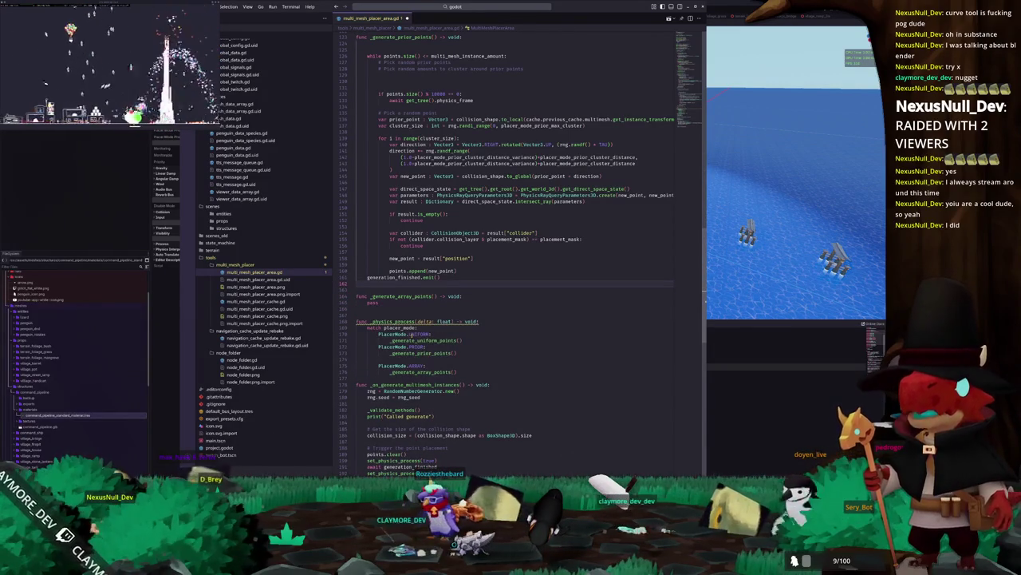
key(Up)
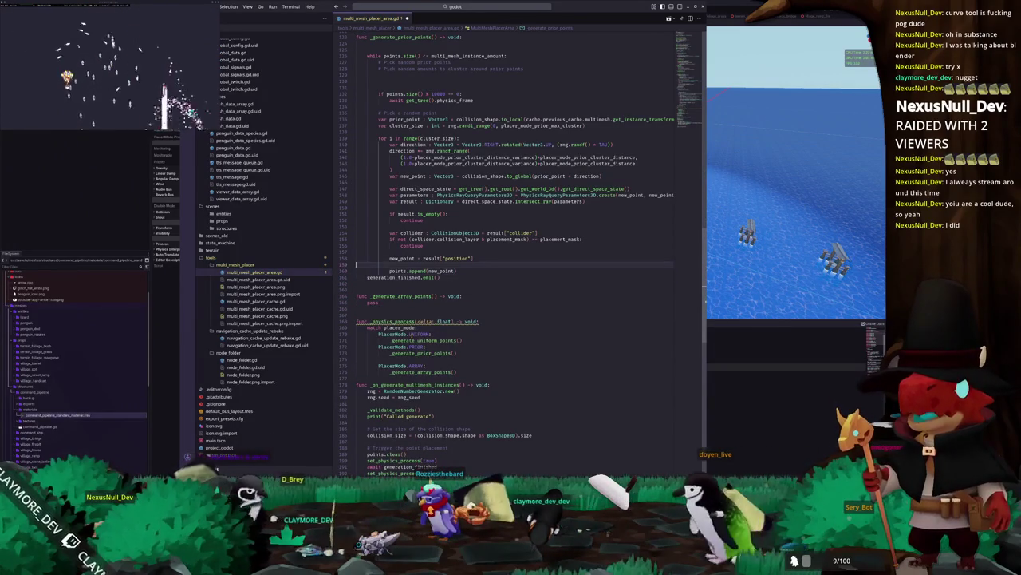
key(shift+Up)
key(shift+Up)
key(shift+Up)
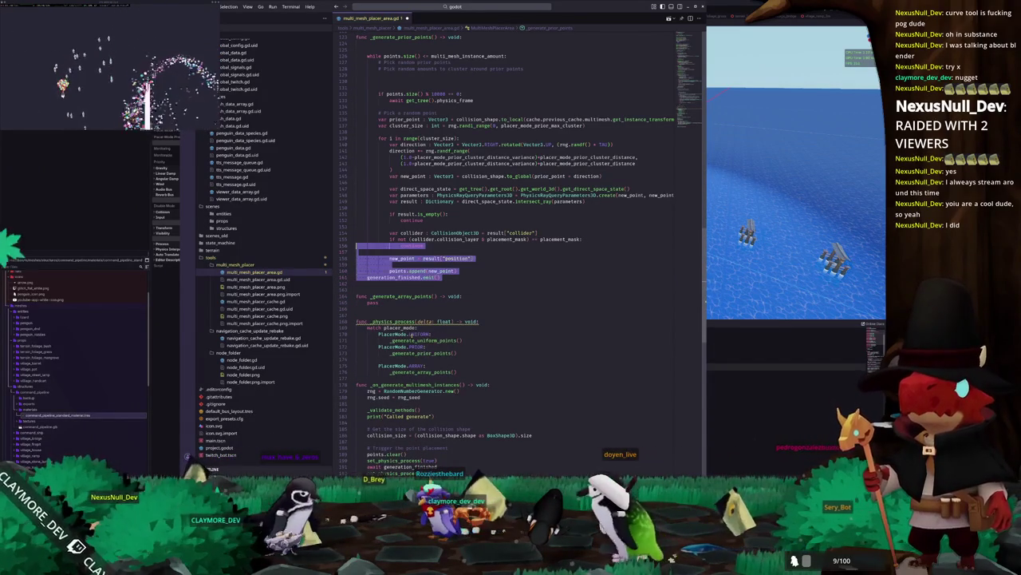
key(ctrl+z)
key(ctrl+z)
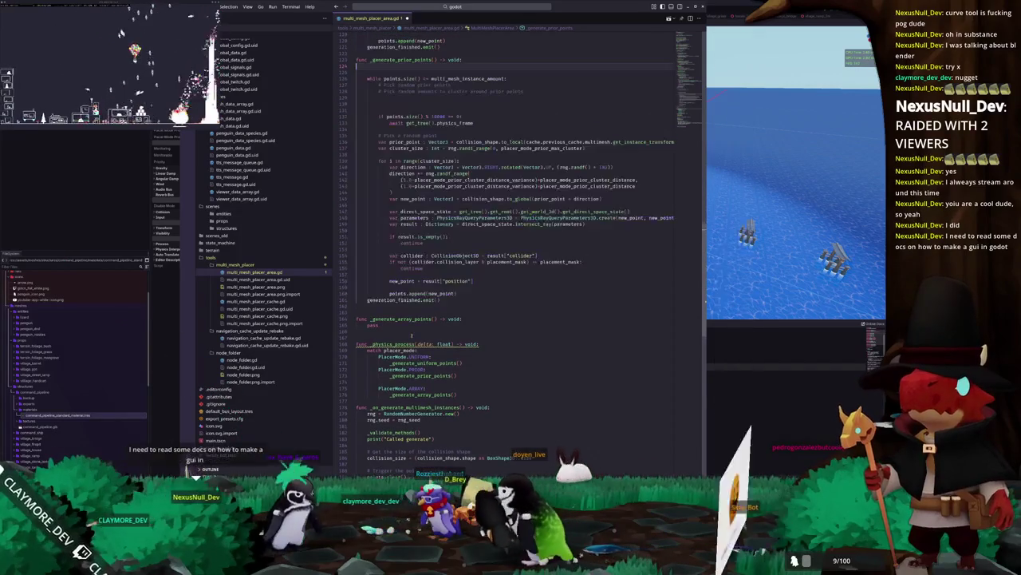
key(Down)
key(Down)
key(Down)
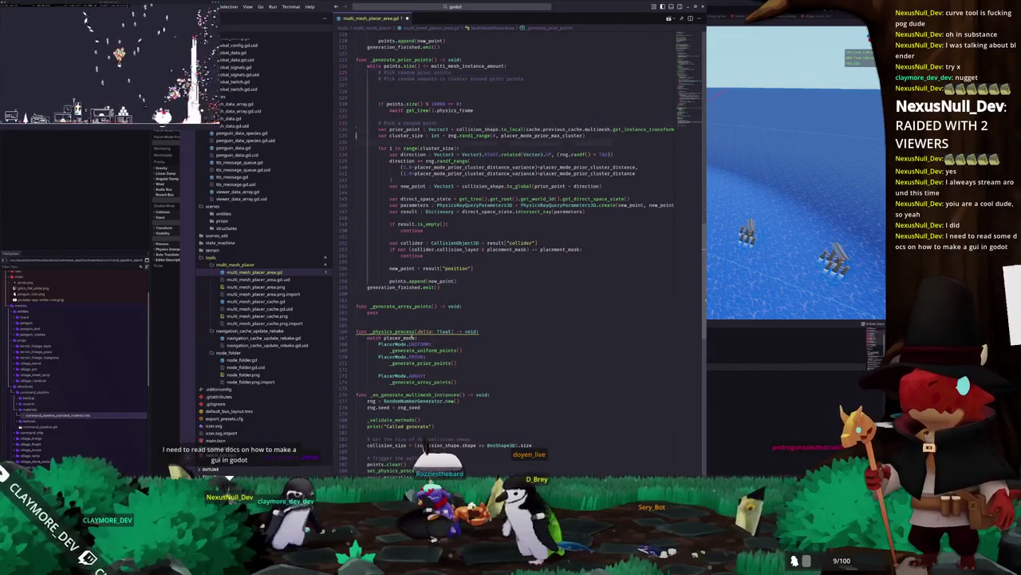
key(Down)
key(Down)
key(Down)
key(End)
key(Return)
key(Return)
key(ctrl+v)
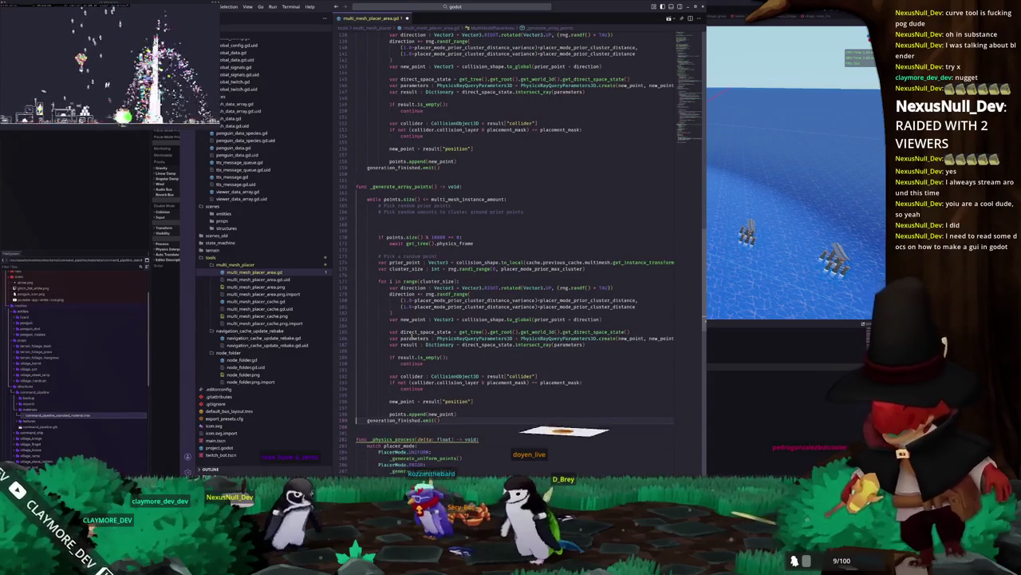
Delete the pass placeholder and inspect points.size() in the while loop condition.
key(BackSpace)
key(BackSpace)
key(BackSpace)
key(Up)
key(Up)
key(Up)
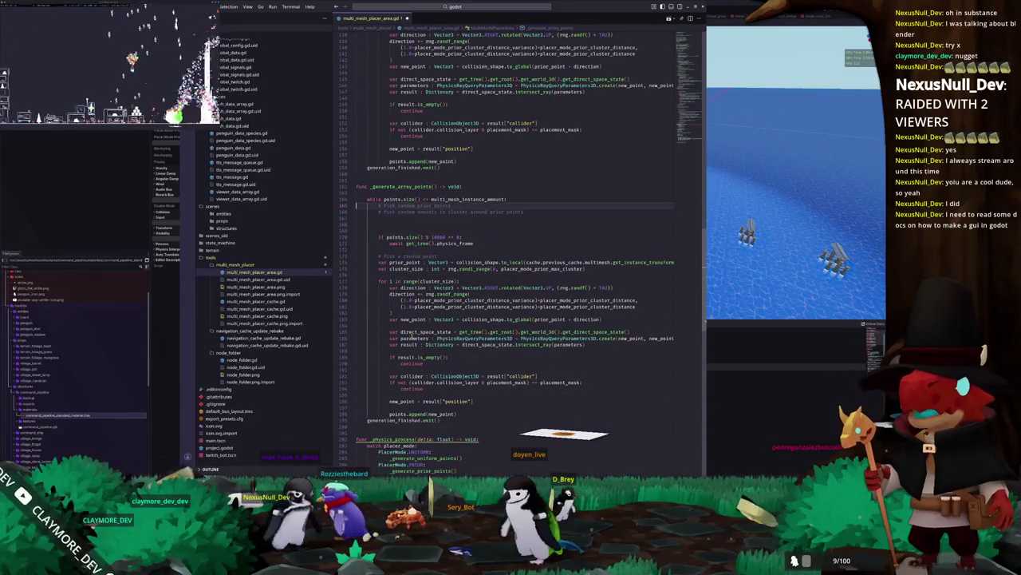
key(ctrl+Right)
key(ctrl+Right)
key(ctrl+Right)
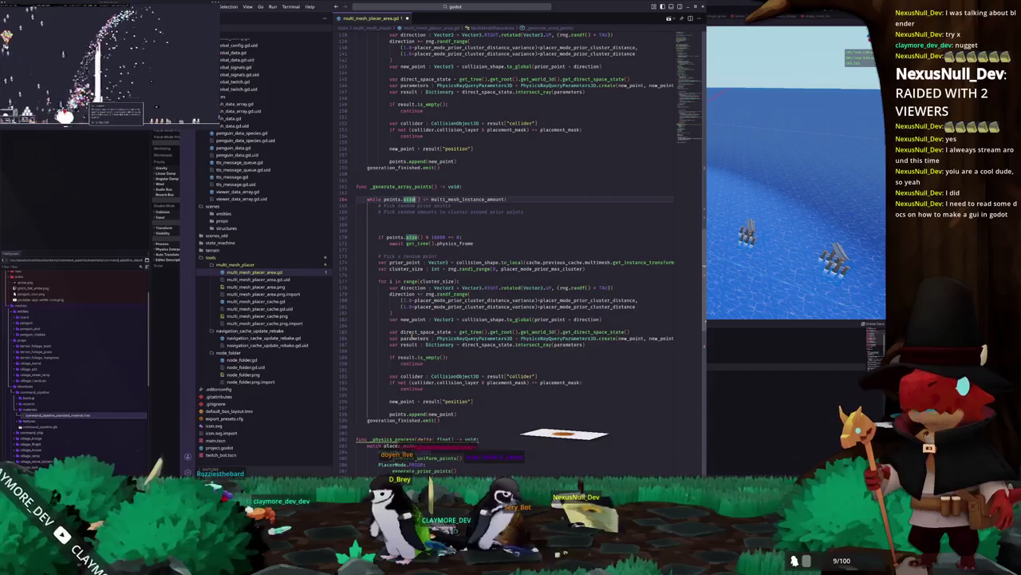
key(ctrl+shift+Left)
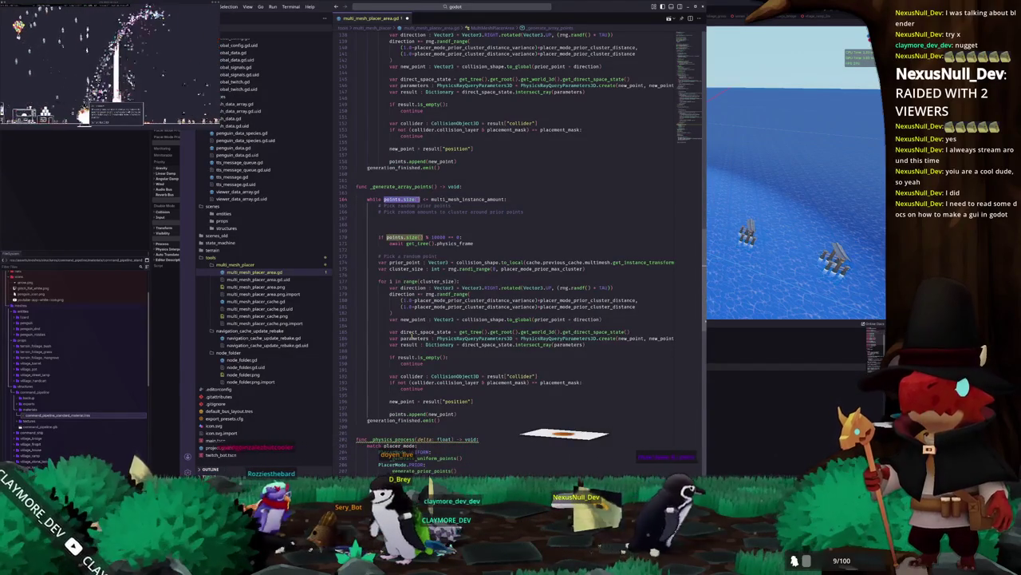
click(428, 199)
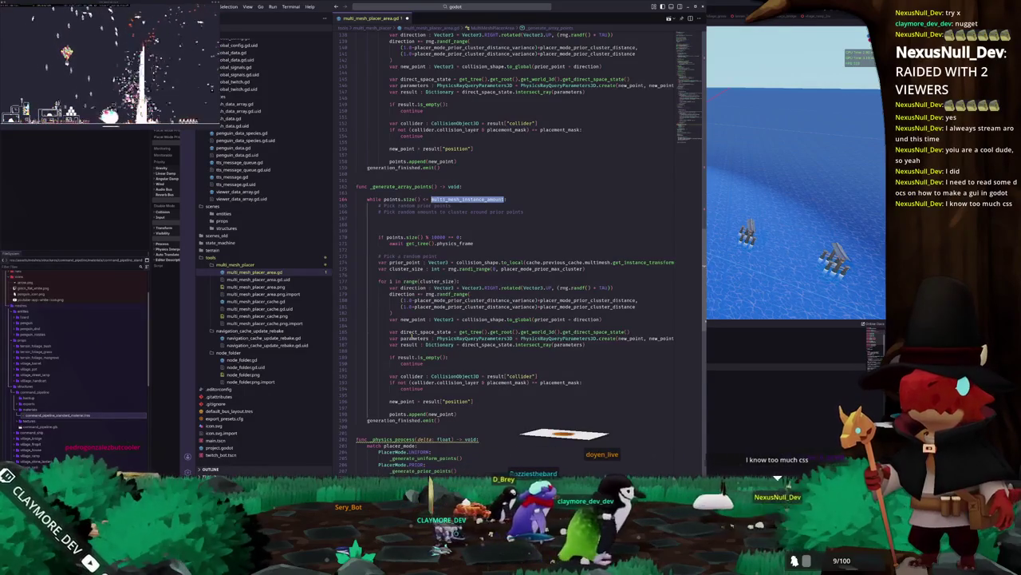
Remove the placer_mode_array_count export line from Array Placement Mode Settings.
scroll(492, 214, up, 15)
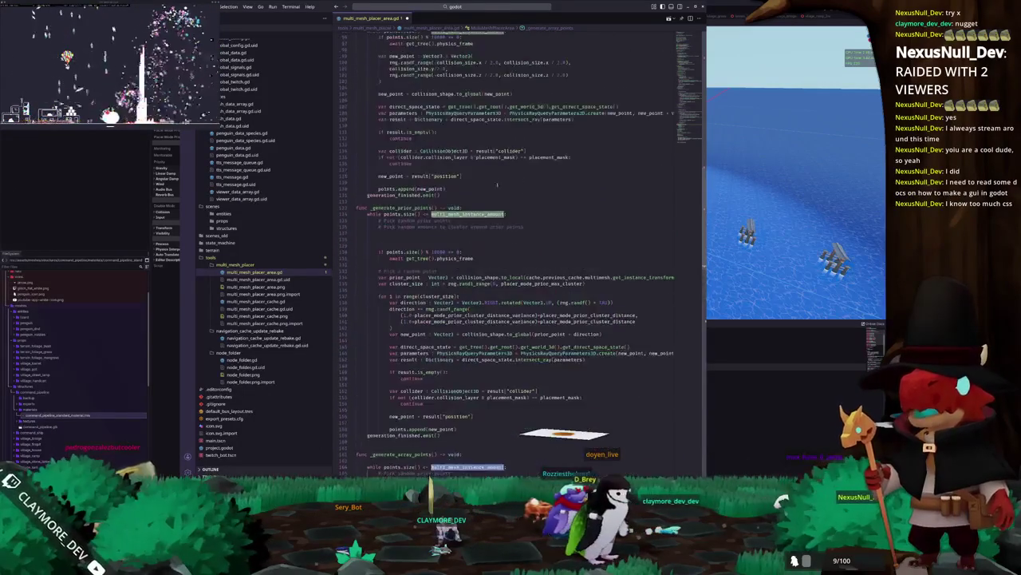
scroll(506, 155, up, 7)
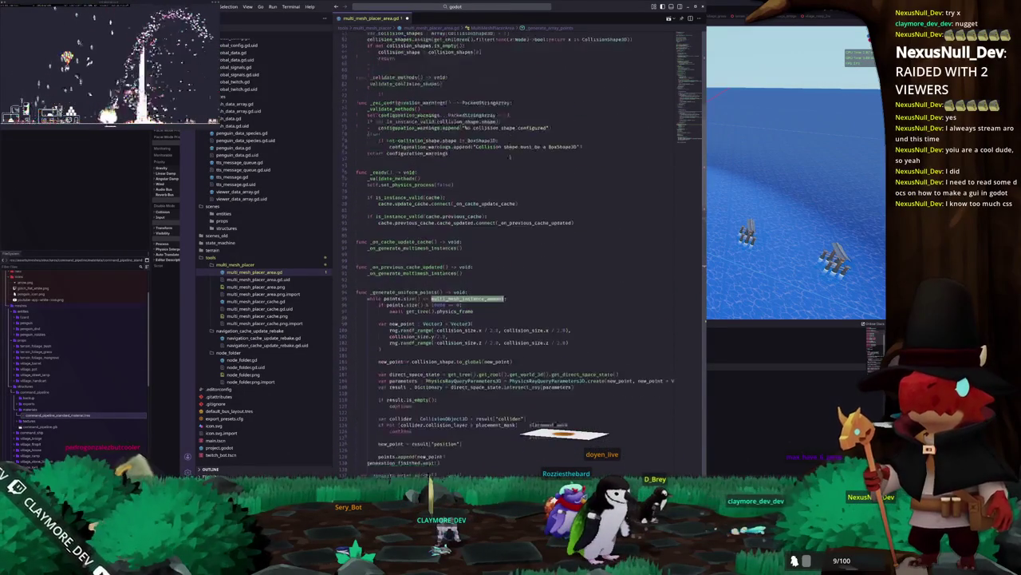
scroll(509, 158, up, 5)
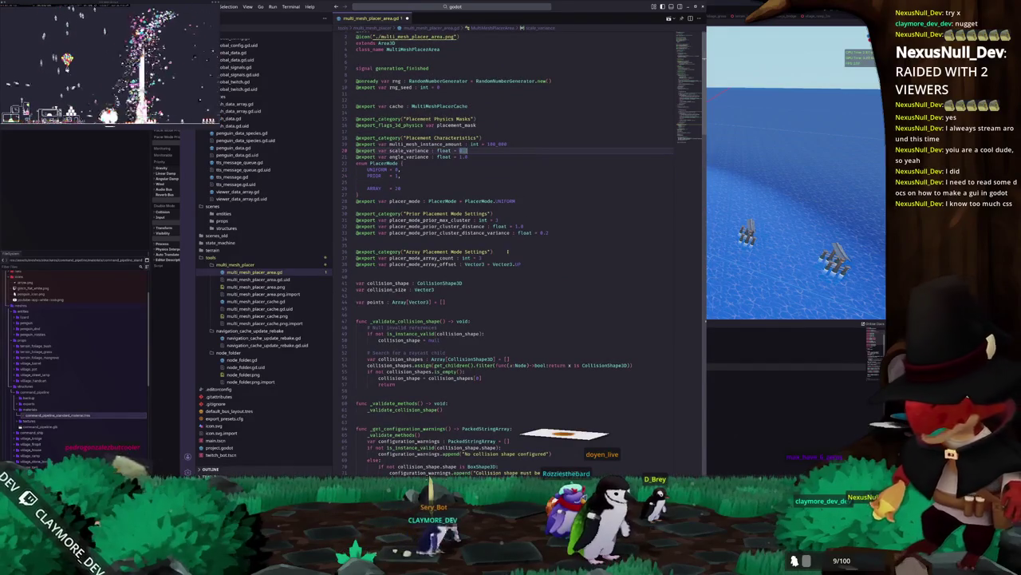
drag(527, 258, 527, 252)
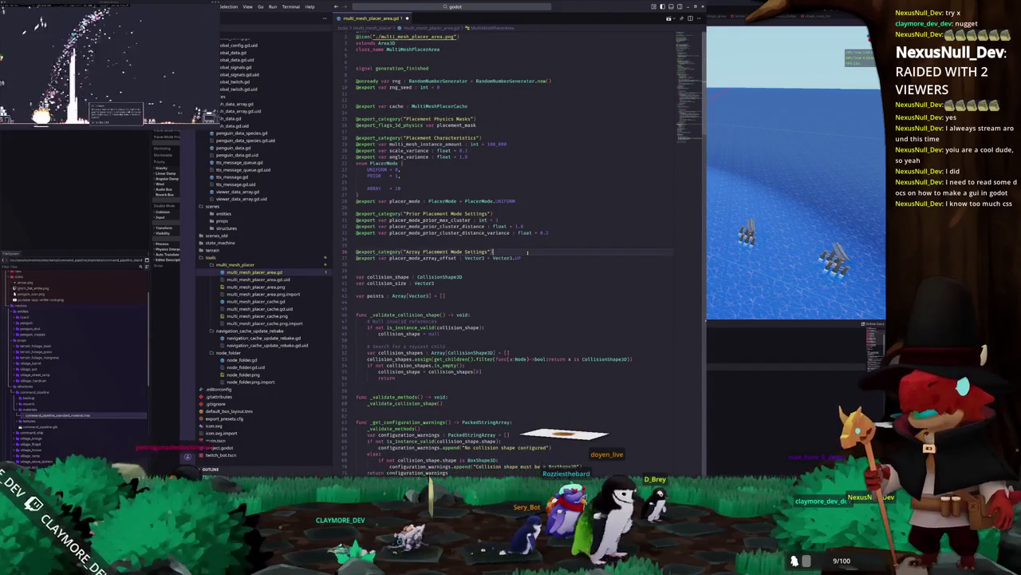
Jump back to the _generate_array_points definition.
scroll(601, 173, down, 20)
scroll(600, 173, down, 2)
scroll(600, 173, up, 2)
ctrl+click(431, 271)
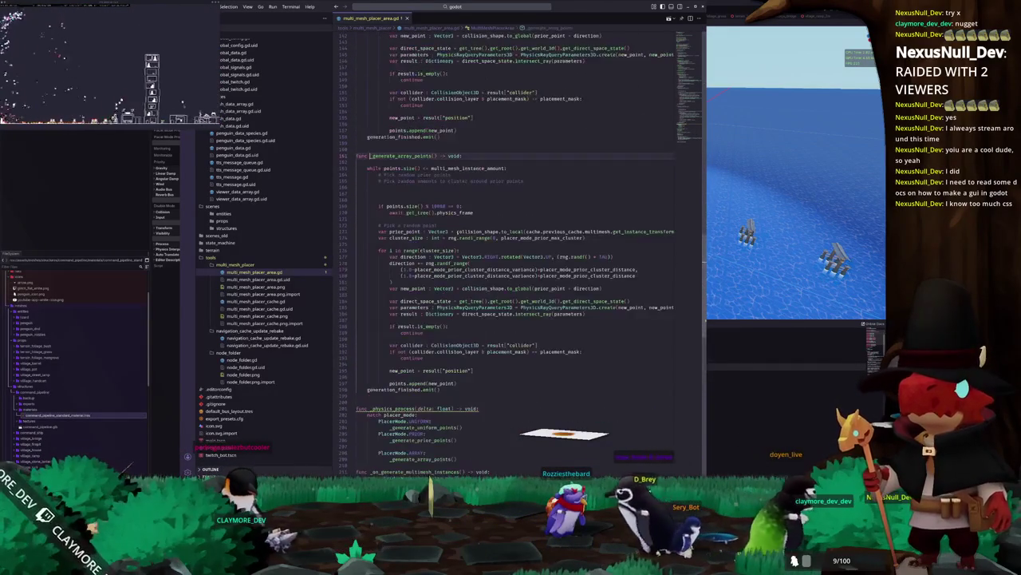
Select and delete the for i in range(cluster_size) block in _generate_array_points.
click(425, 200)
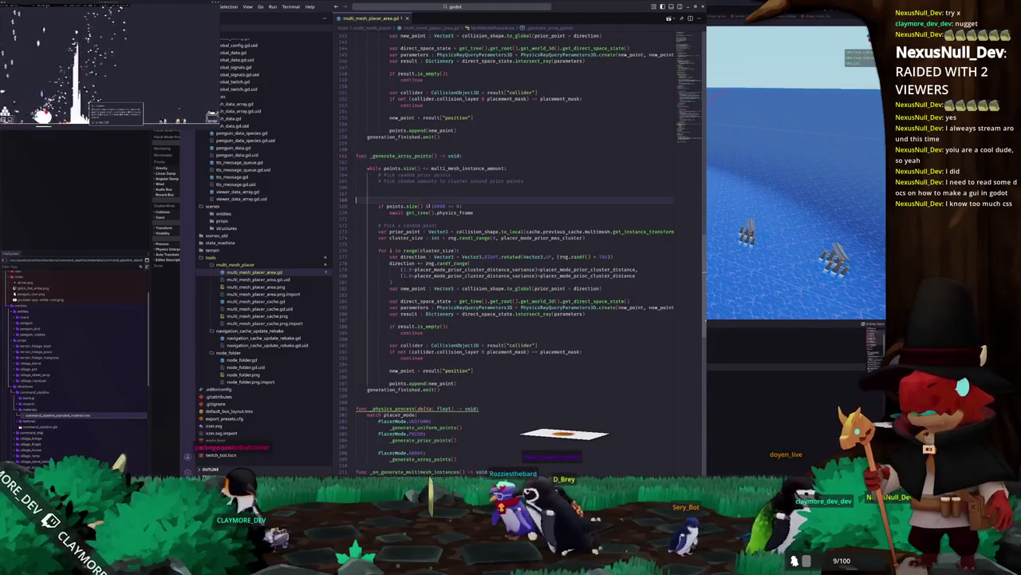
click(429, 218)
scroll(428, 218, down, 2)
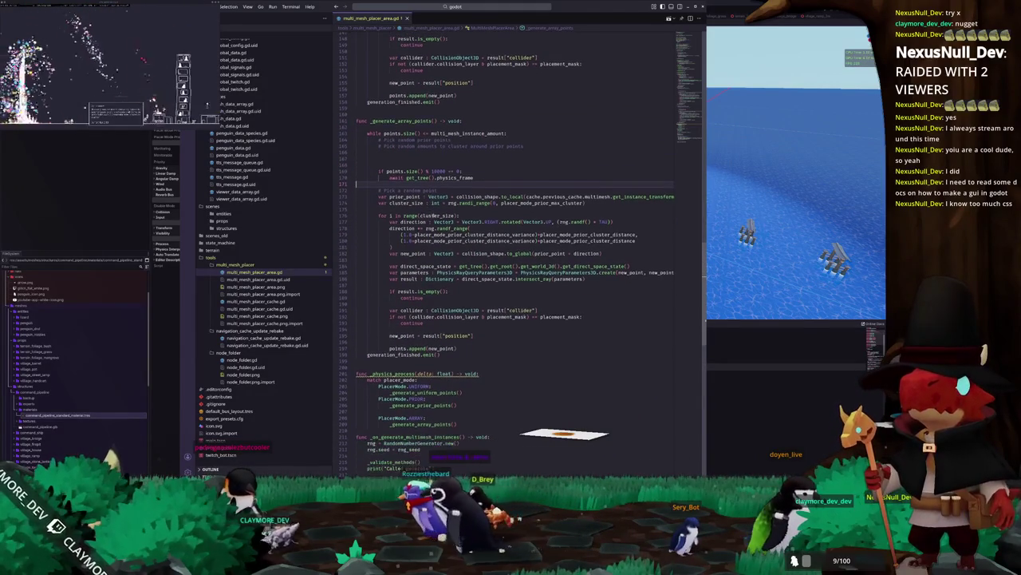
key(shift+Down)
key(shift+Down)
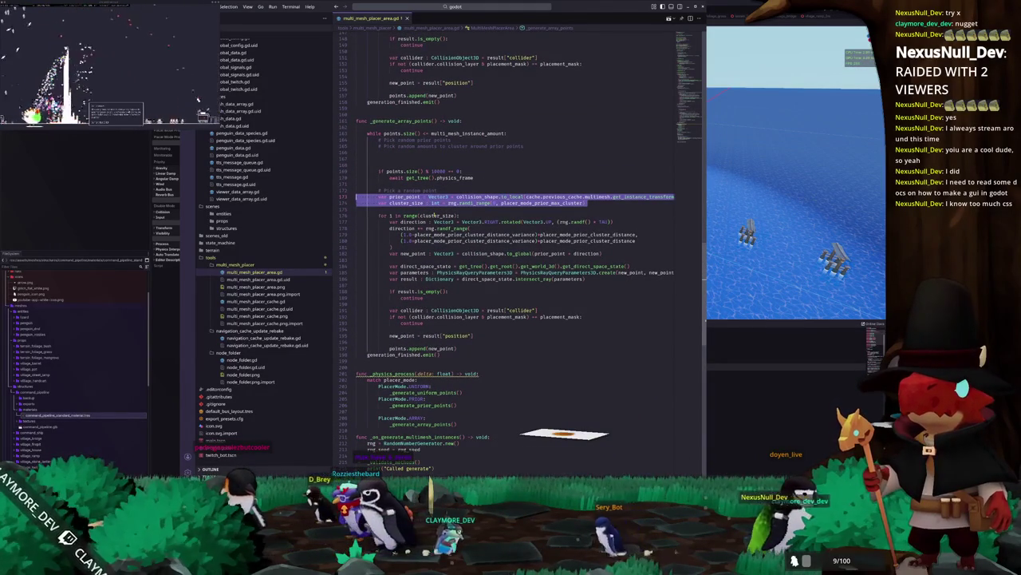
mouse_move(355, 217)
mouse_down()
mouse_move(462, 217)
mouse_move(356, 253)
mouse_move(357, 341)
mouse_up()
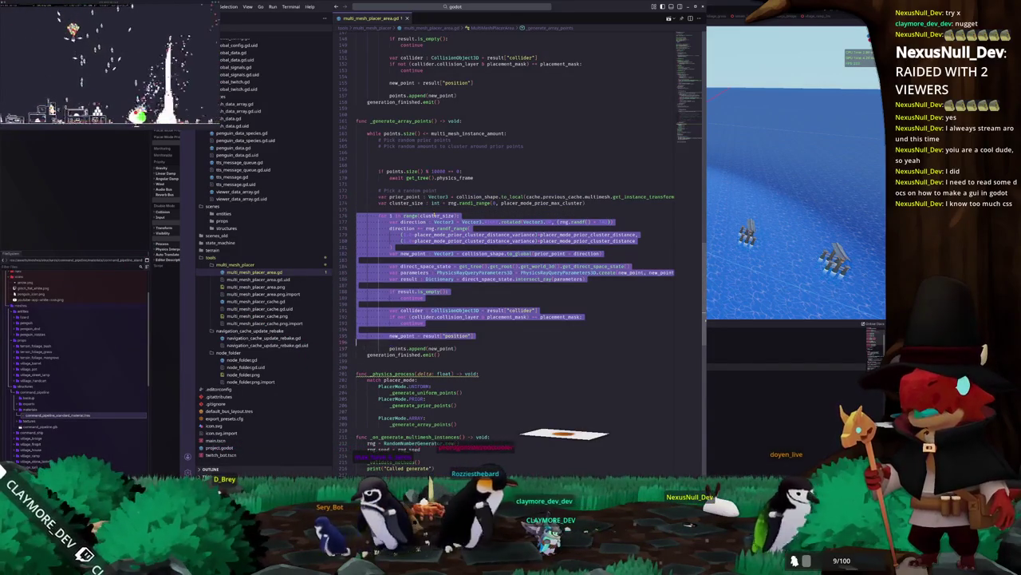
key(BackSpace)
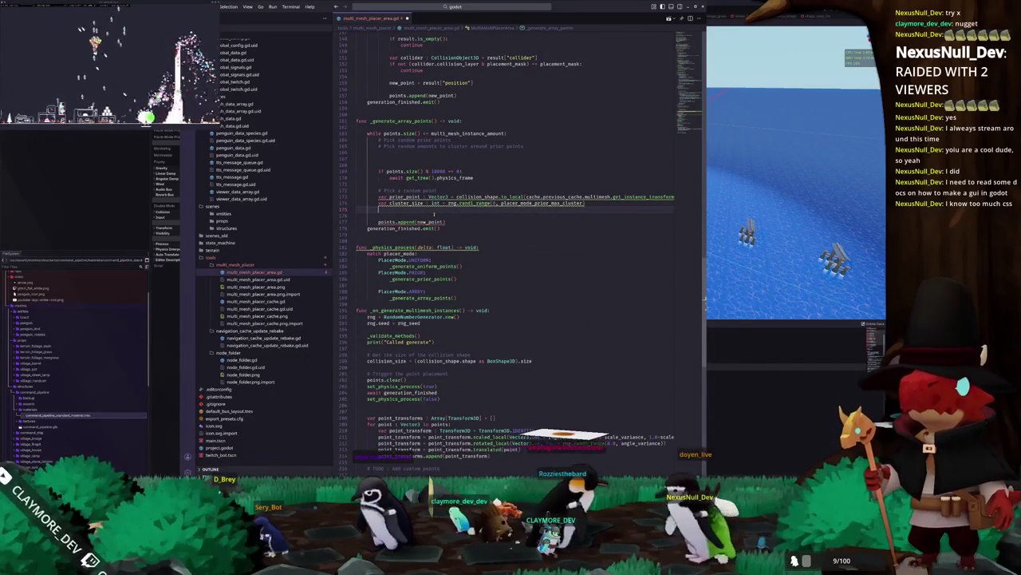
Write var new_point = self.position + points.size() * placer_mode_array_offset, removing prior_point and cluster_size lines.
key(Return)
text(var new)
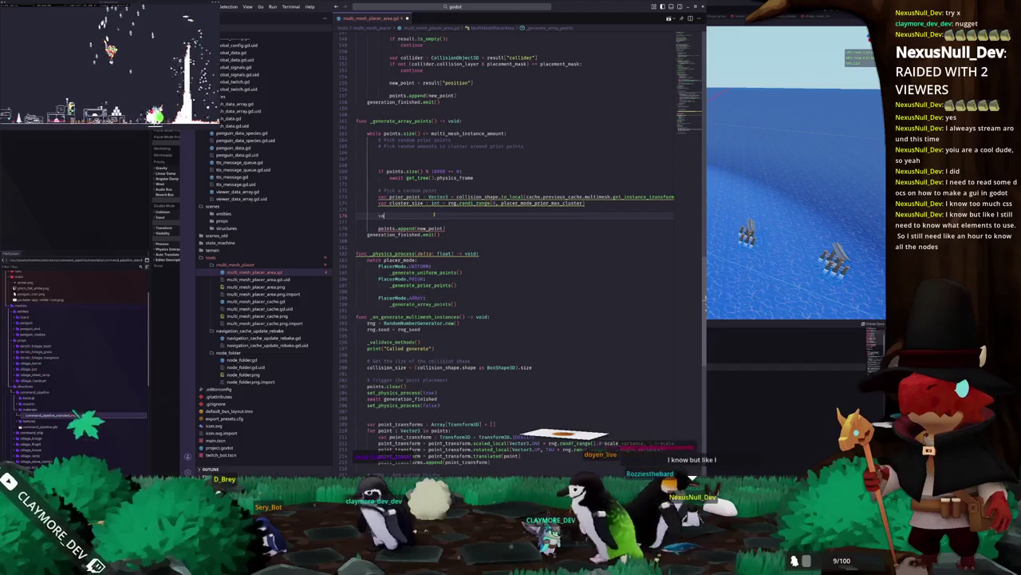
text(_point = sel)
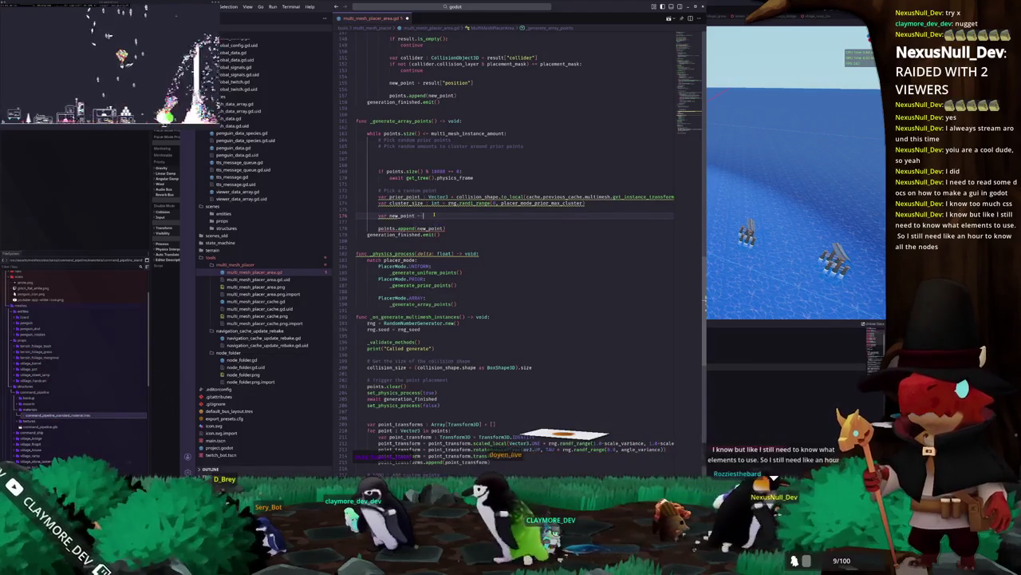
text(f.position)
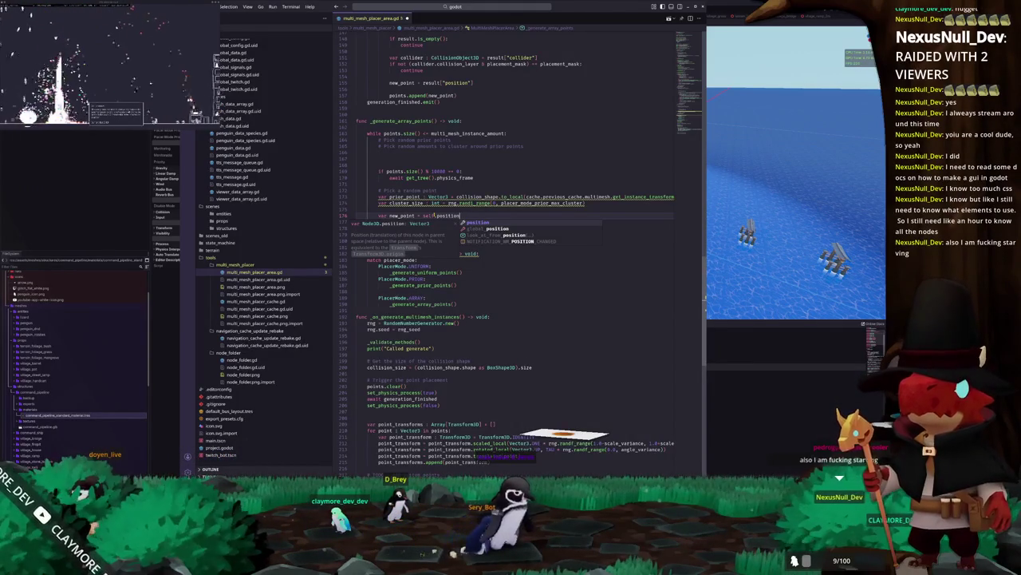
text(+ r)
text(nts.siz)
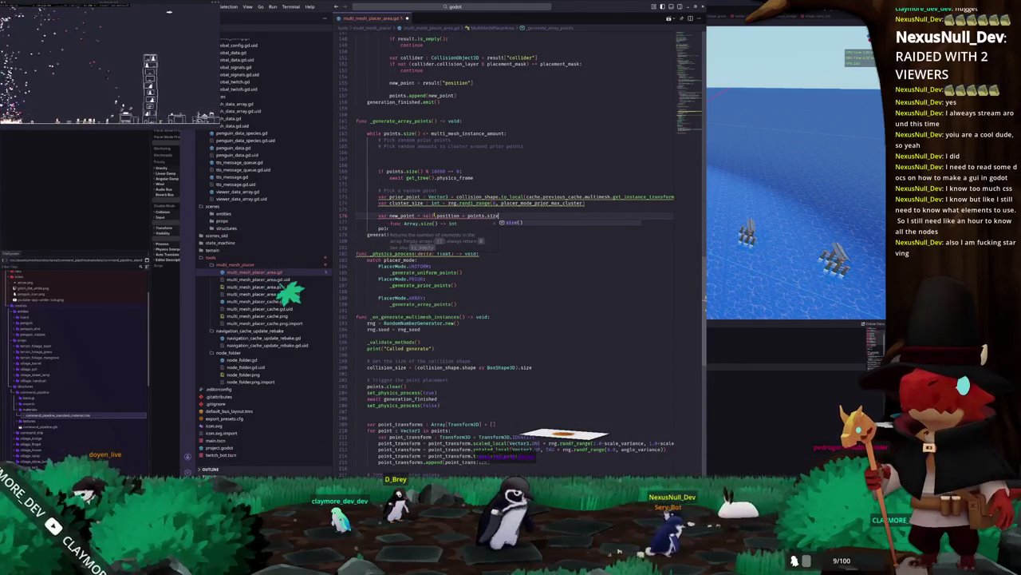
text(e)
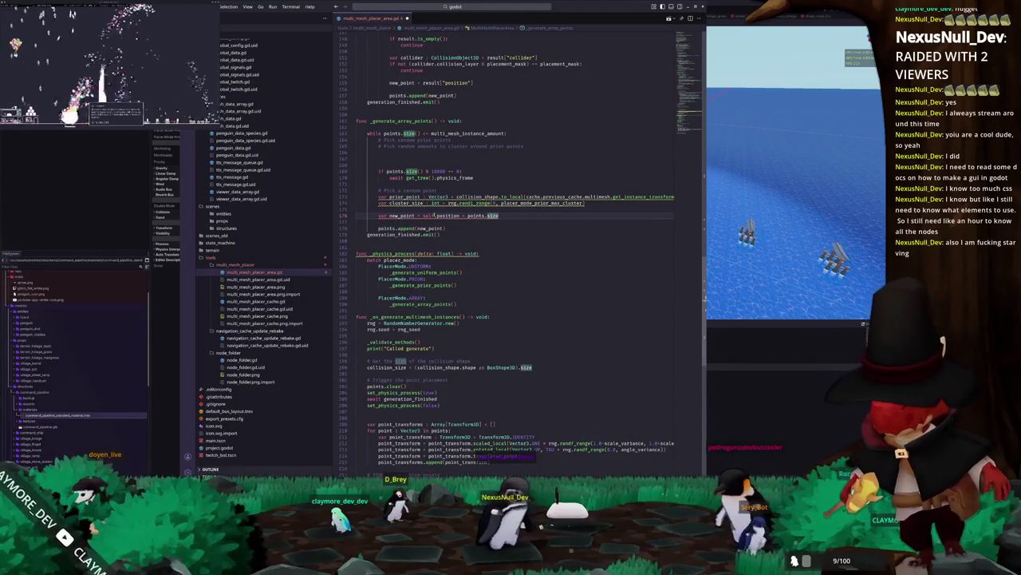
text(() +)
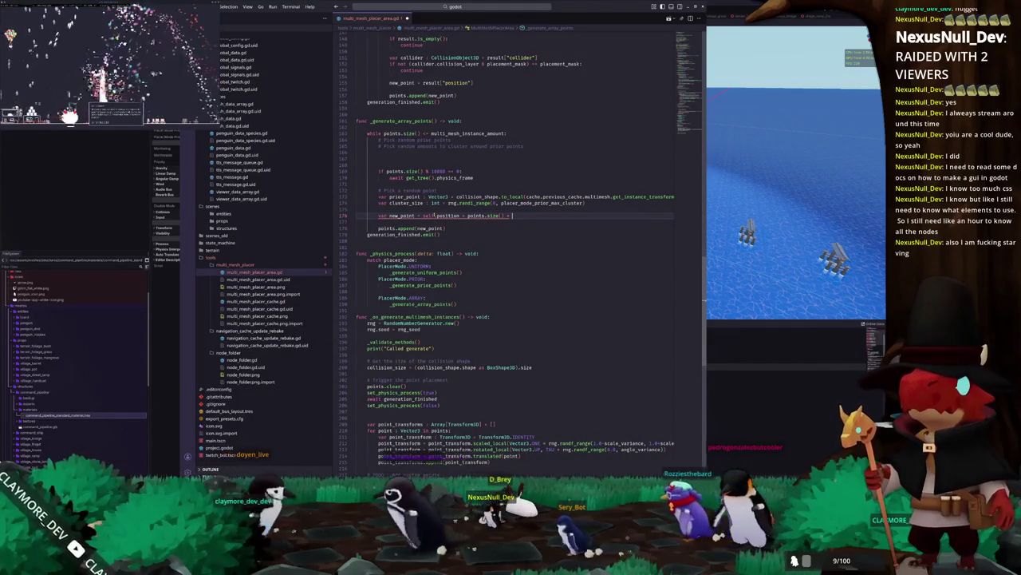
text( _mode_arr)
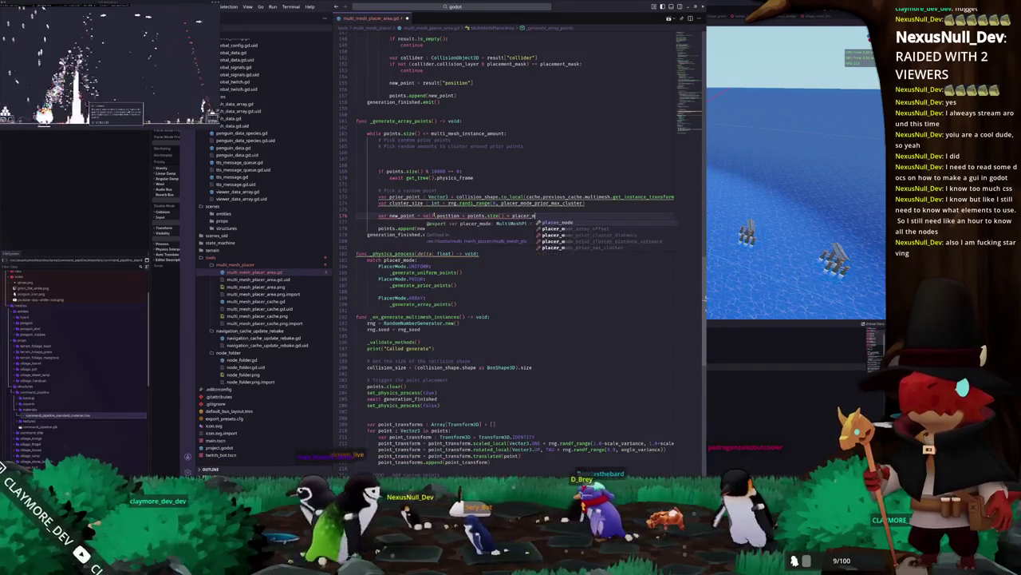
key(Return)
click(357, 209)
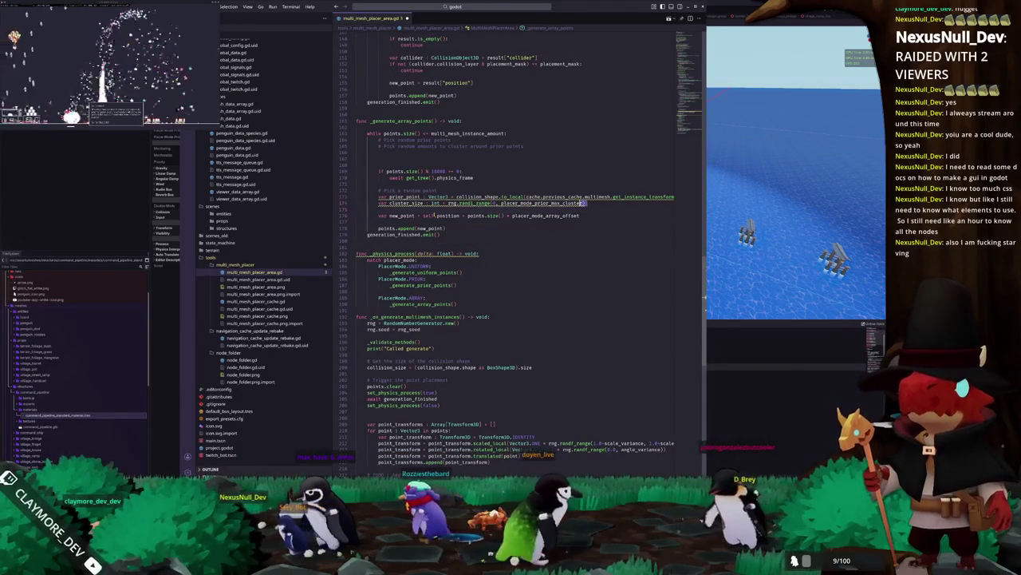
key(shift+Up)
key(shift+Up)
key(Delete)
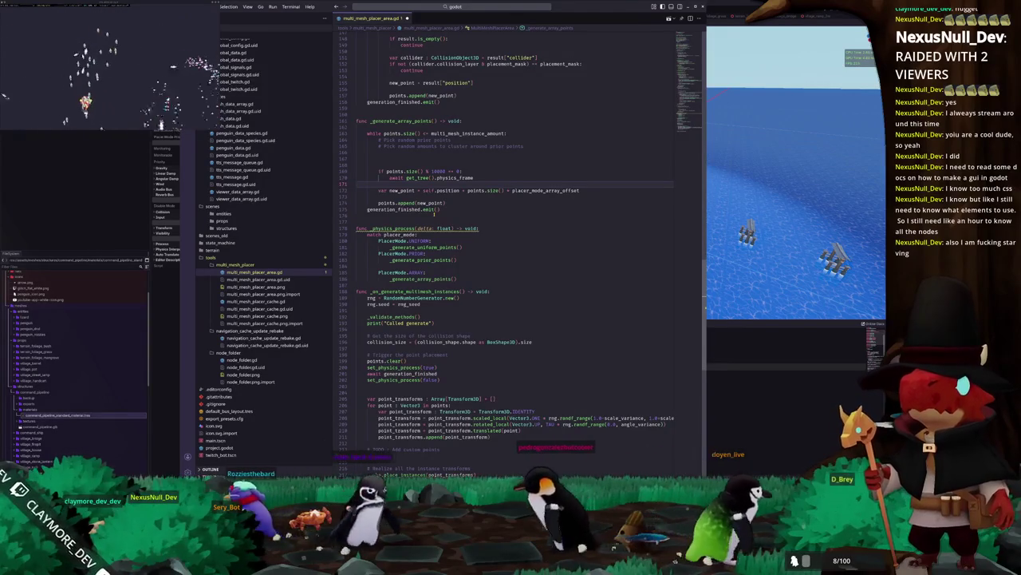
Add new_point = to_global(new_point) below it and tidy the extra blank lines.
key(Down)
key(Down)
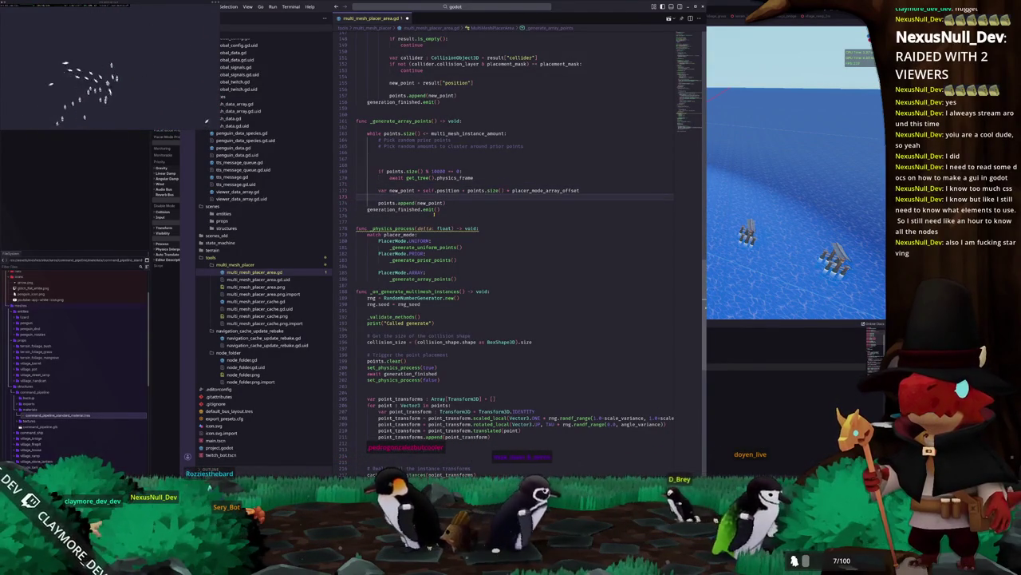
key(Return)
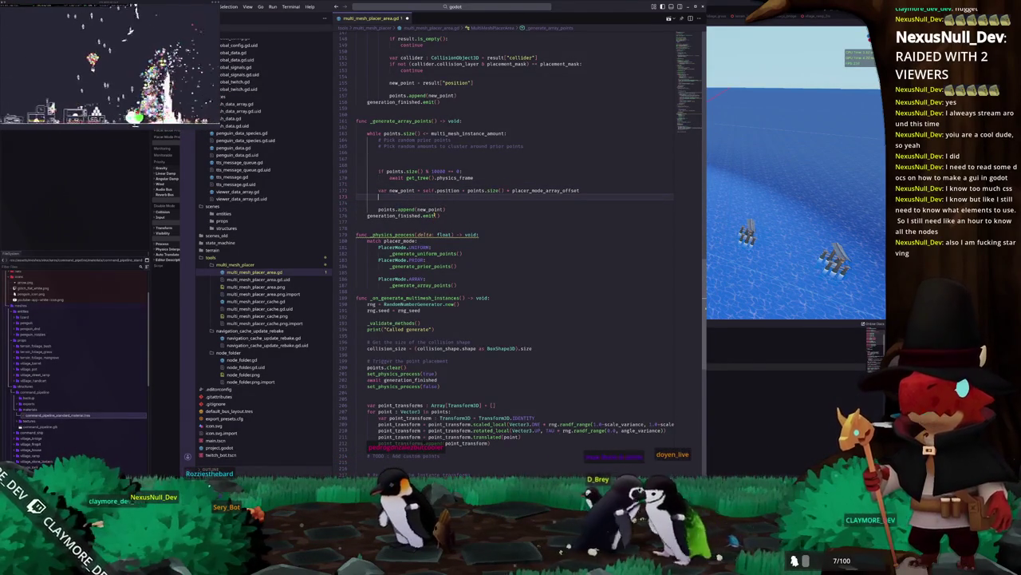
text(new_point)
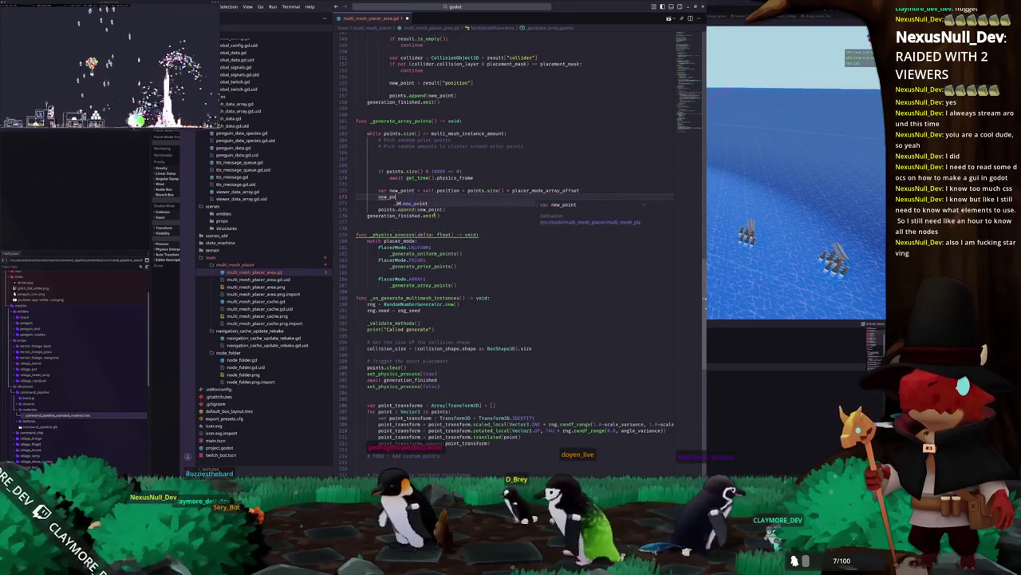
text( =)
key(BackSpace)
key(BackSpace)
key(BackSpace)
text(collision_shape.)
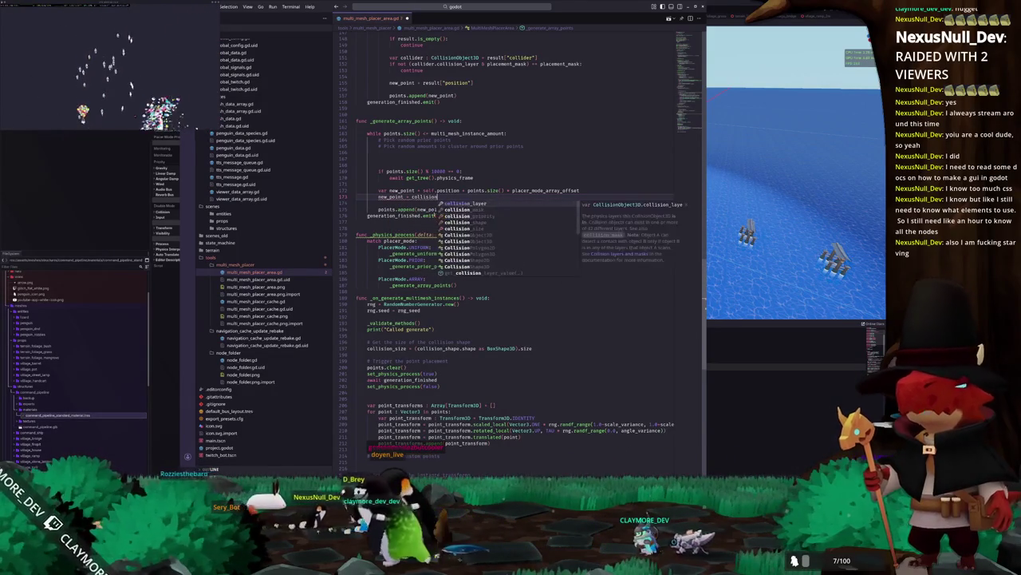
text(to_global()
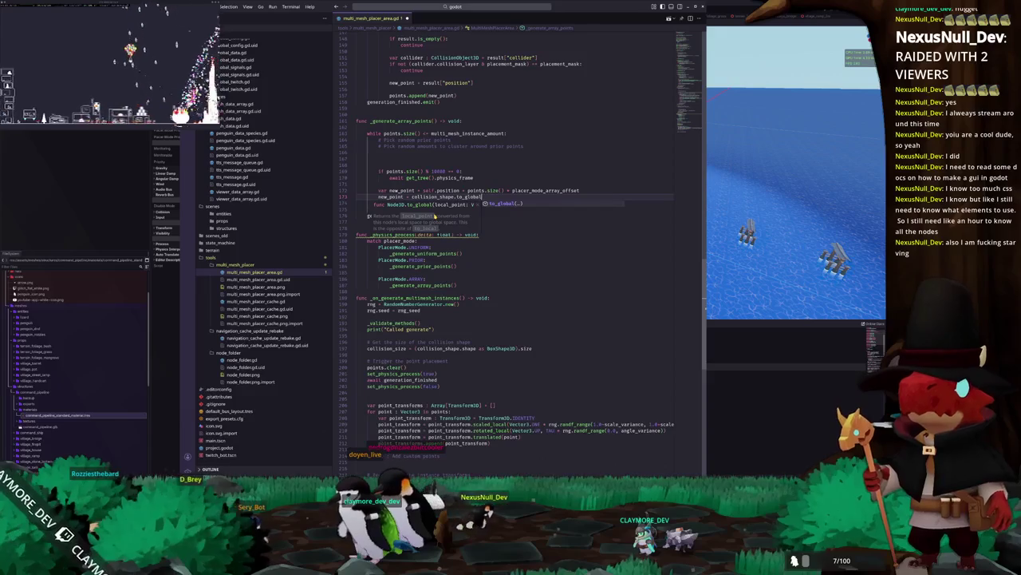
key(ctrl+BackSpace)
key(ctrl+BackSpace)
key(ctrl+BackSpace)
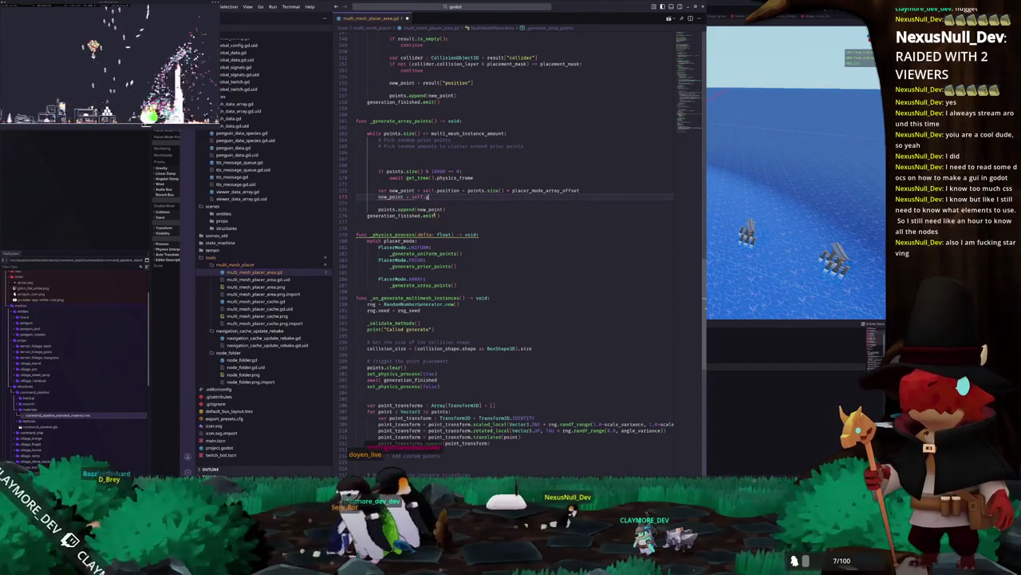
text(to_global()
text(new_point)
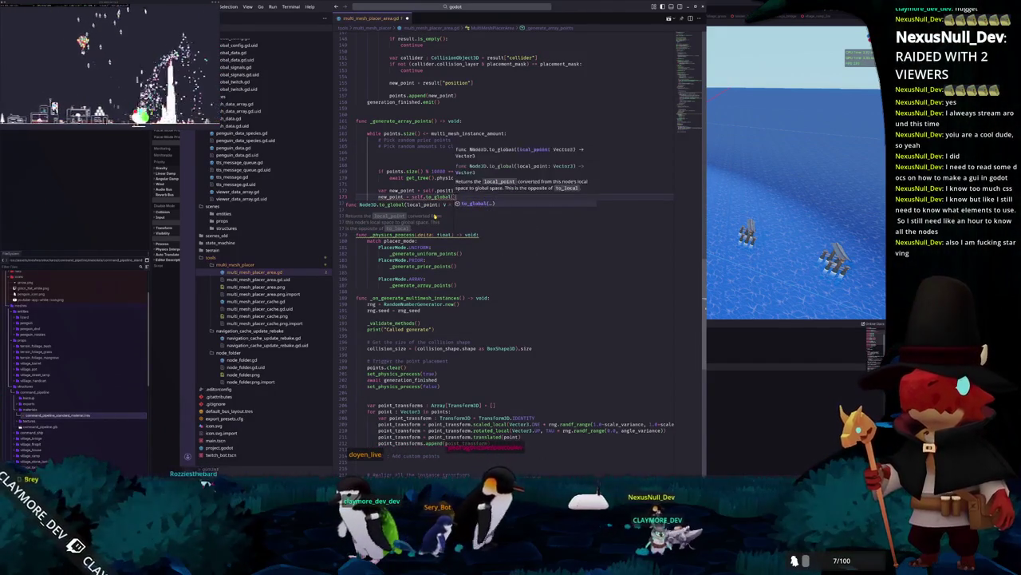
key(Escape)
key(Down)
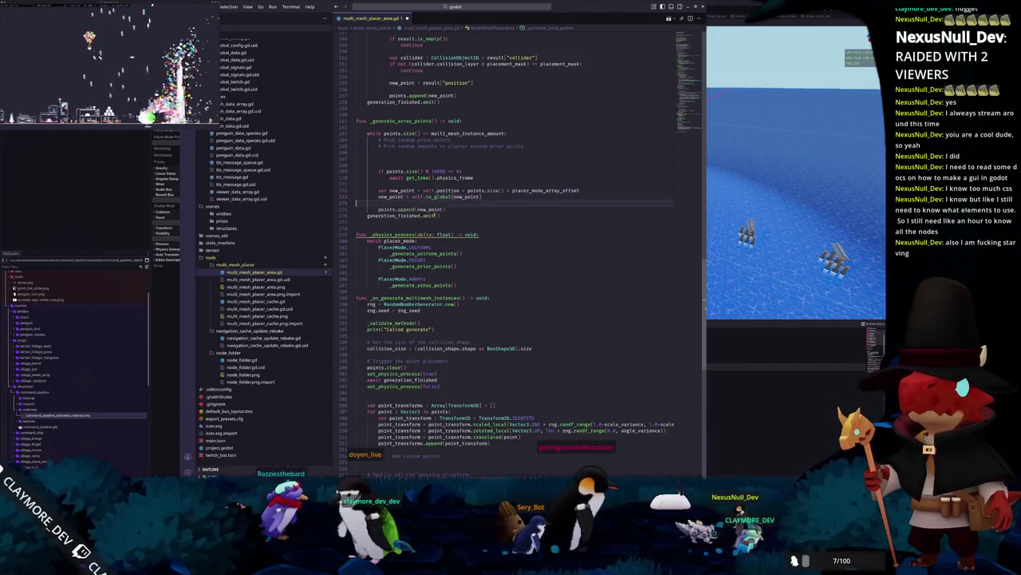
key(Up)
key(Up)
key(Up)
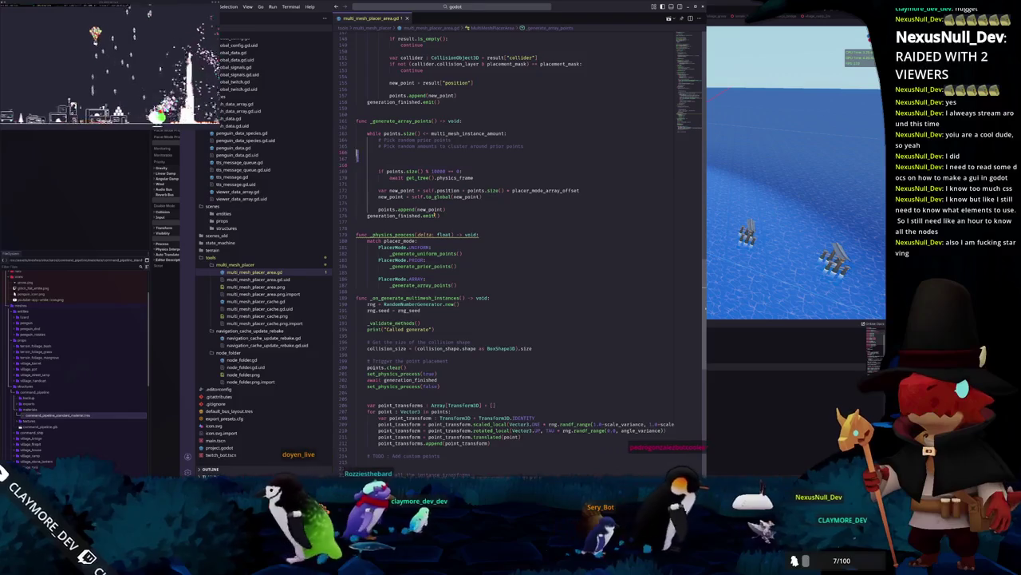
key(BackSpace)
key(BackSpace)
key(Down)
key(Down)
key(Down)
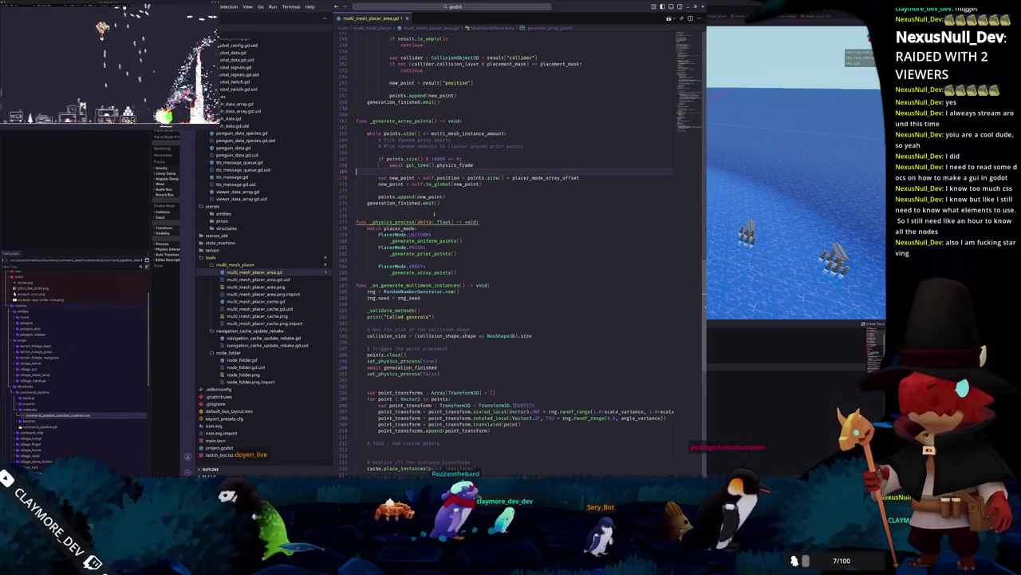
key(ctrl+F2)
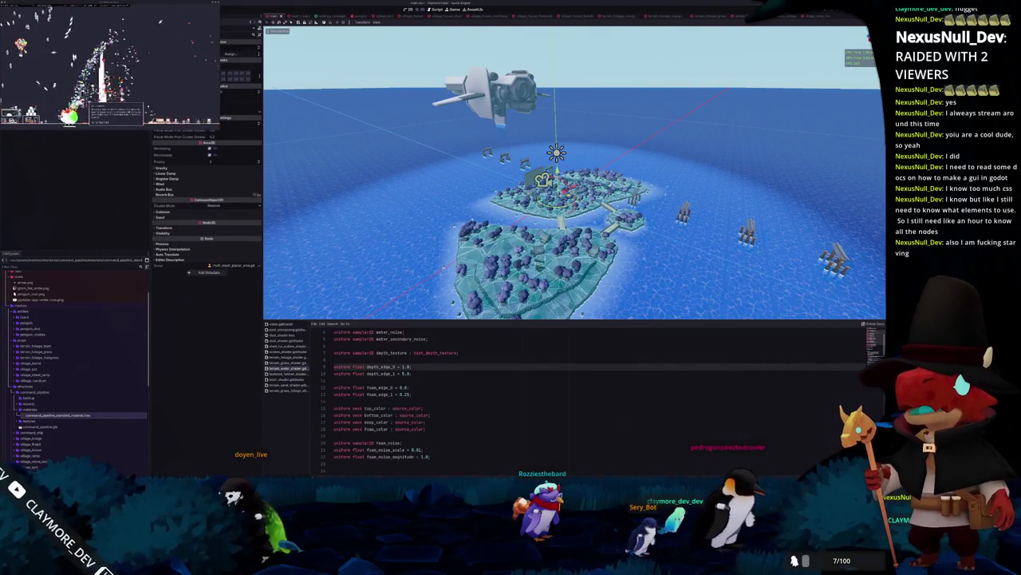
Create a command_ship folder inside scenes/structures in the FileSystem.
right_click(402, 161)
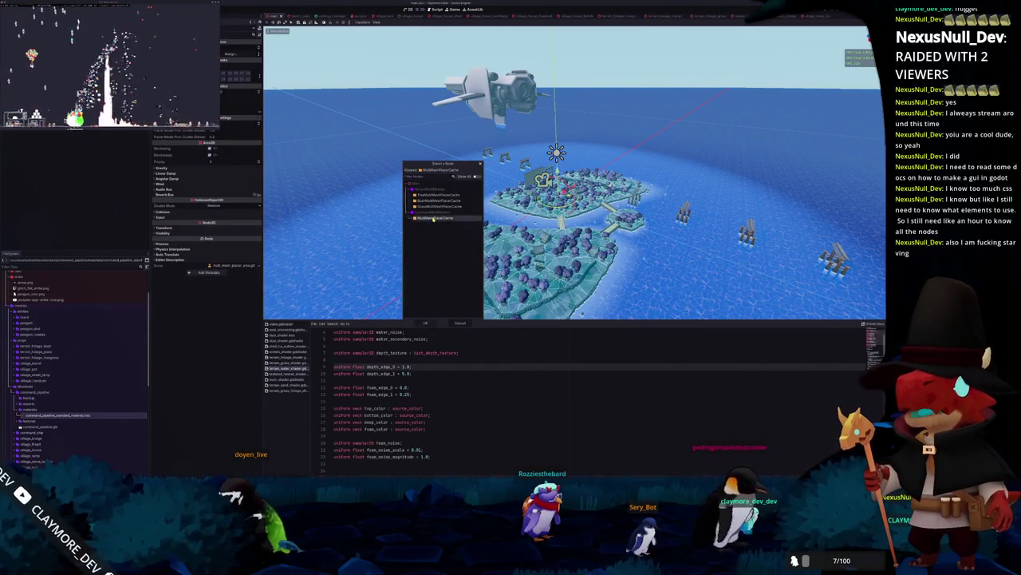
click(431, 198)
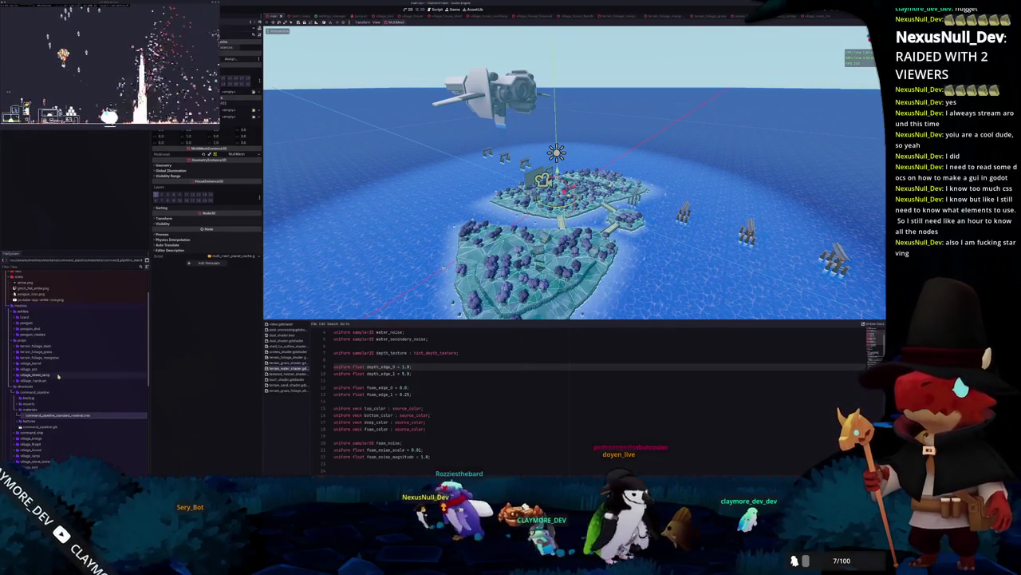
scroll(51, 379, down, 5)
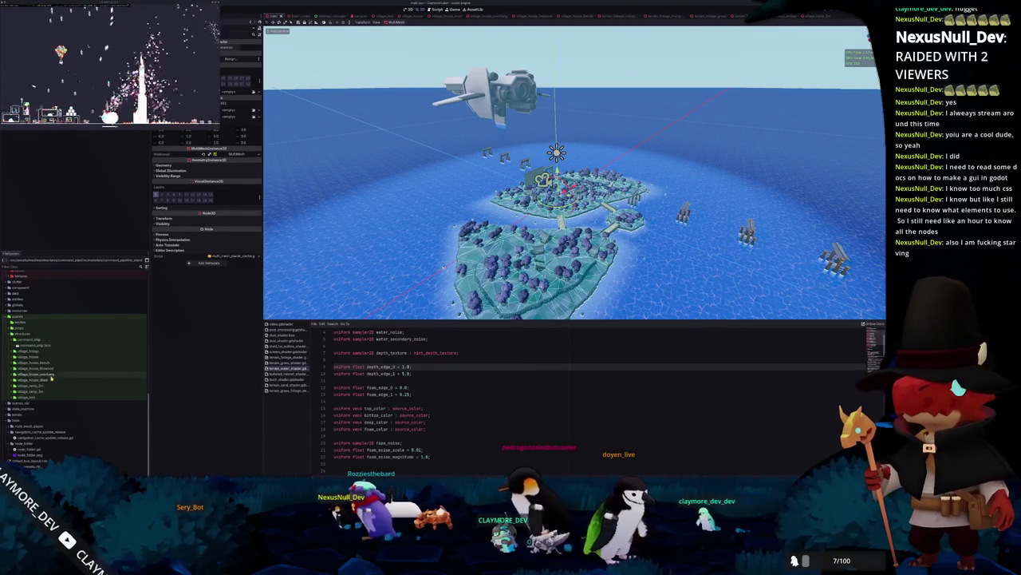
click(17, 421)
click(6, 421)
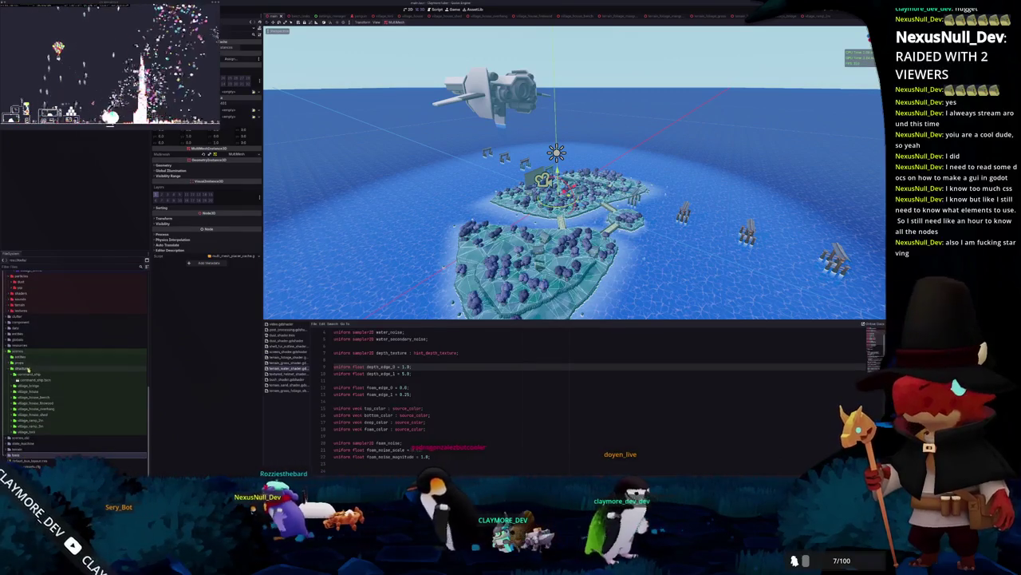
scroll(26, 429, up, 2)
double_click(26, 426)
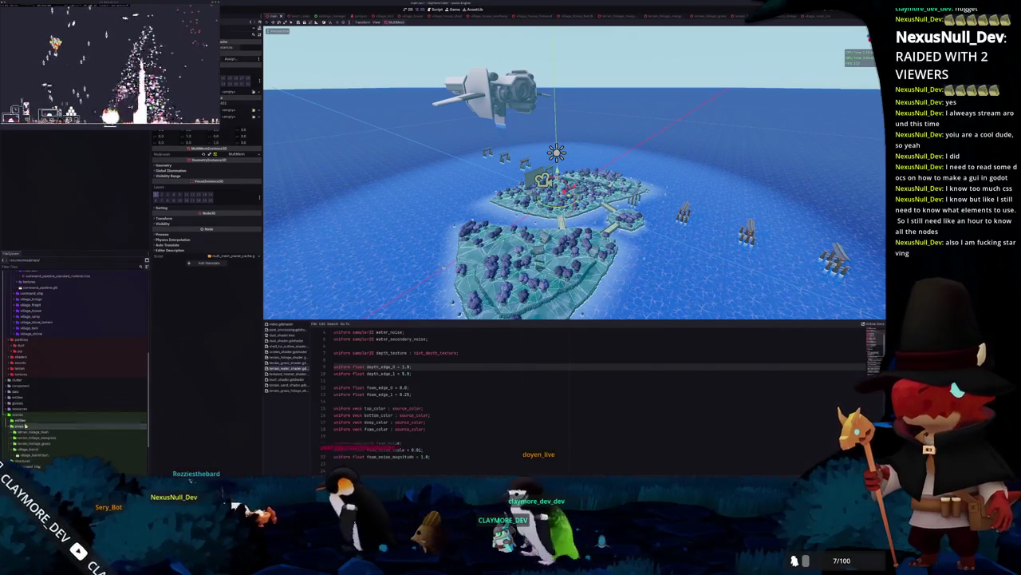
scroll(25, 415, down, 3)
click(30, 381)
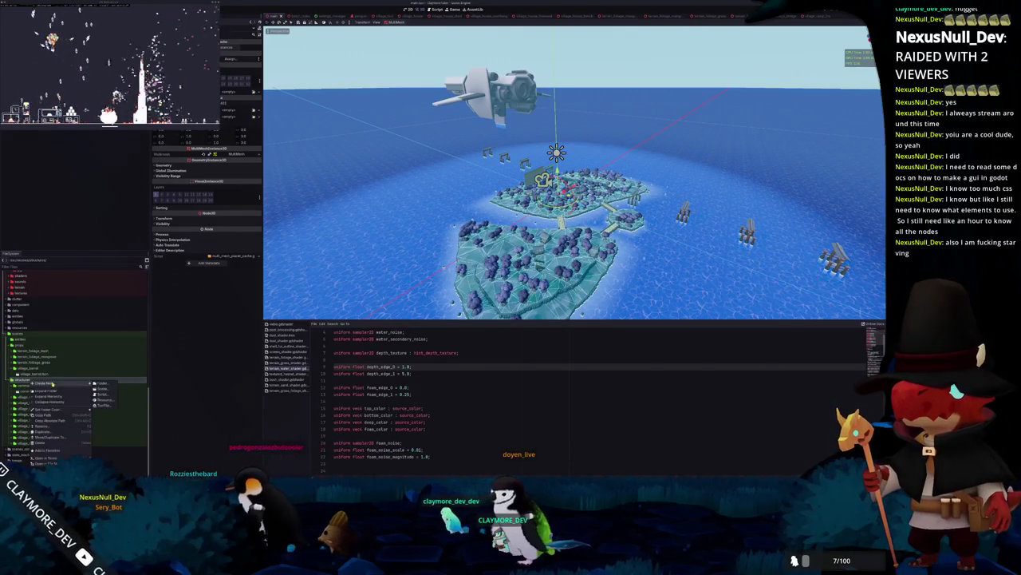
right_click(107, 386)
click(112, 391)
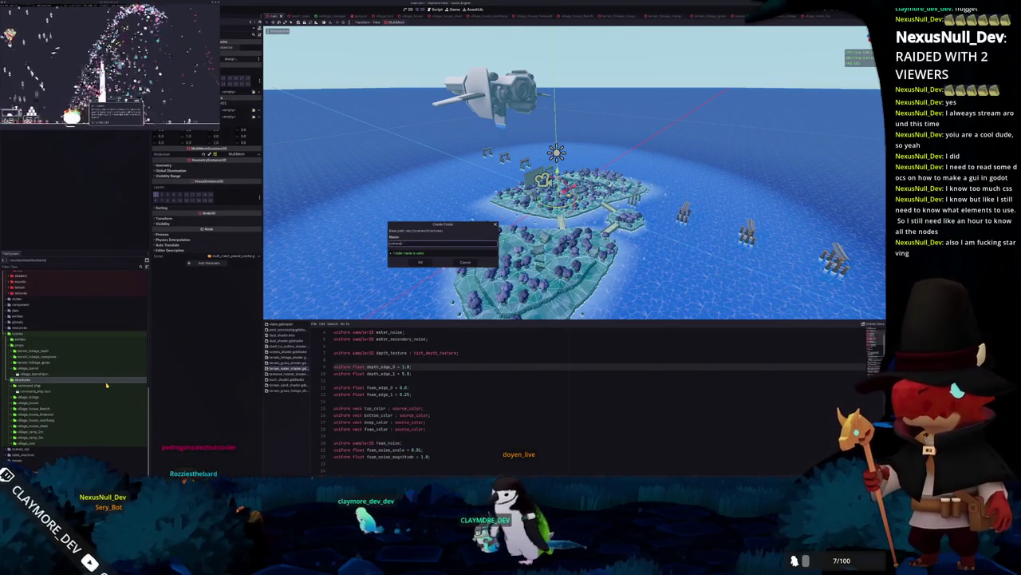
key(Return)
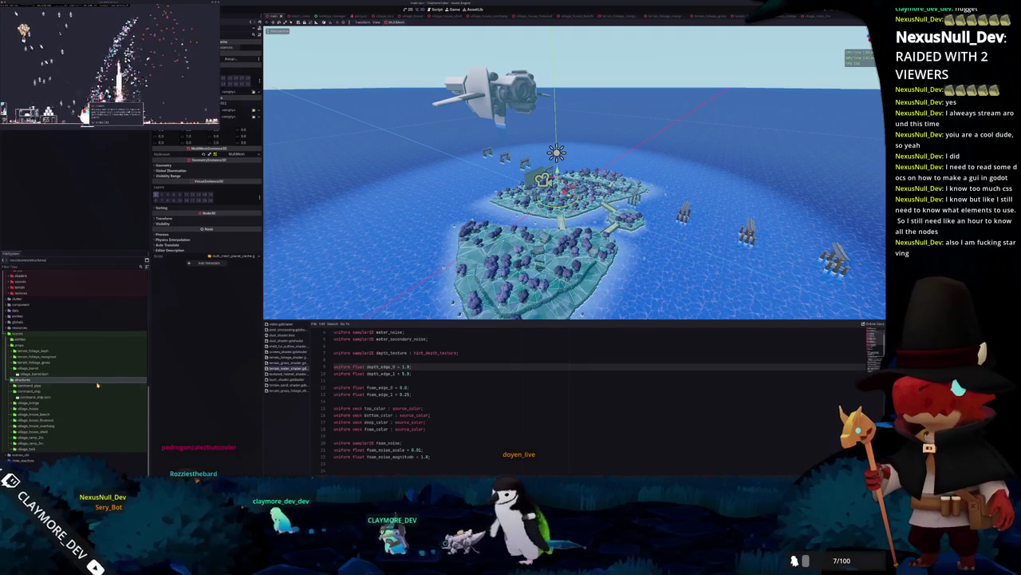
Start creating a new scene inside the command_ship folder.
click(56, 386)
right_click(50, 386)
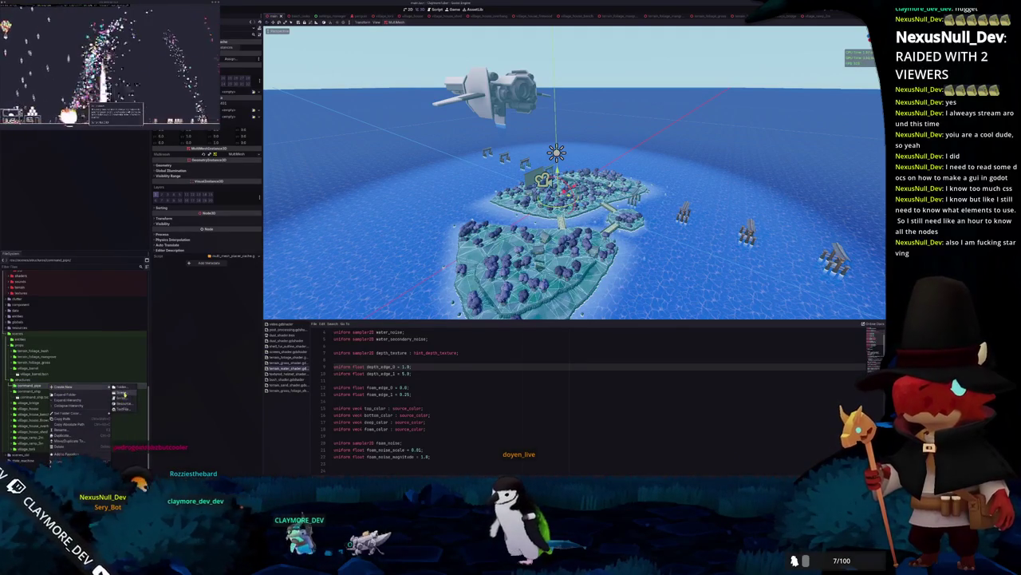
click(122, 392)
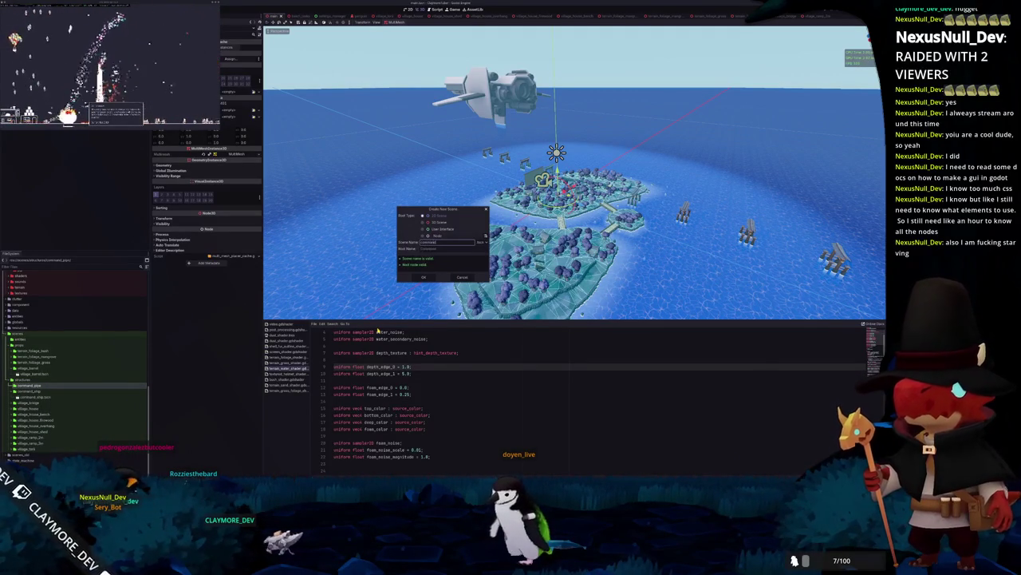
Create a 3D-root scene with the command_pipeline model and make its children editable.
click(422, 222)
click(426, 276)
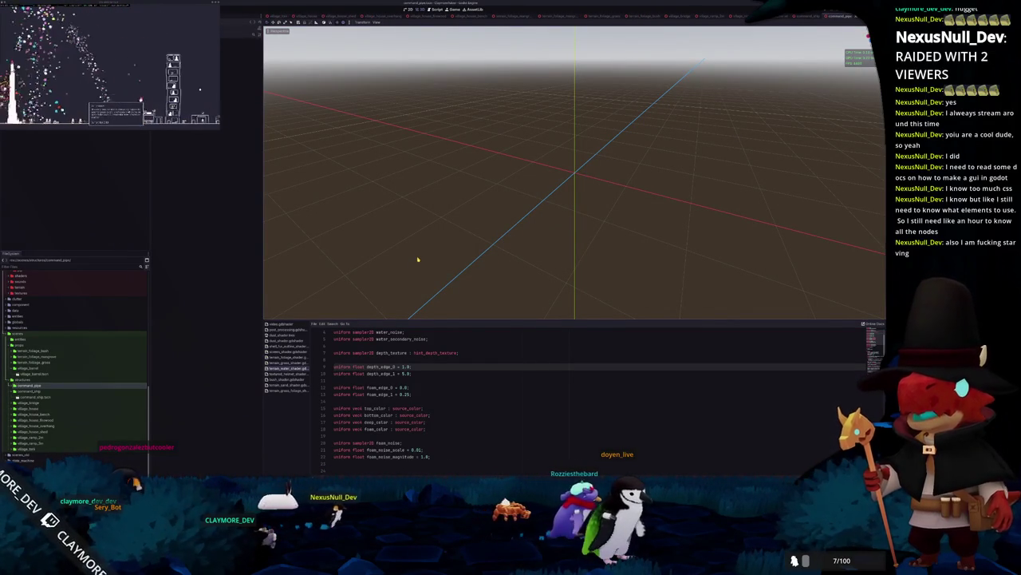
click(239, 33)
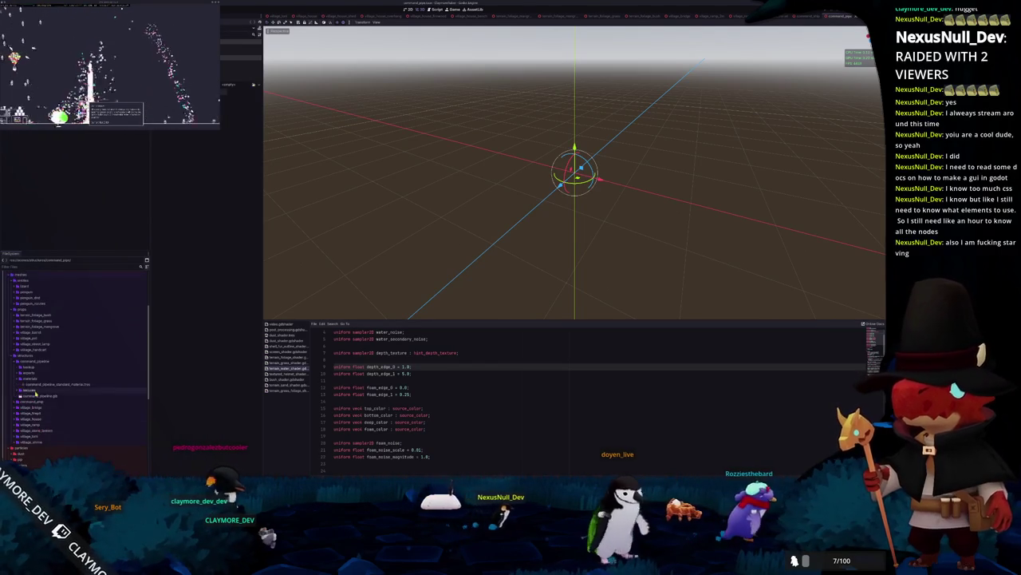
click(32, 396)
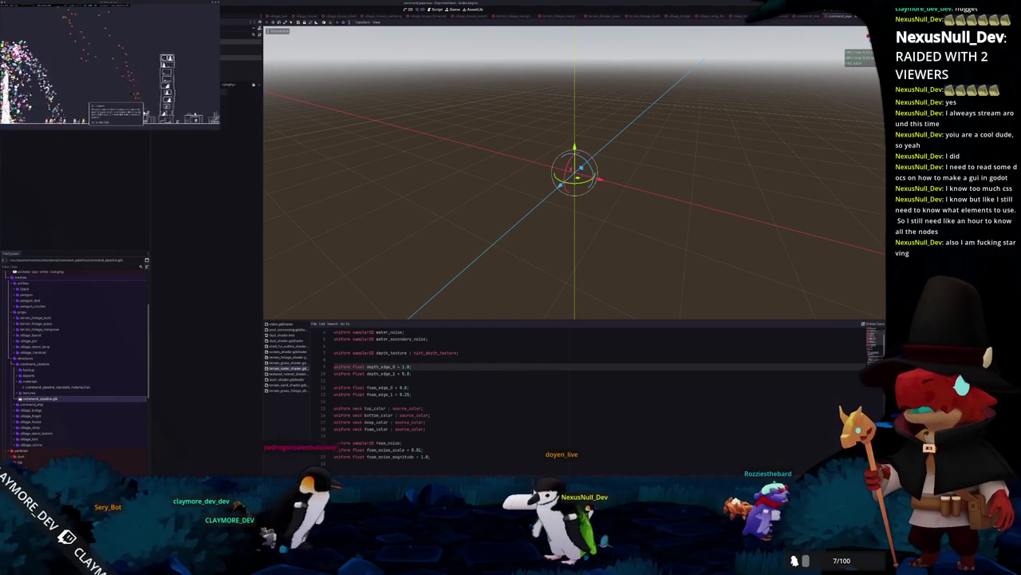
drag(32, 397, 575, 175)
right_click(64, 132)
click(80, 135)
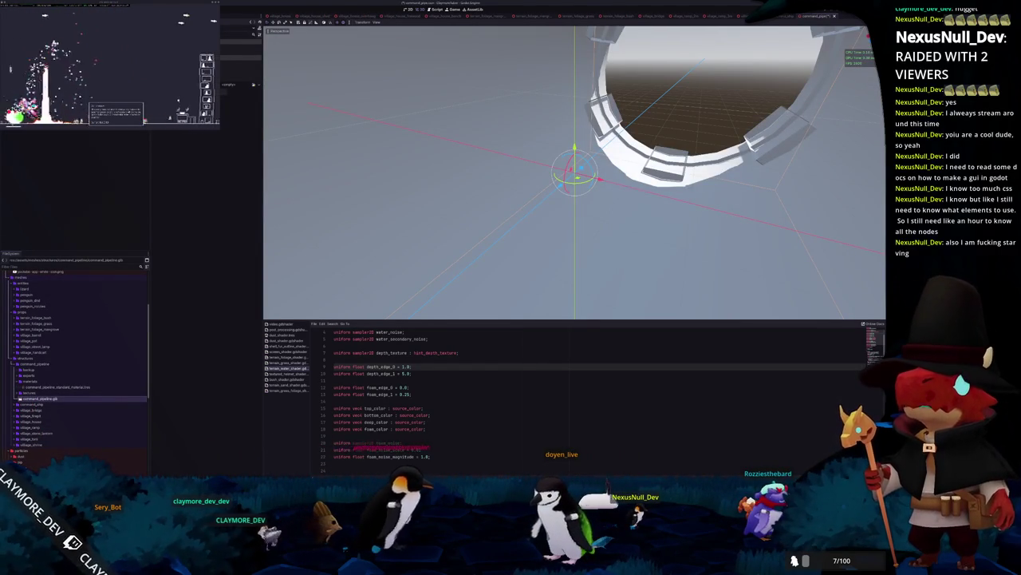
Quick-load the 'peng' pipeline material onto the mesh and open its .tres material file.
click(254, 85)
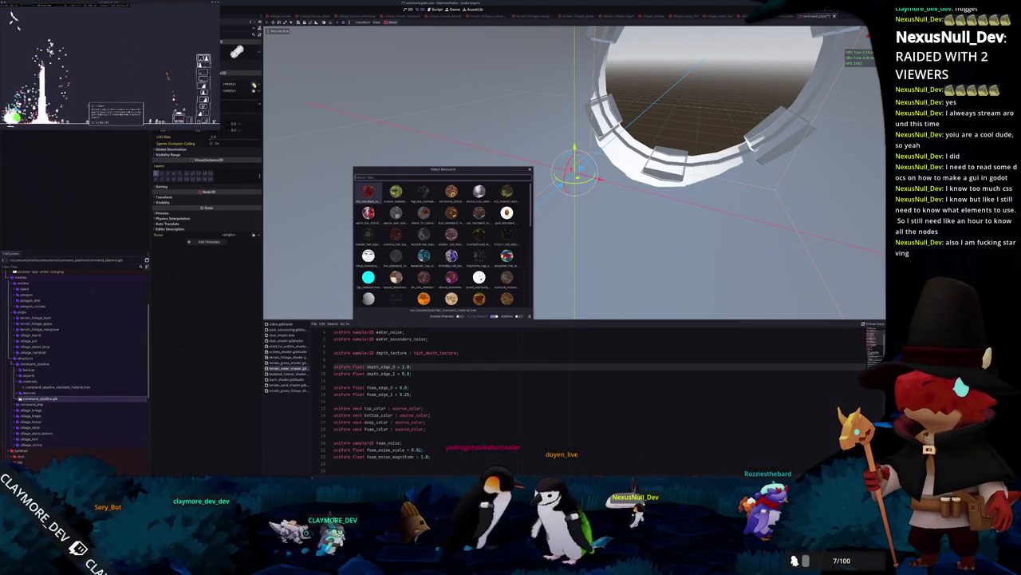
text(peng)
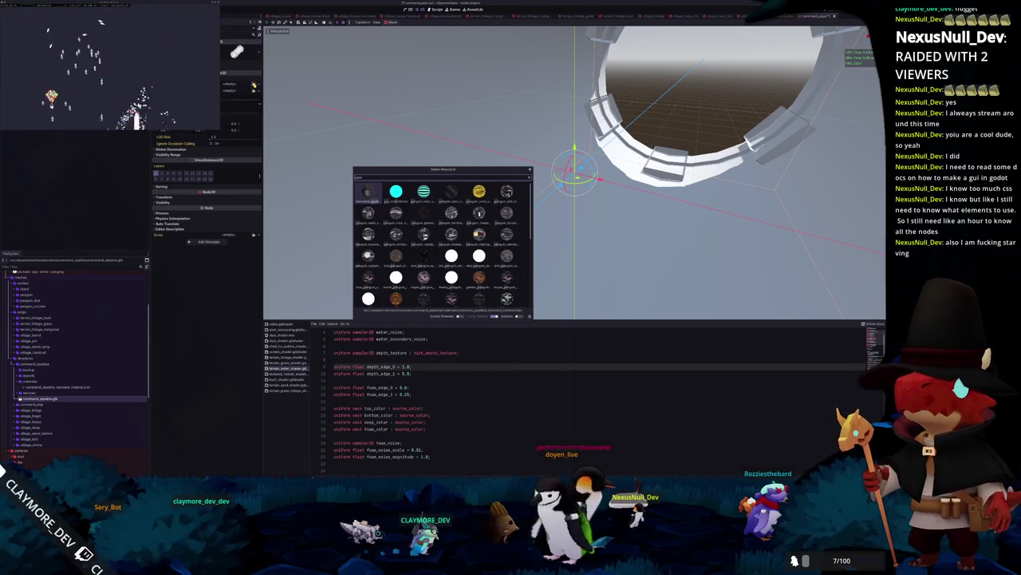
key(Return)
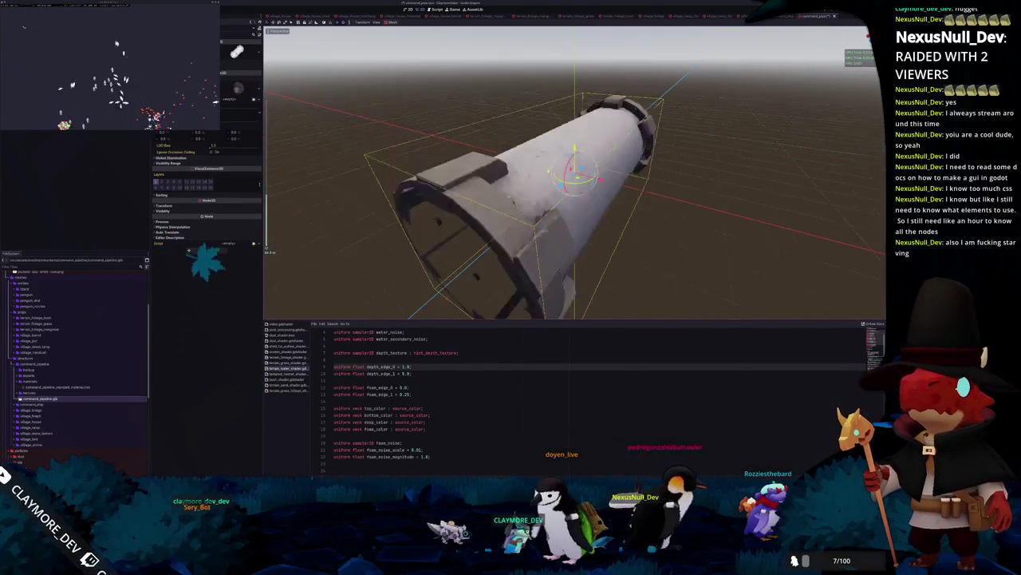
scroll(573, 173, down, 5)
key(f)
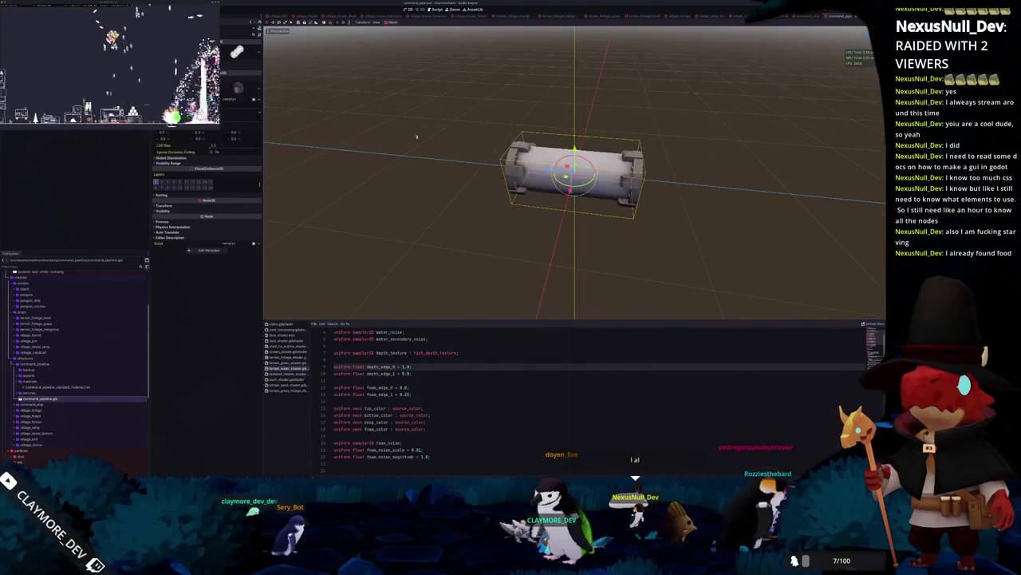
click(42, 387)
double_click(42, 387)
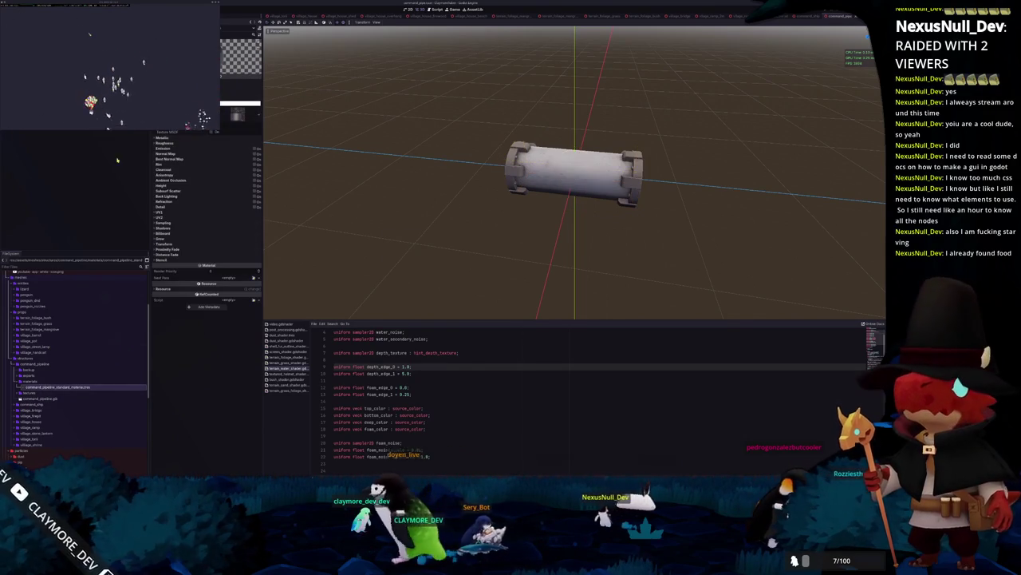
click(276, 16)
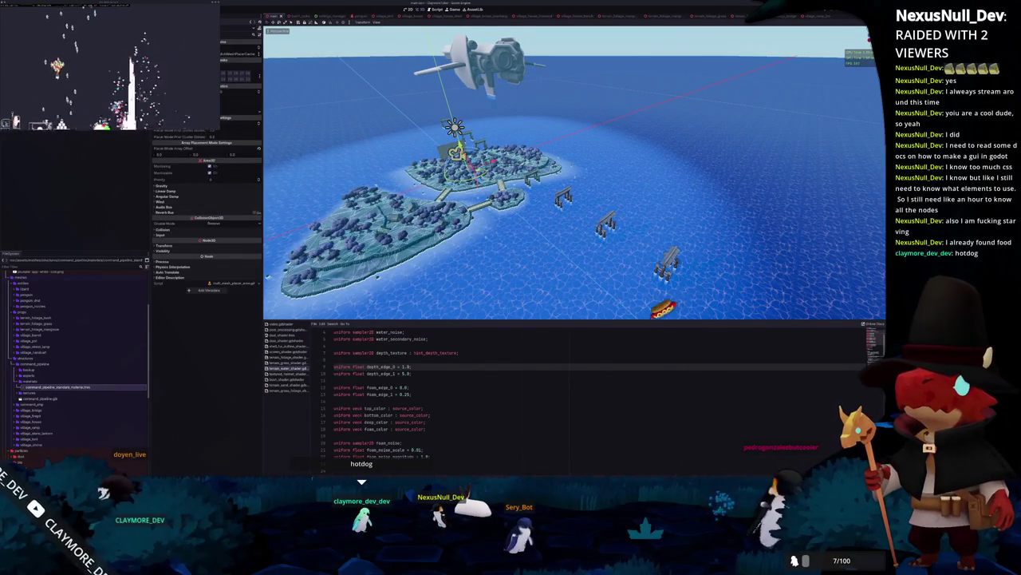
click(251, 84)
key(ctrl+shift+o)
text(command)
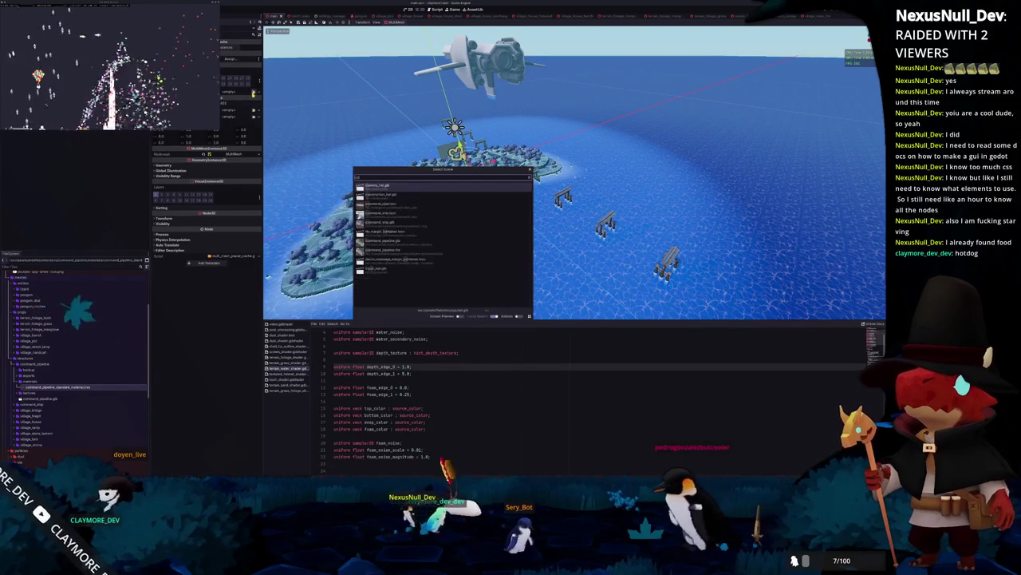
key(Escape)
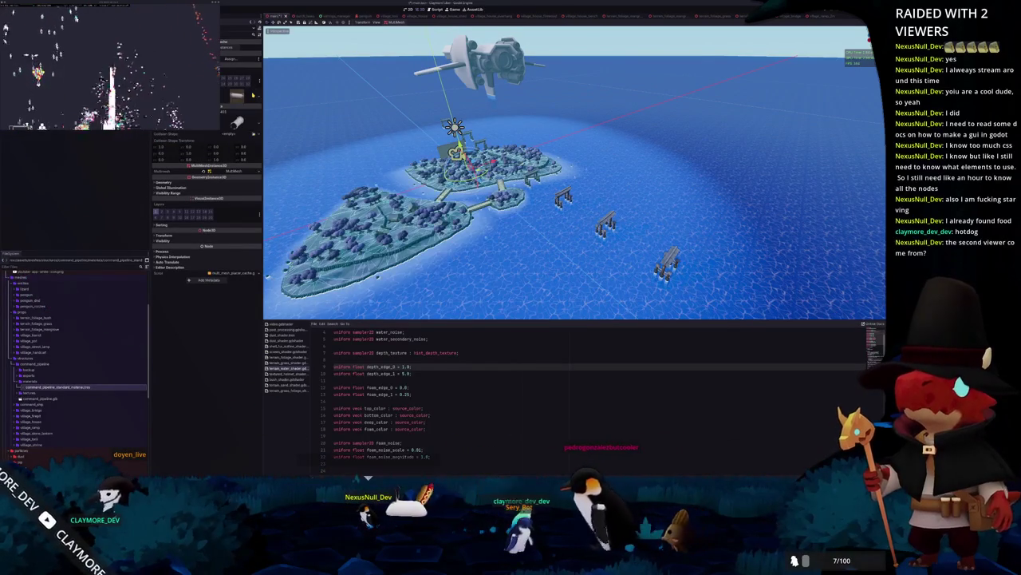
click(233, 171)
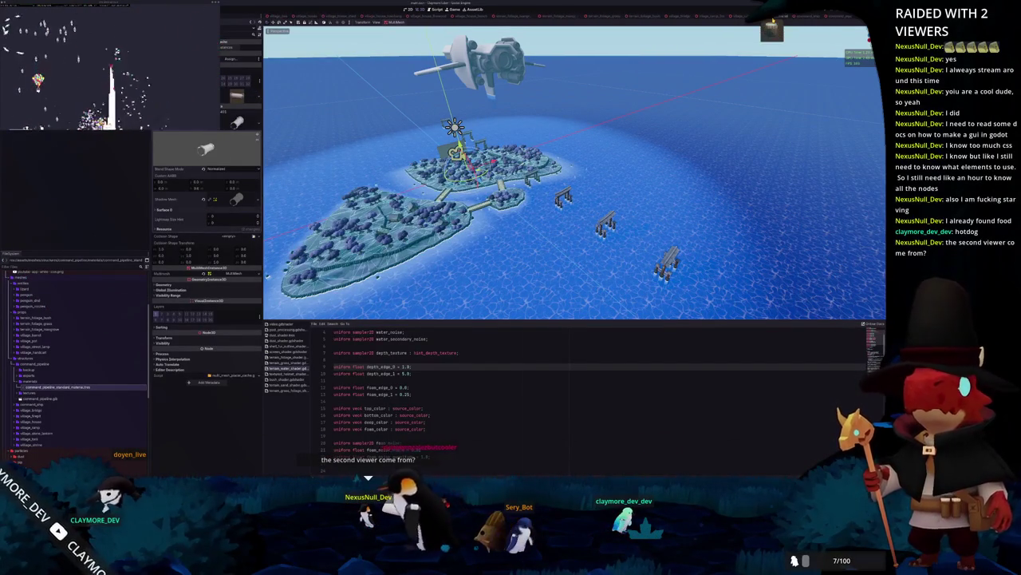
click(763, 18)
click(570, 172)
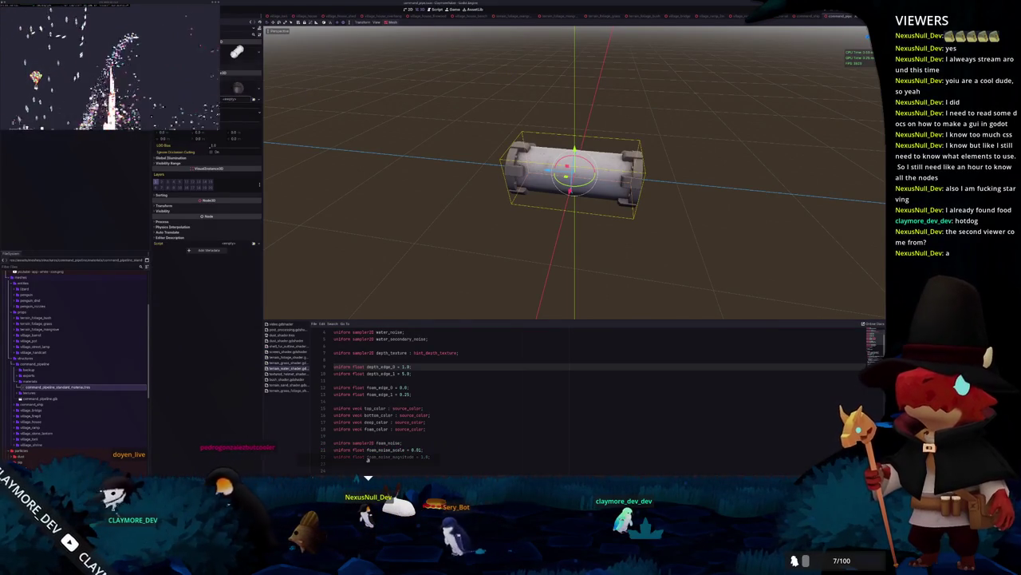
scroll(208, 199, up, 2)
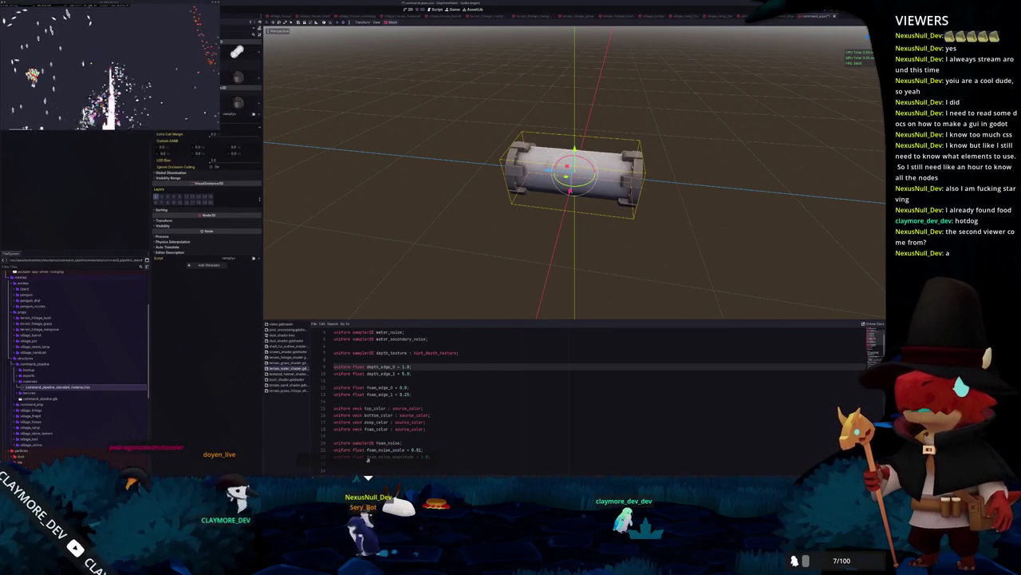
click(399, 243)
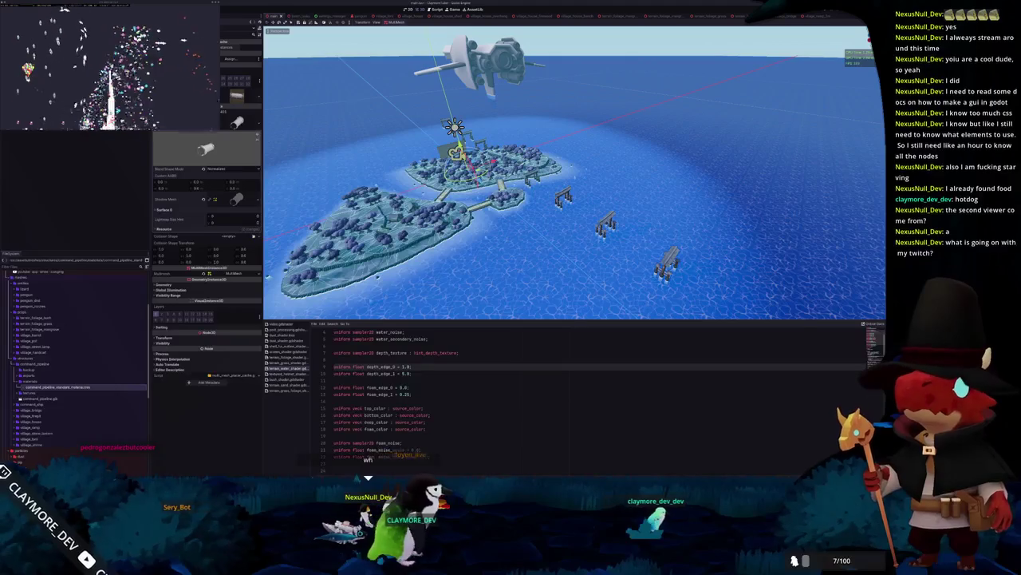
click(242, 123)
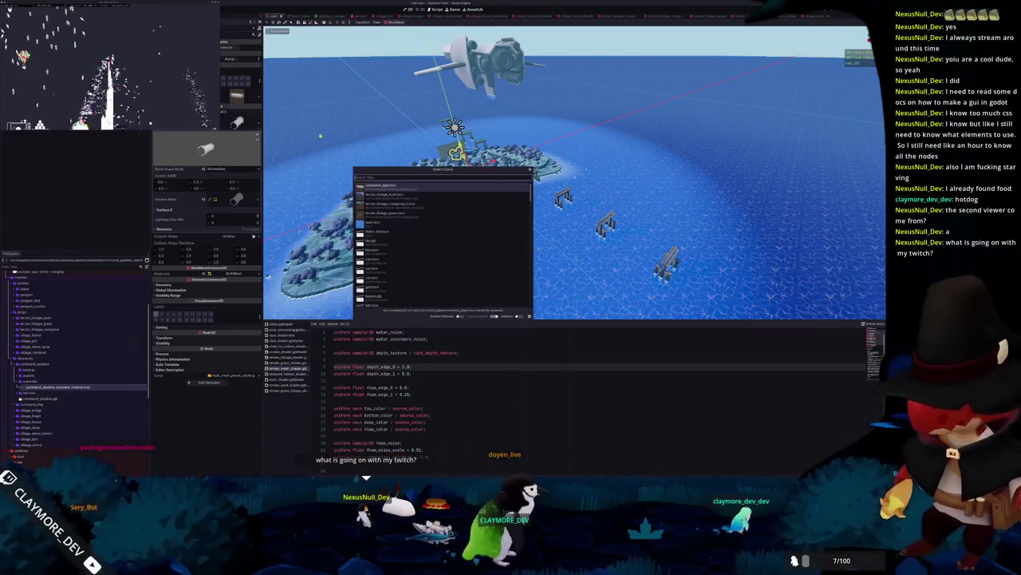
key(Escape)
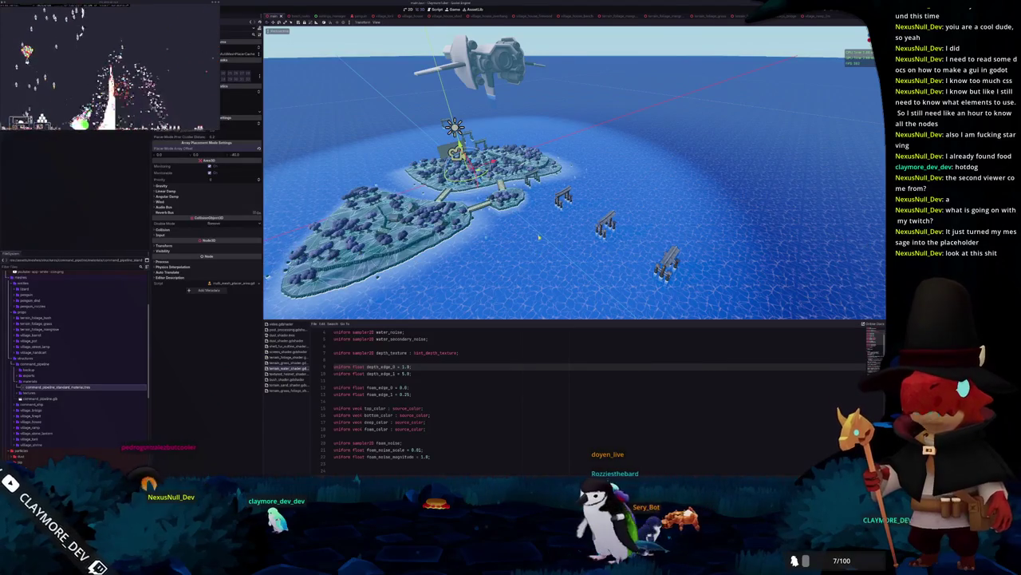
Zoom over the island and select its MultiMesh node in the Scene dock.
scroll(575, 172, up, 4)
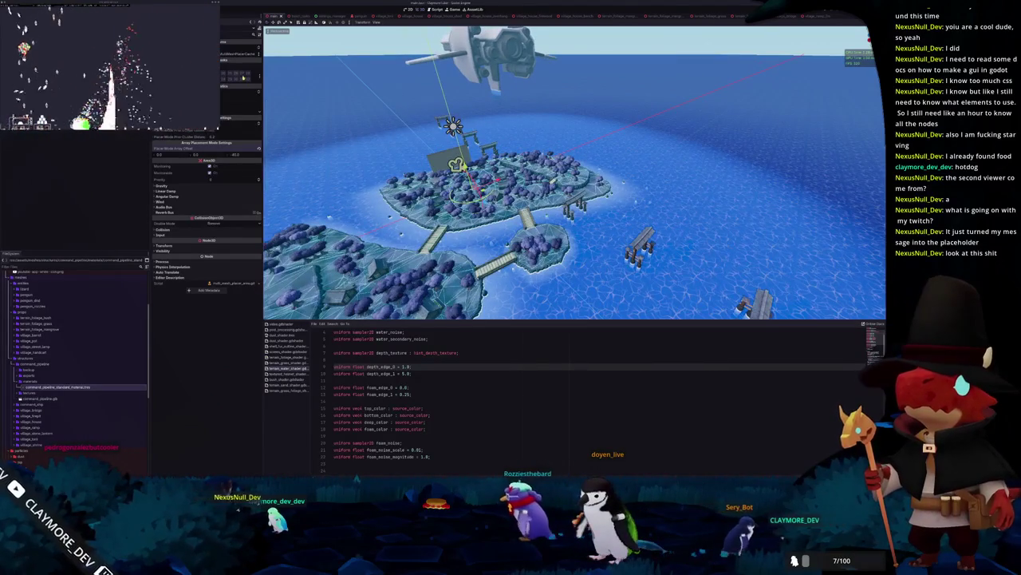
click(227, 59)
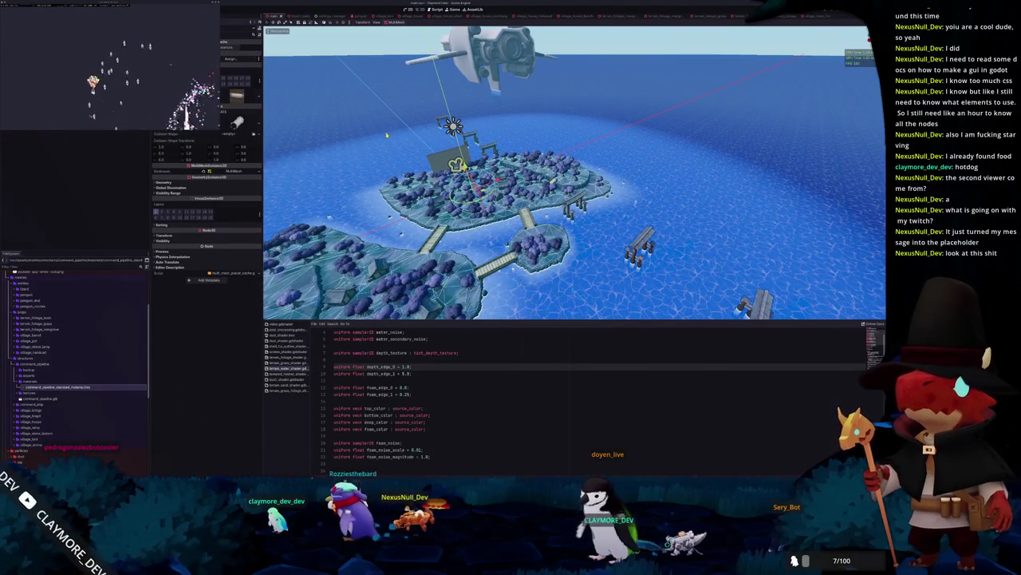
scroll(387, 135, up, 8)
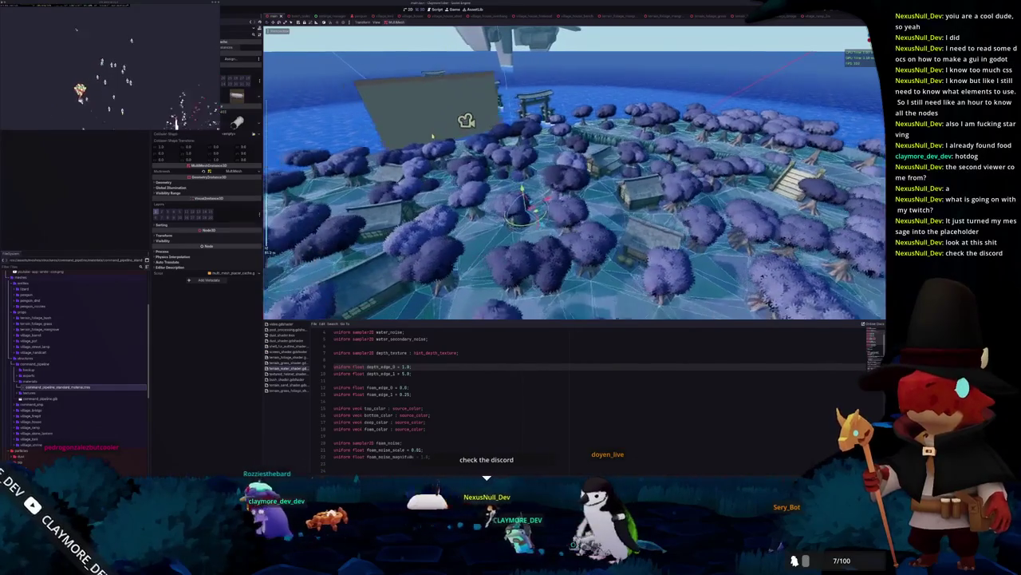
scroll(432, 136, up, 2)
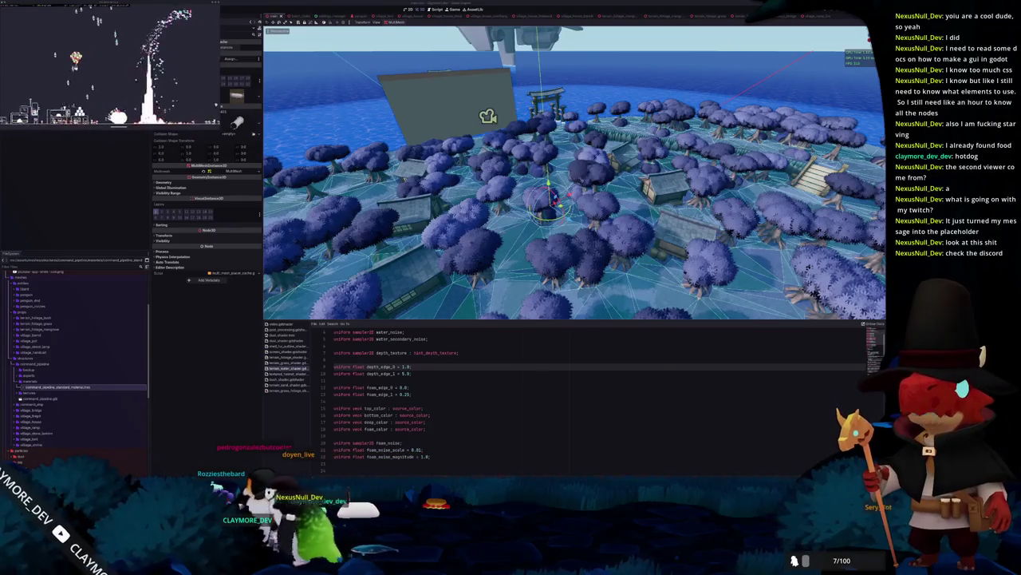
Move the Discord window aside, then return to Godot and swing the view down over the island.
key(alt+Tab)
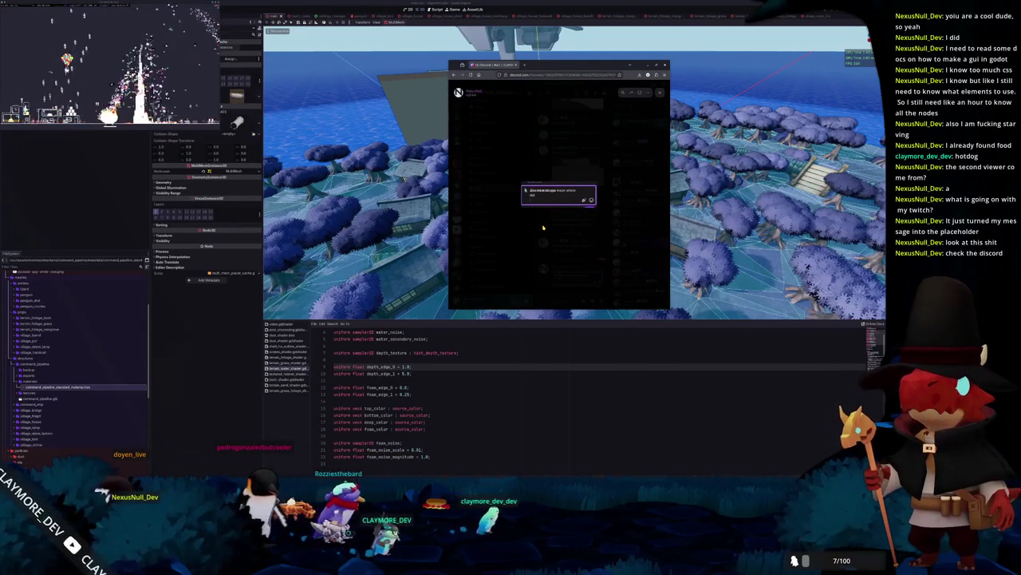
scroll(507, 227, down, 1)
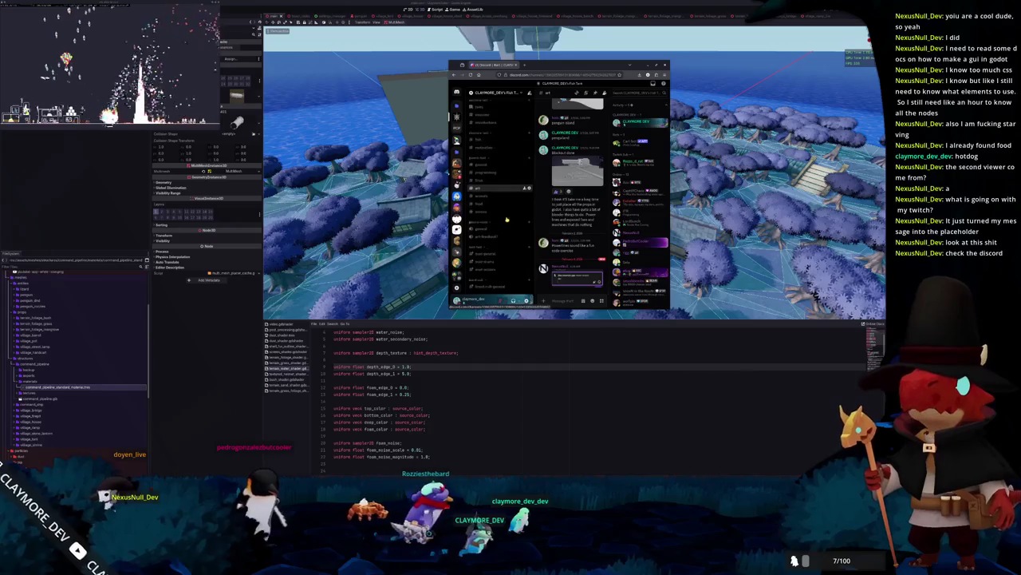
drag(555, 63, 662, 122)
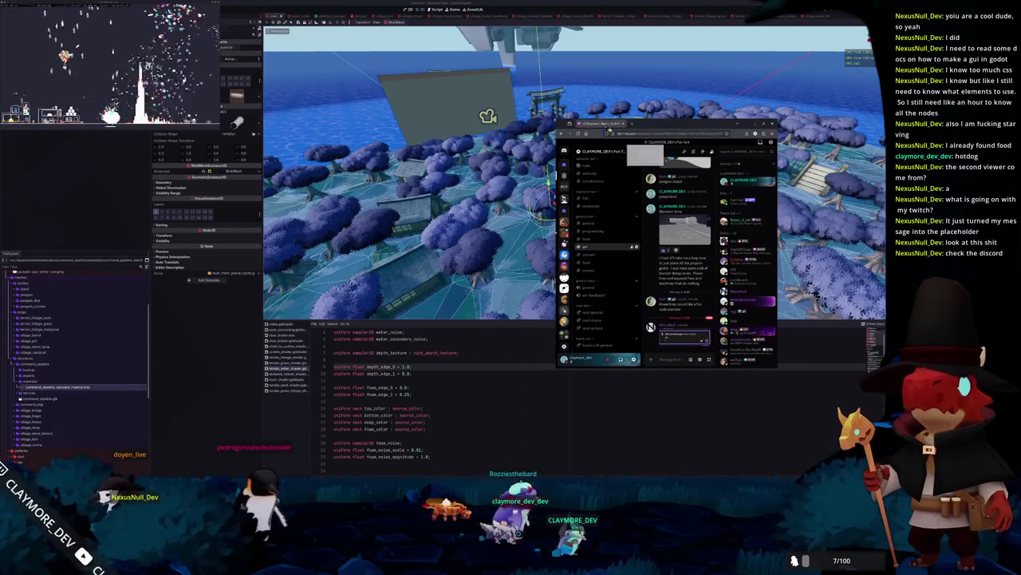
click(669, 232)
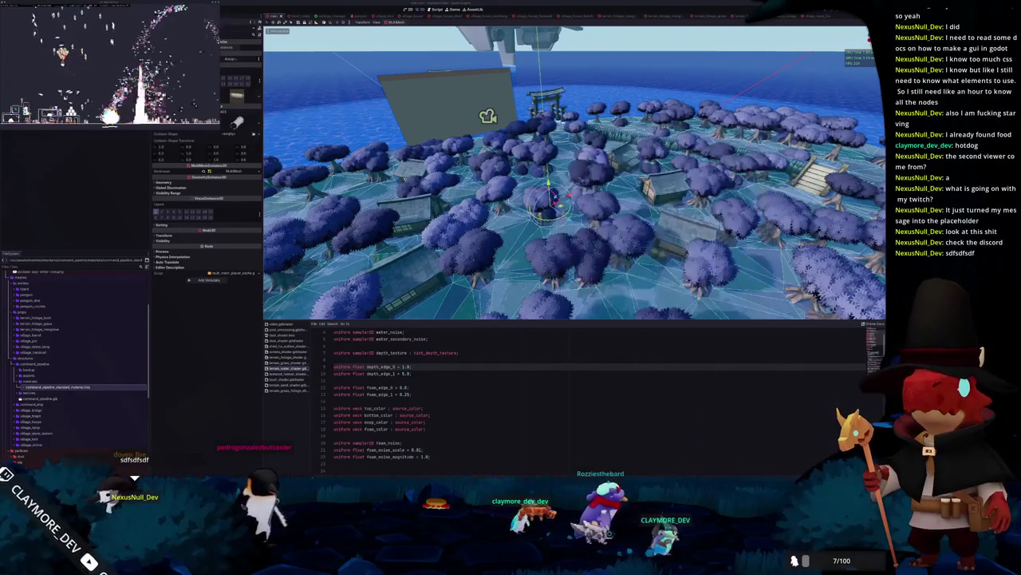
mouse_move(668, 231)
mouse_down()
mouse_move(609, 195)
mouse_move(303, 135)
mouse_up()
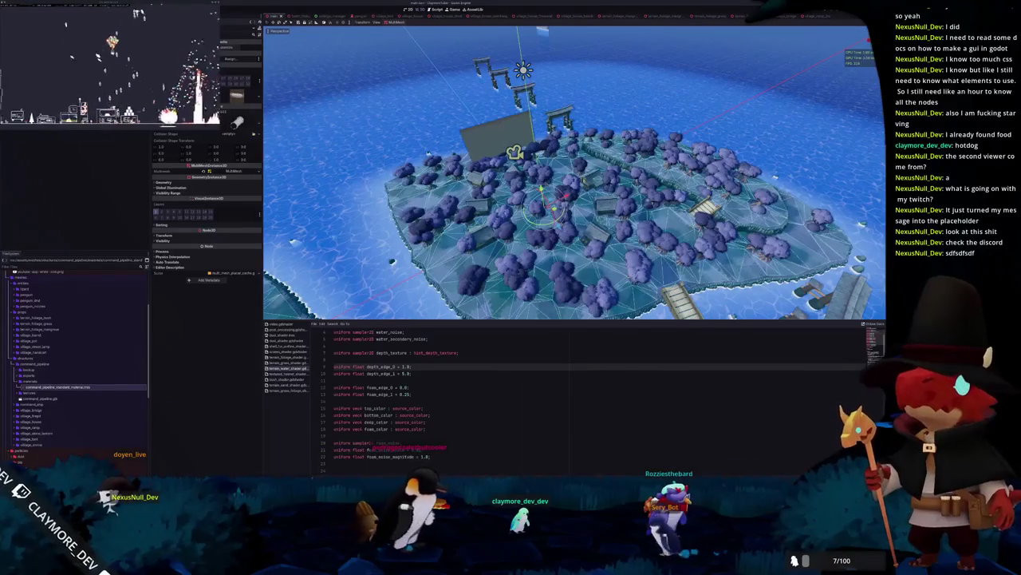
Select the placer area and MultiMesh nodes from a distant view, then bring up multi_mesh_placer_area.gd.
click(72, 95)
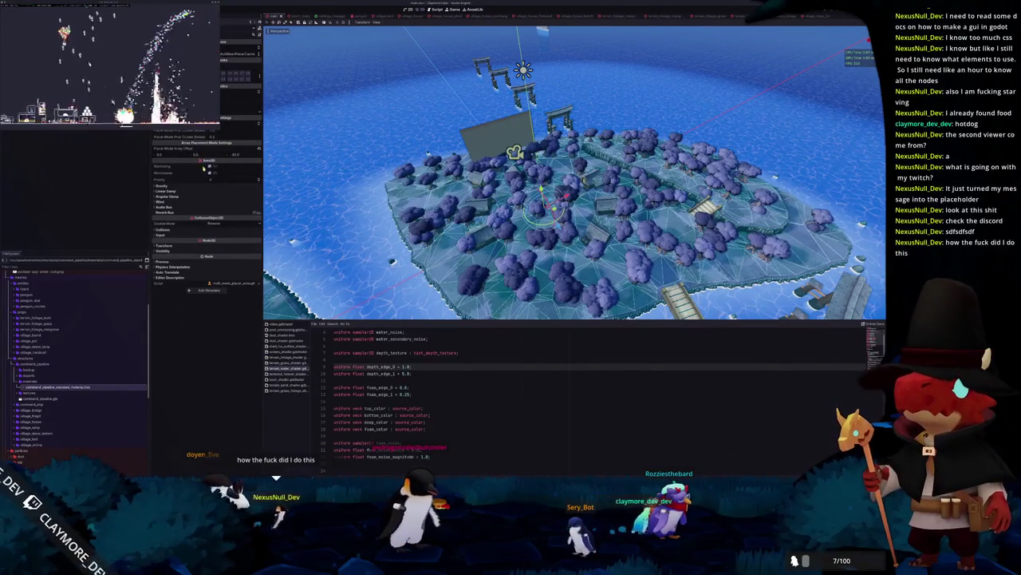
mouse_move(355, 189)
mouse_down()
mouse_move(474, 194)
mouse_move(366, 186)
mouse_up()
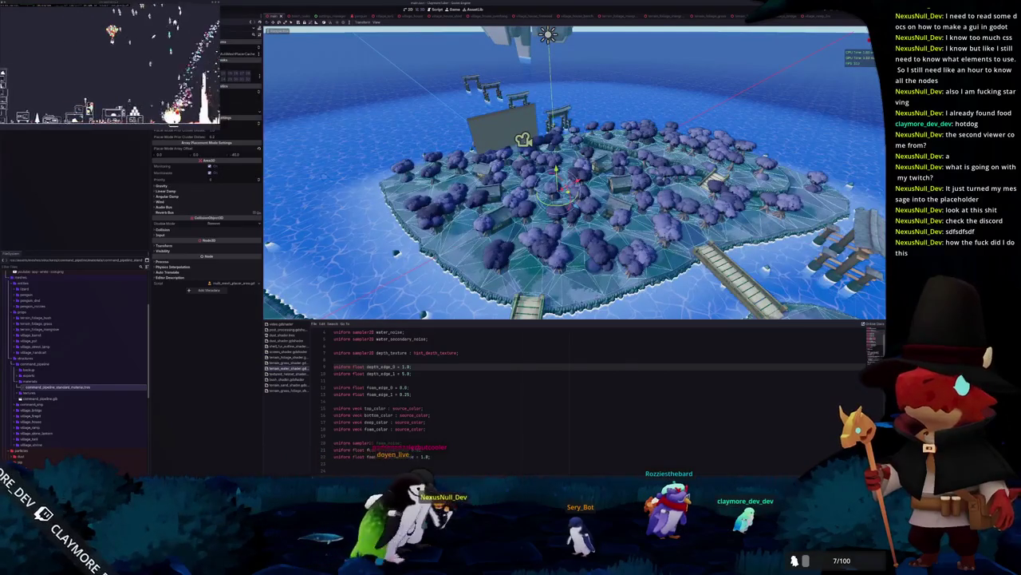
click(90, 53)
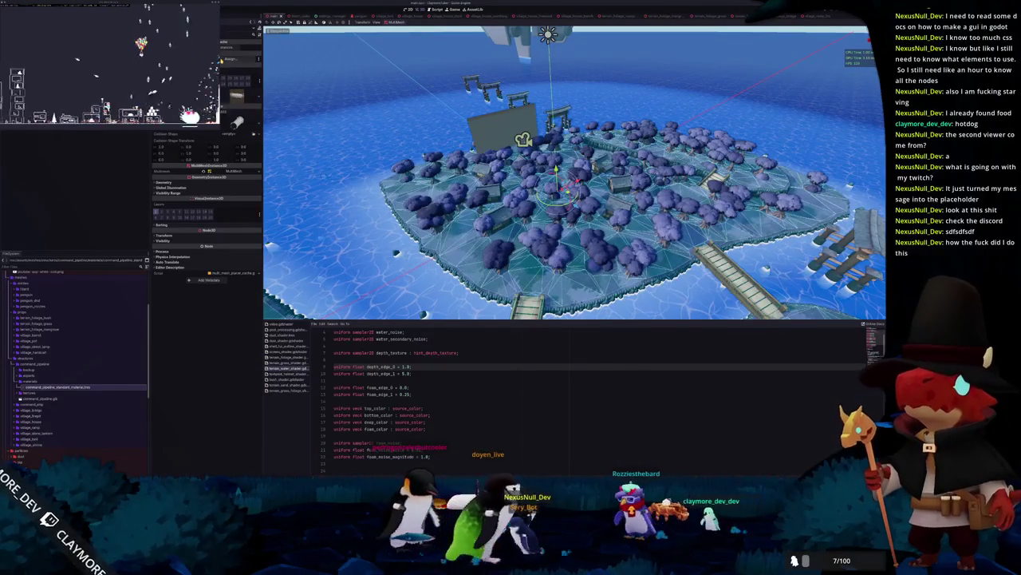
click(397, 394)
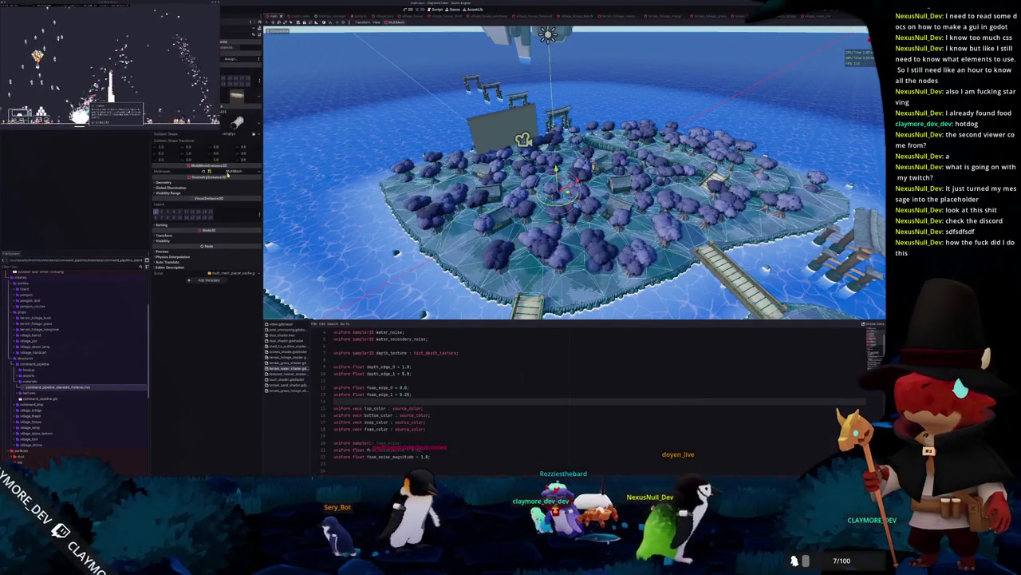
click(219, 265)
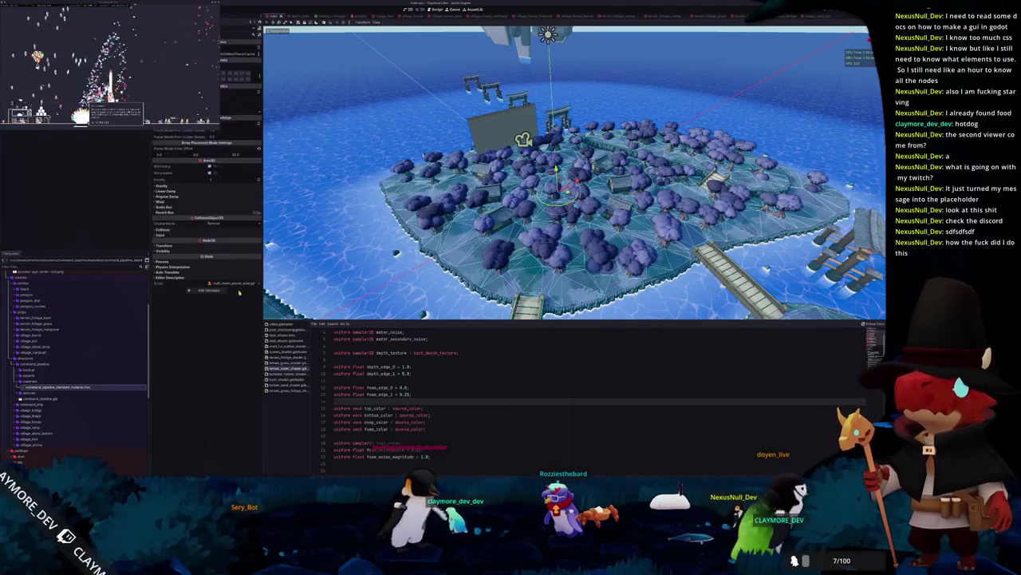
key(alt+Tab)
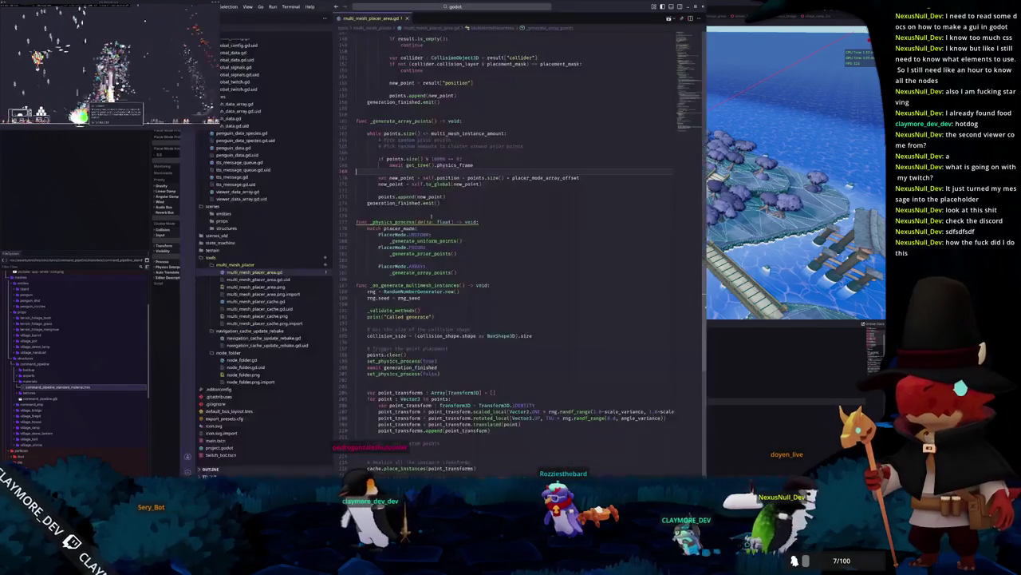
Highlight the _generate_array_points call in the match block to locate its definition, then return to Godot.
click(387, 151)
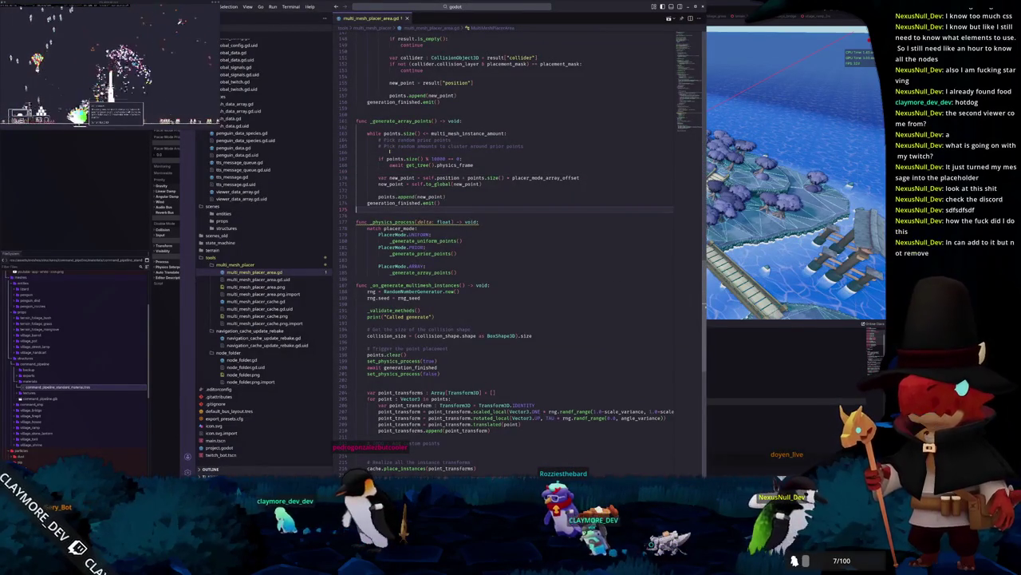
key(Down)
key(Down)
key(Down)
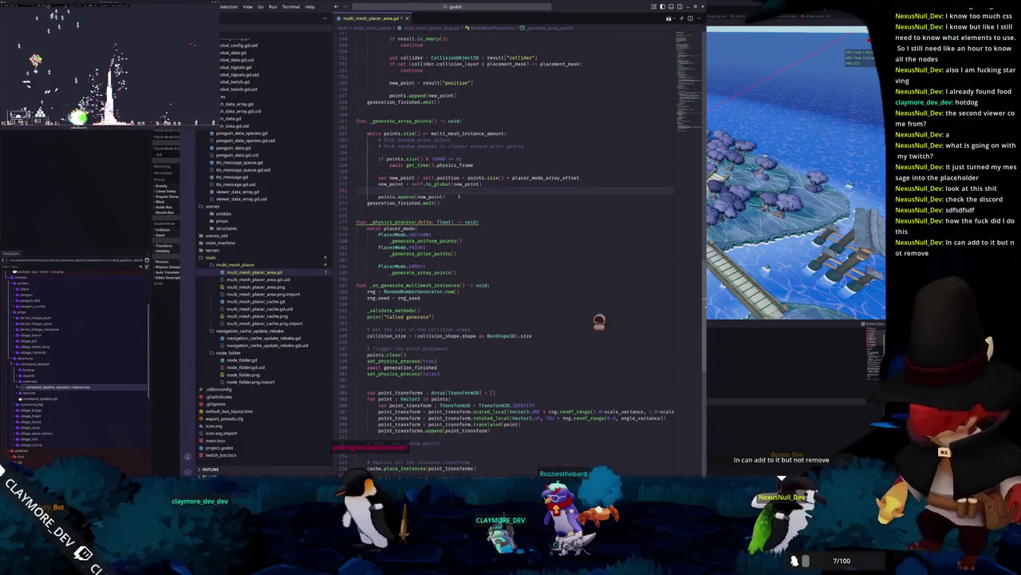
click(343, 203)
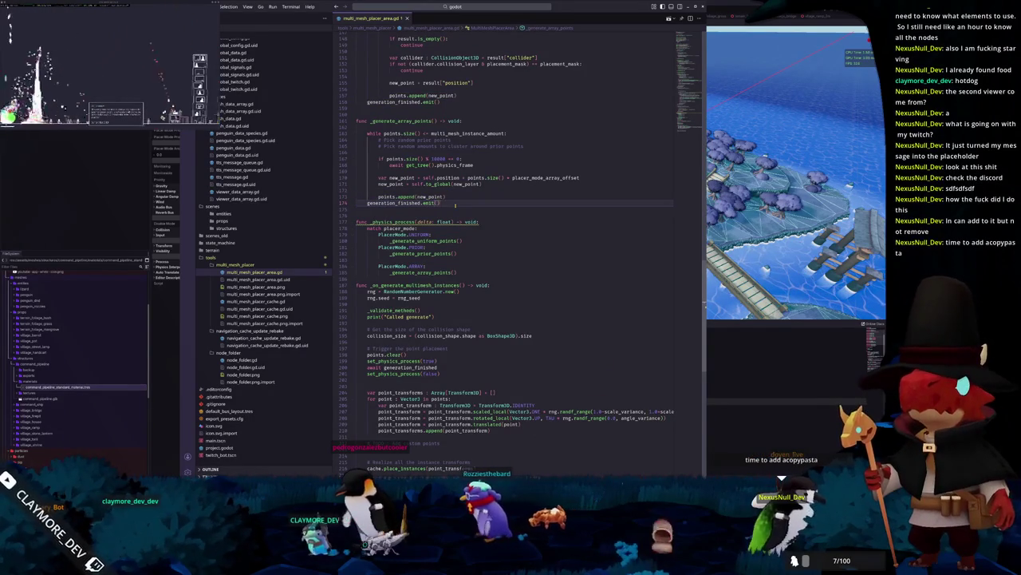
click(453, 192)
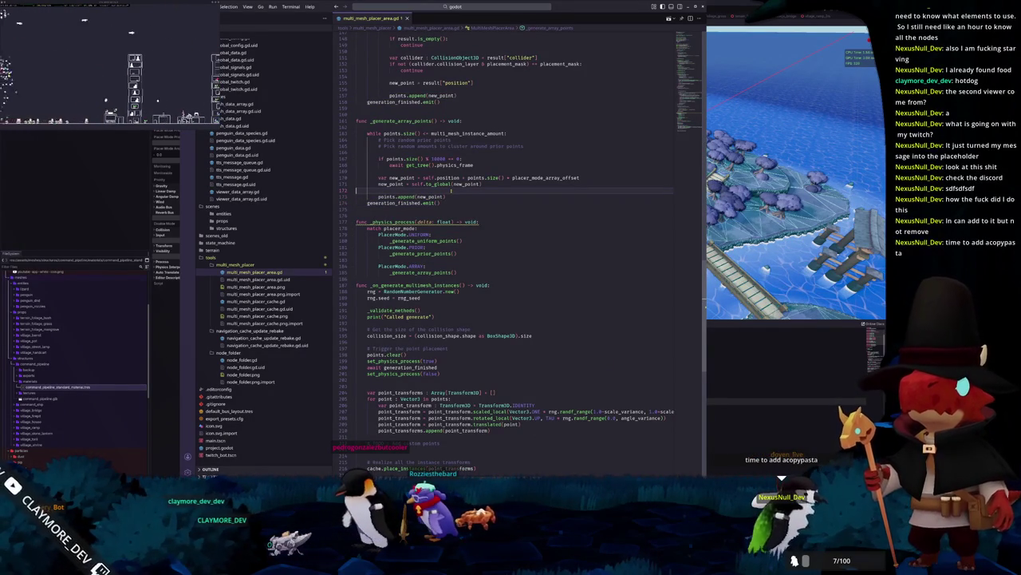
scroll(451, 191, down, 2)
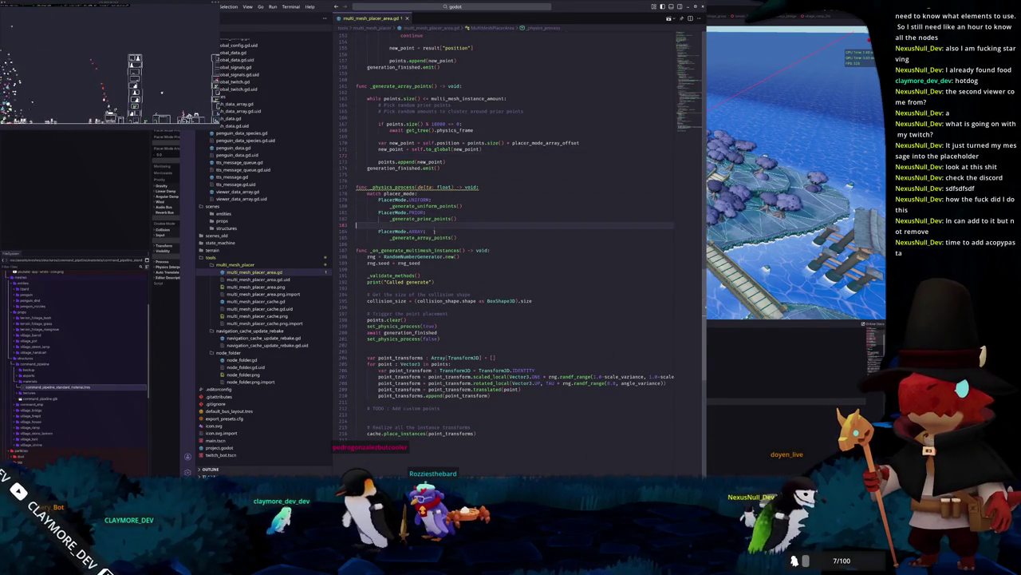
double_click(422, 237)
scroll(446, 233, up, 2)
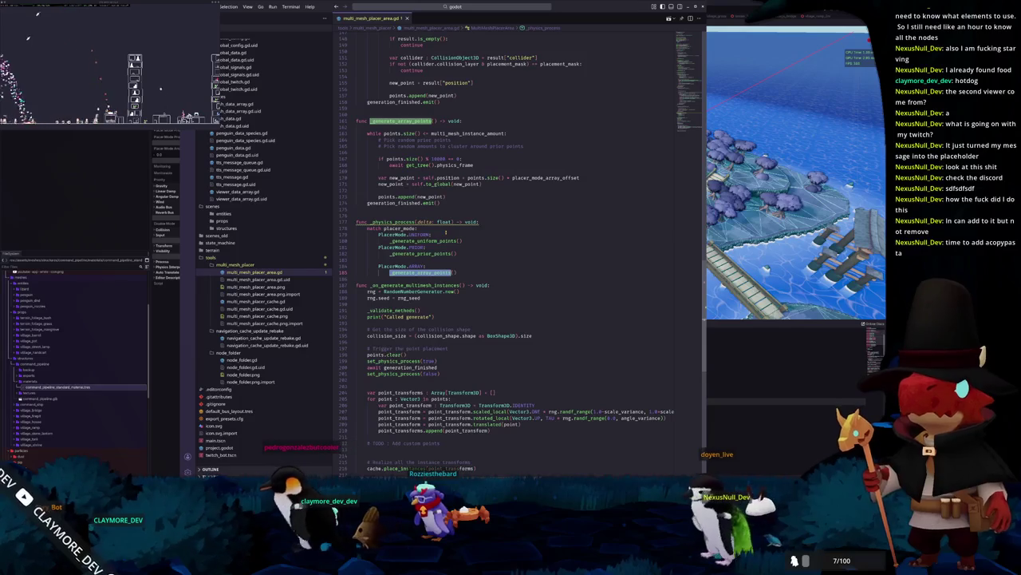
key(alt+Tab)
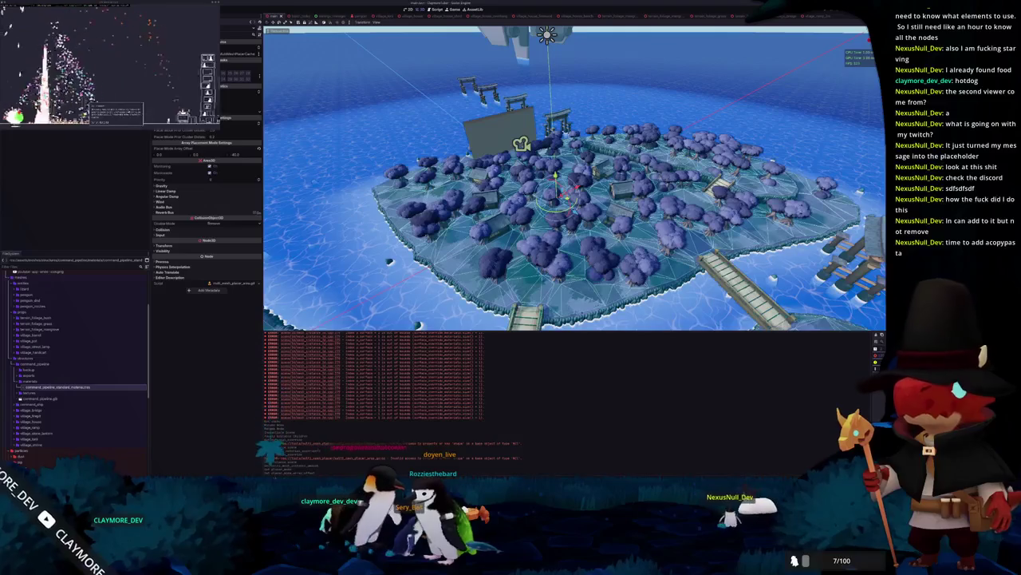
Add a CollisionShape3D child to the placer node and give it a New BoxShape3D shape.
right_click(110, 128)
click(134, 173)
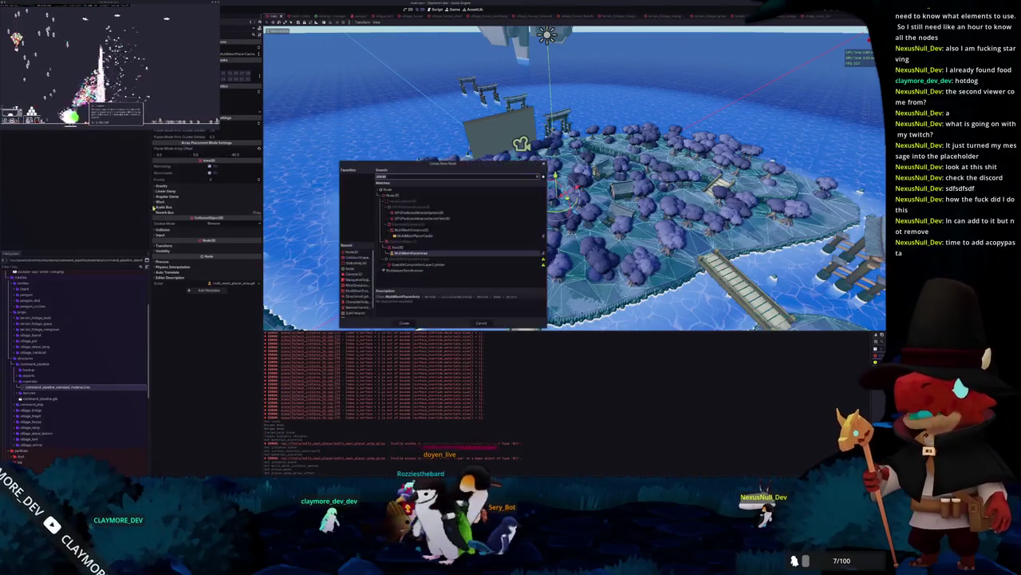
click(348, 258)
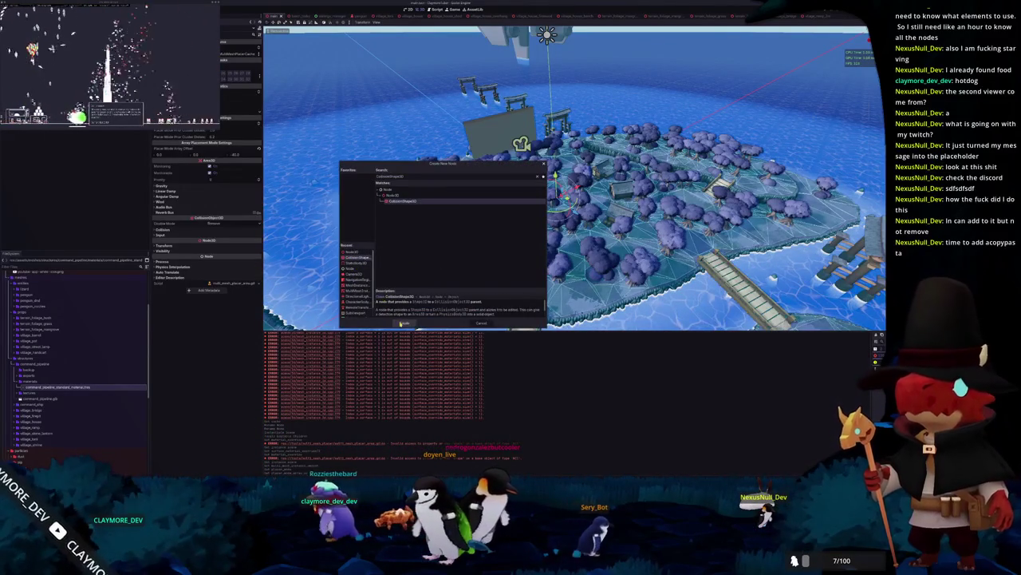
click(403, 323)
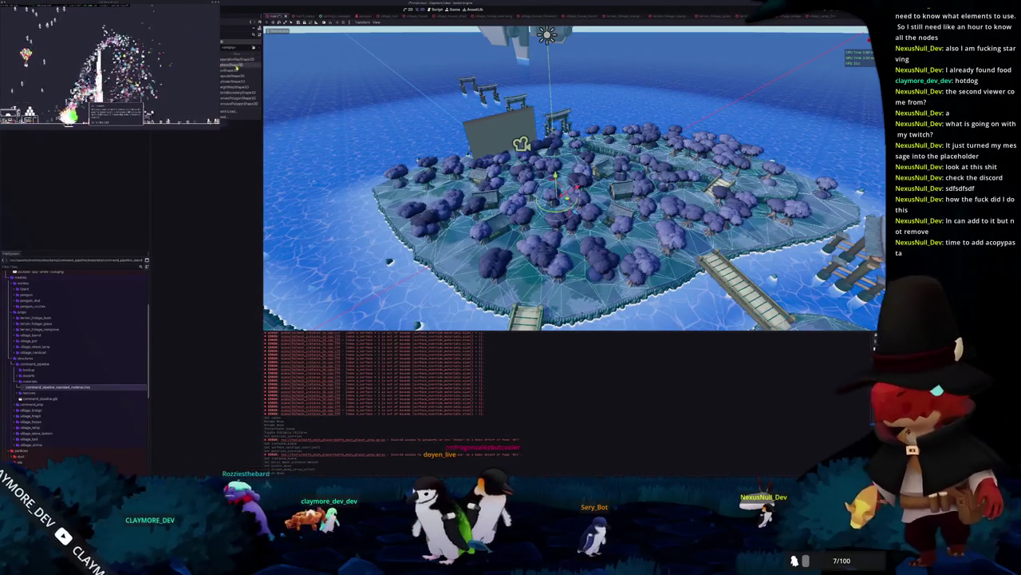
click(233, 71)
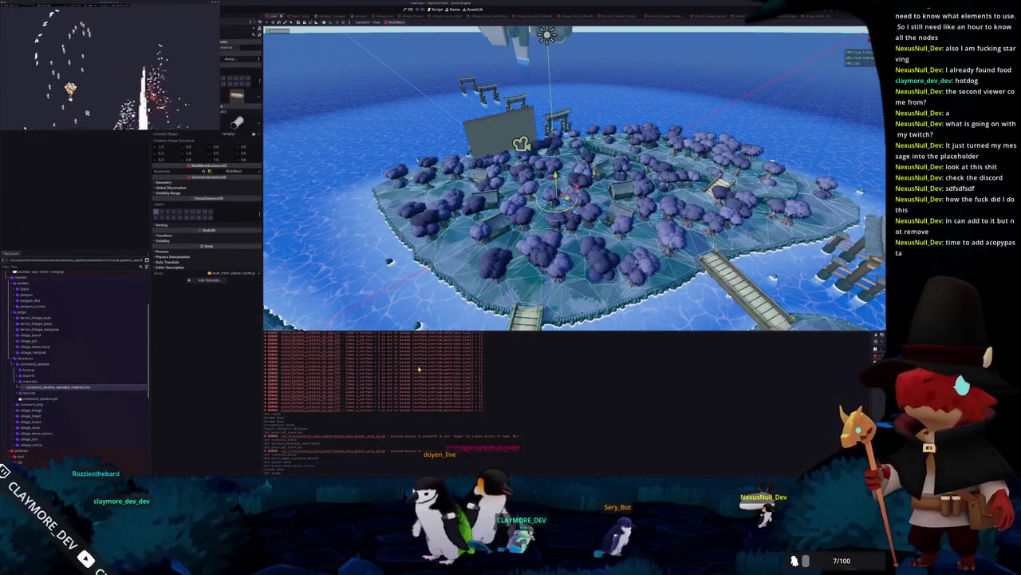
Clear the error messages from the Output panel.
scroll(575, 178, down, 10)
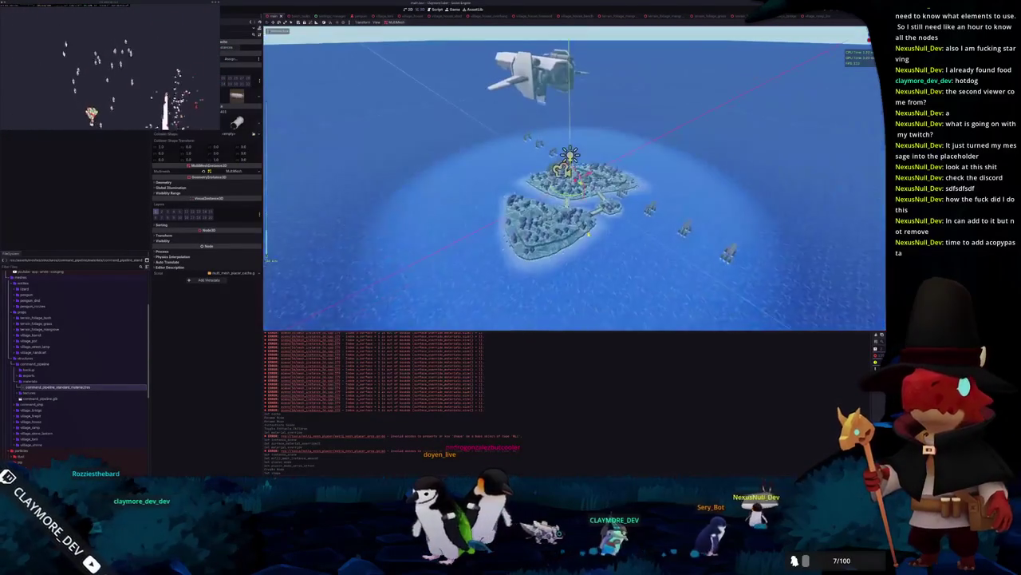
scroll(574, 178, up, 10)
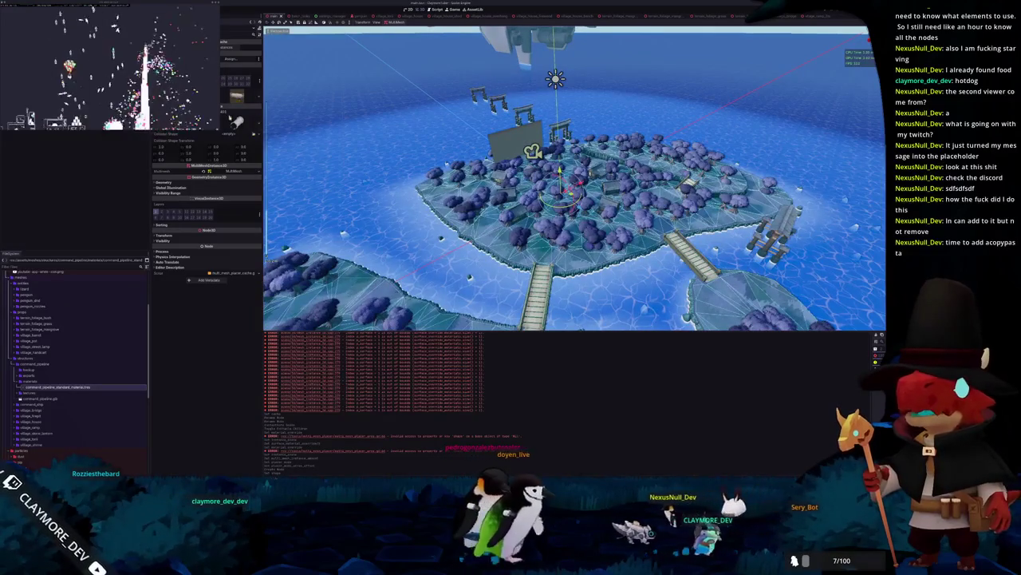
key(ctrl+shift+k)
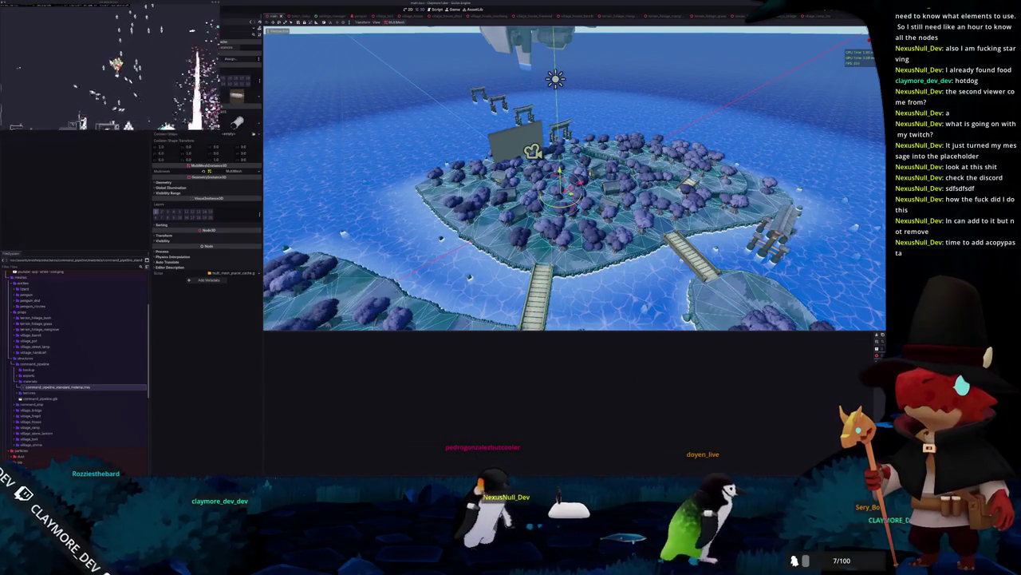
Expand the pipe mesh's Surface 0 material to check its command_pipeline material, then collapse it.
scroll(575, 178, down, 10)
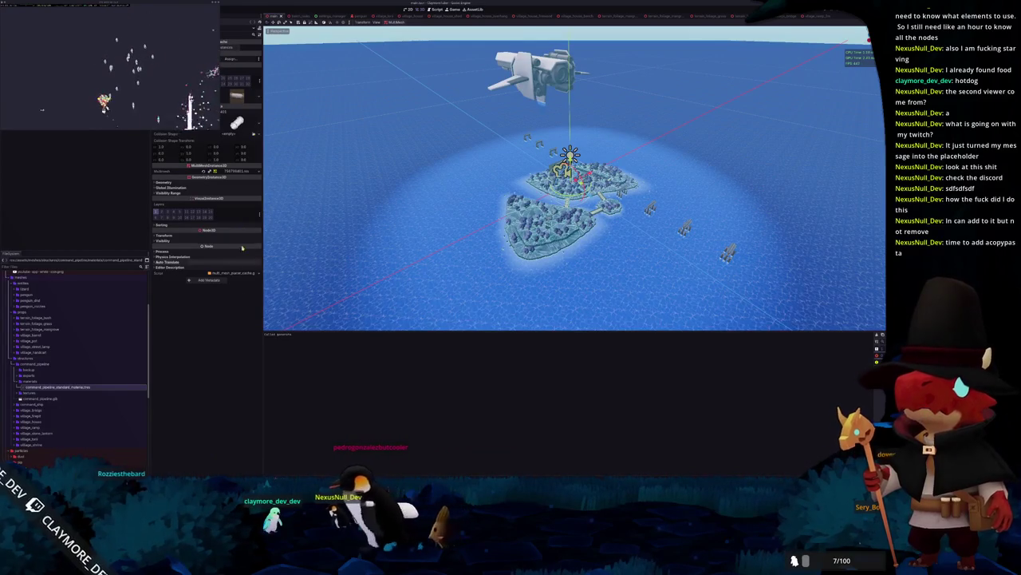
scroll(574, 178, up, 5)
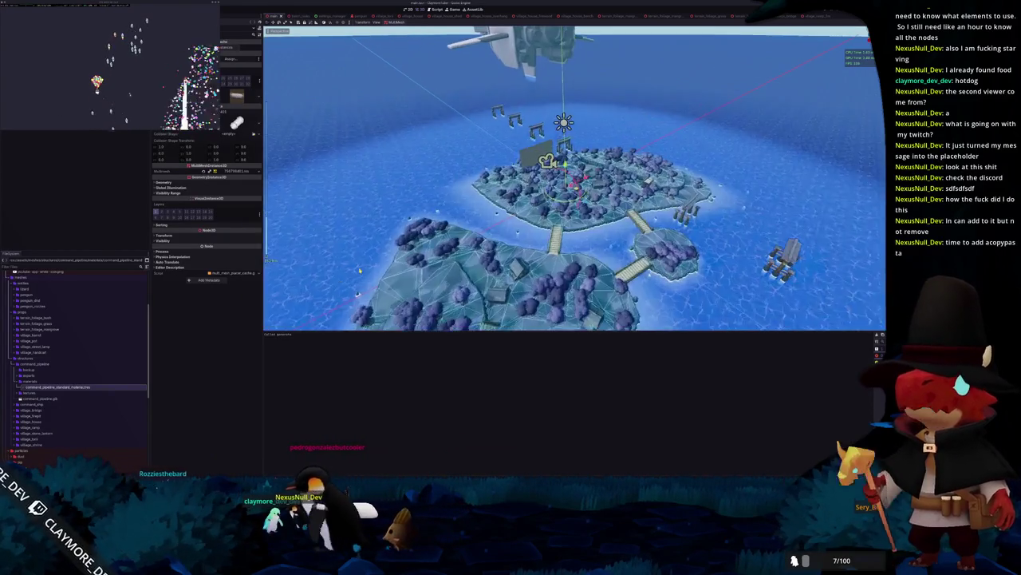
scroll(574, 178, up, 6)
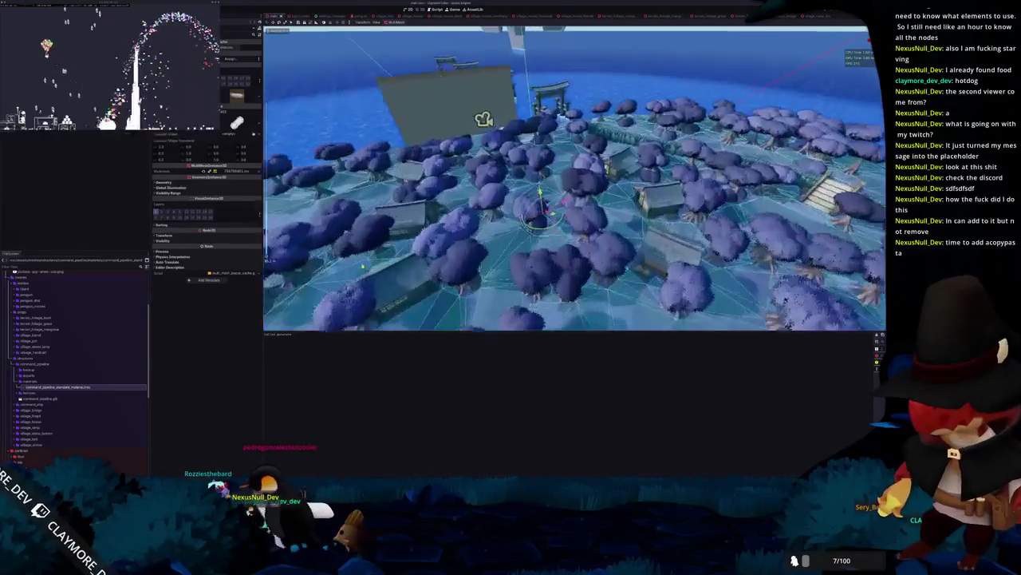
scroll(575, 178, up, 3)
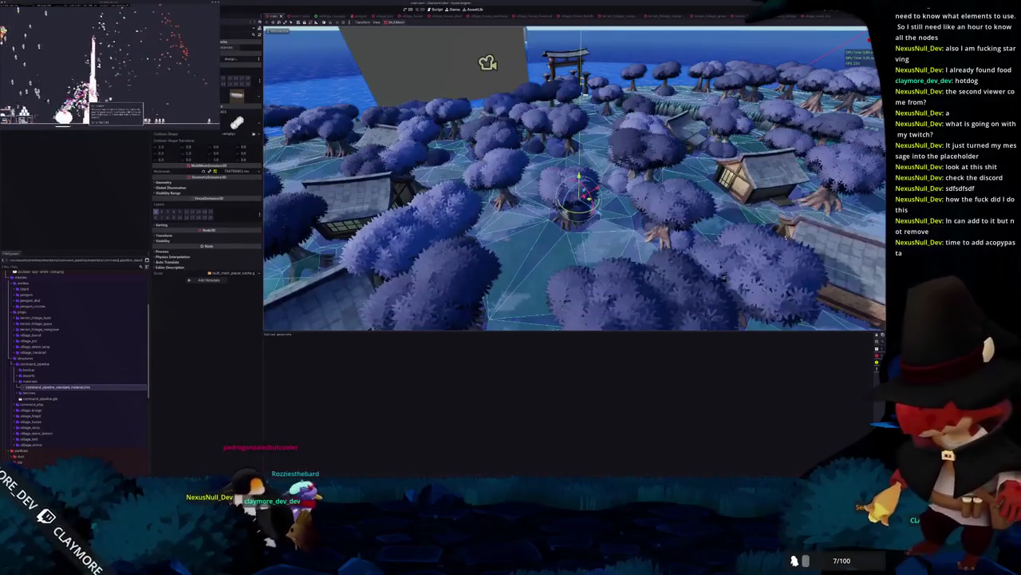
scroll(205, 207, up, 3)
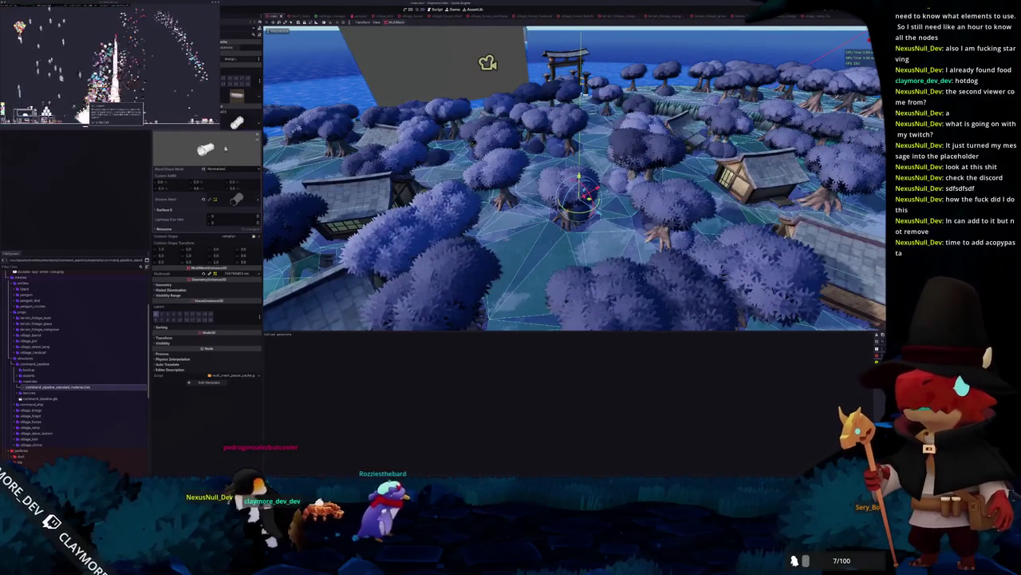
click(164, 209)
click(179, 226)
click(179, 226)
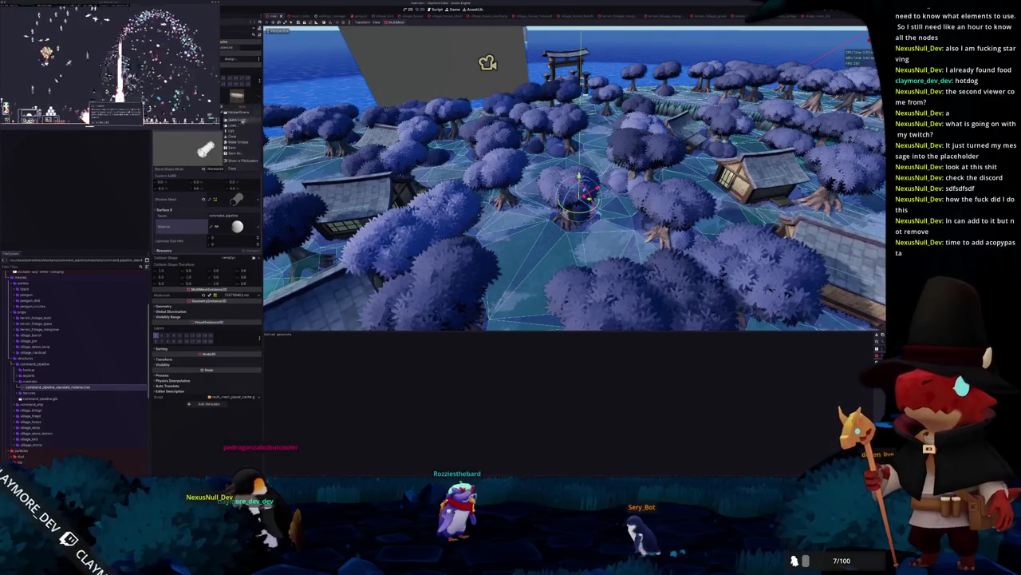
Frame the placer node and zoom out to inspect the pipeline row stretching over the sea.
key(ctrl+shift+o)
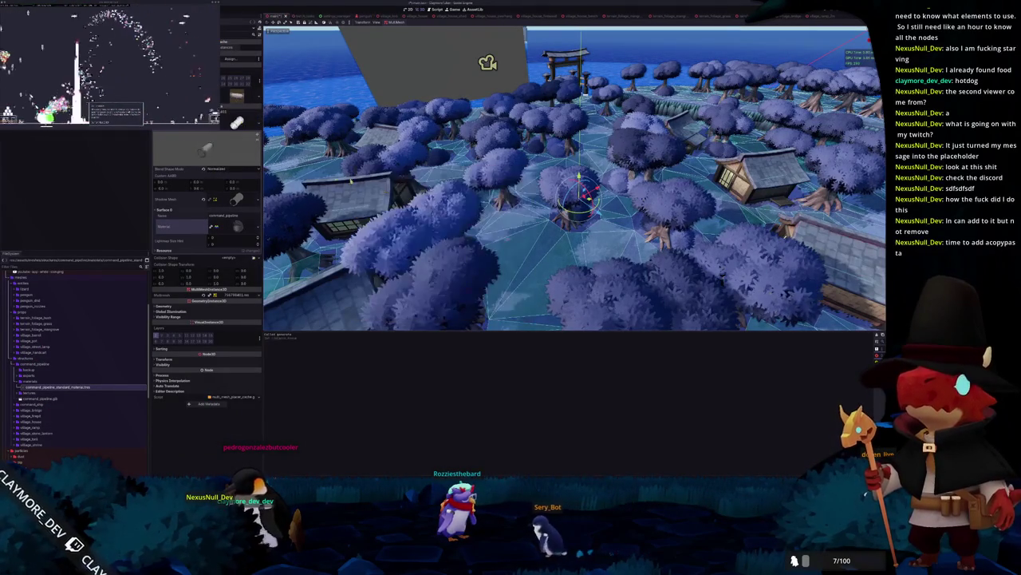
scroll(206, 200, down, 5)
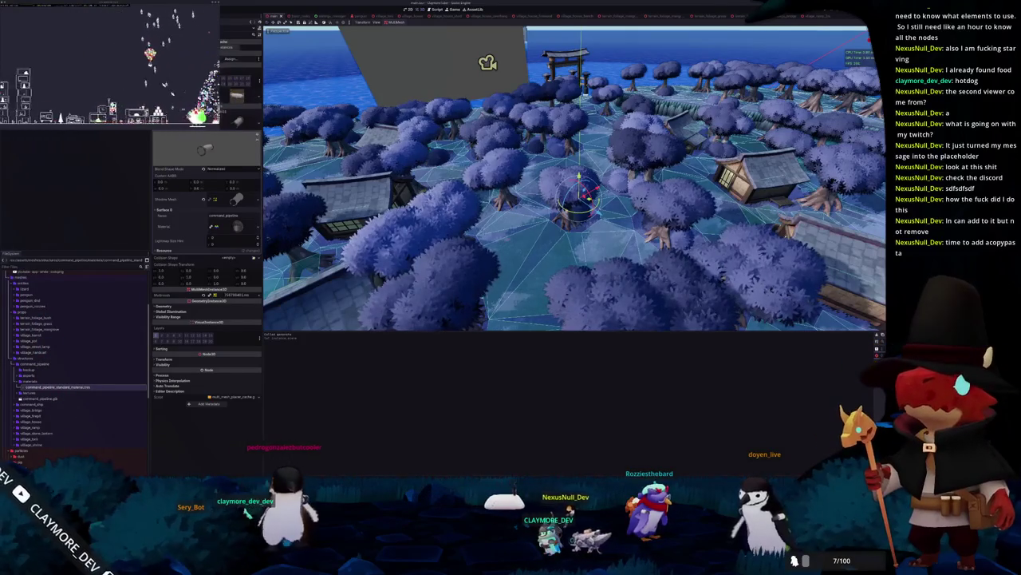
key(f)
scroll(447, 170, down, 10)
drag(448, 170, 439, 161)
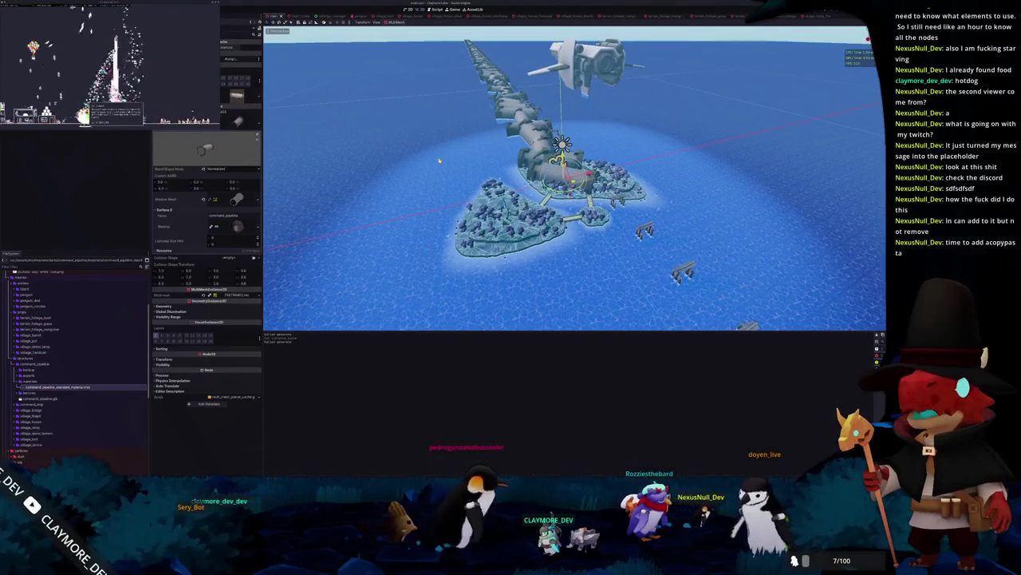
scroll(440, 168, up, 4)
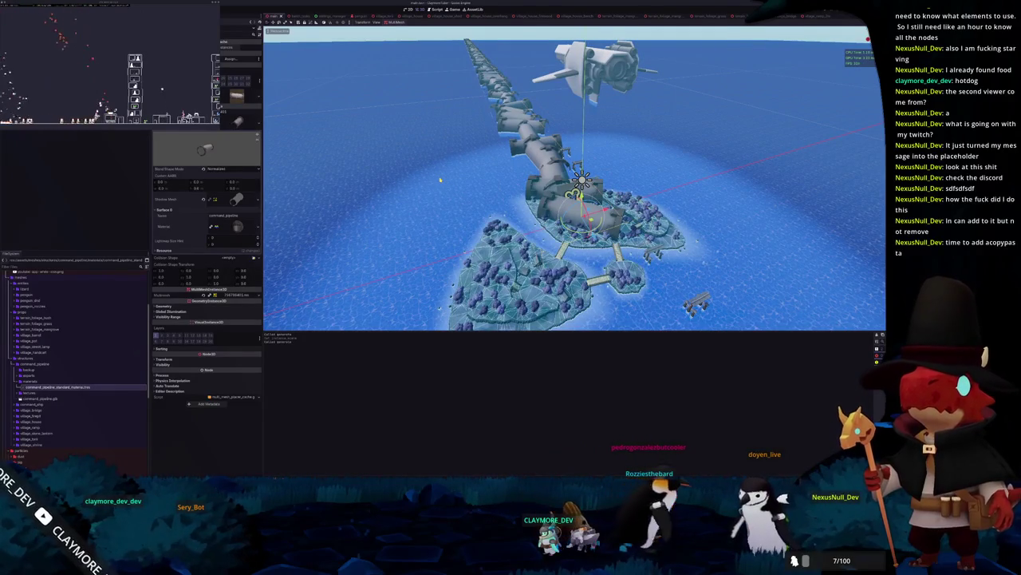
scroll(444, 174, up, 2)
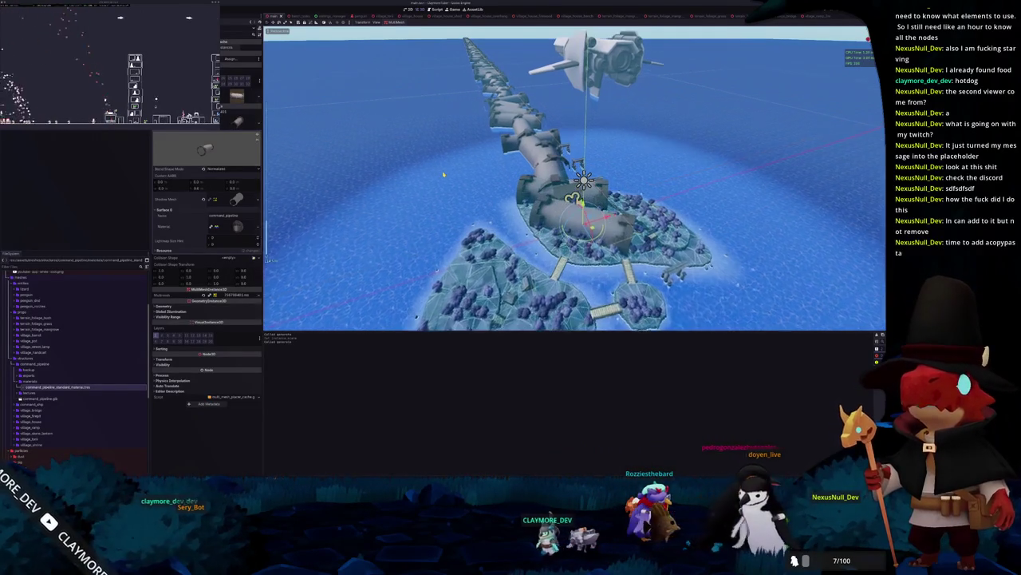
scroll(443, 174, up, 2)
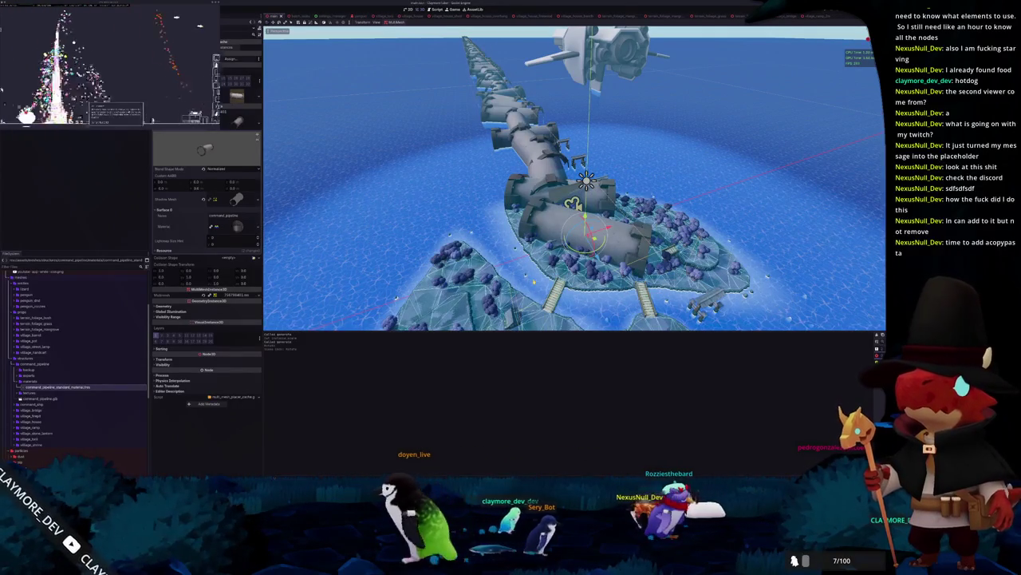
key(alt+Tab)
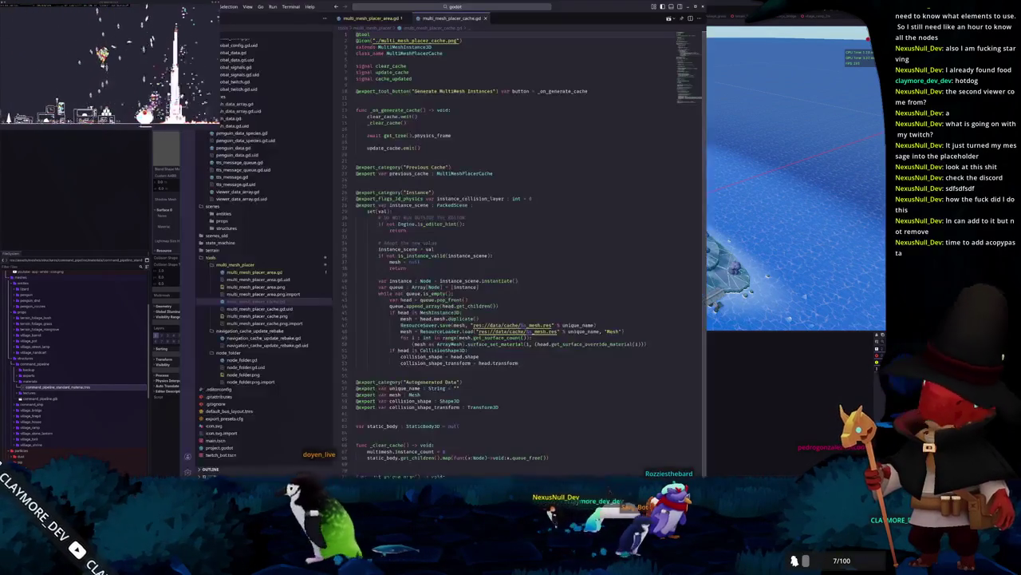
Review the instance_scene setter and new_shape uses in multi_mesh_placer_cache.gd.
click(552, 270)
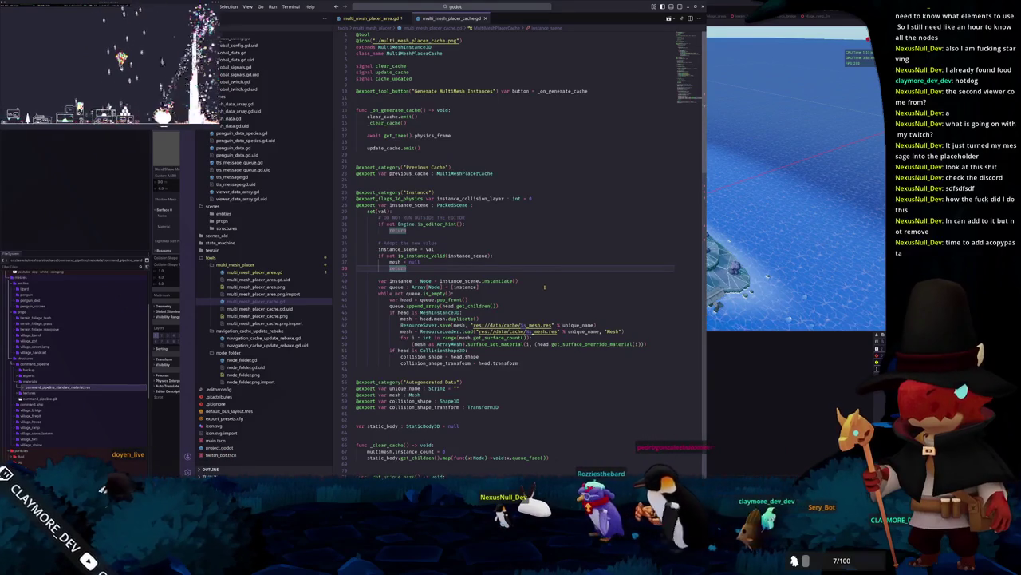
scroll(547, 284, down, 2)
click(464, 322)
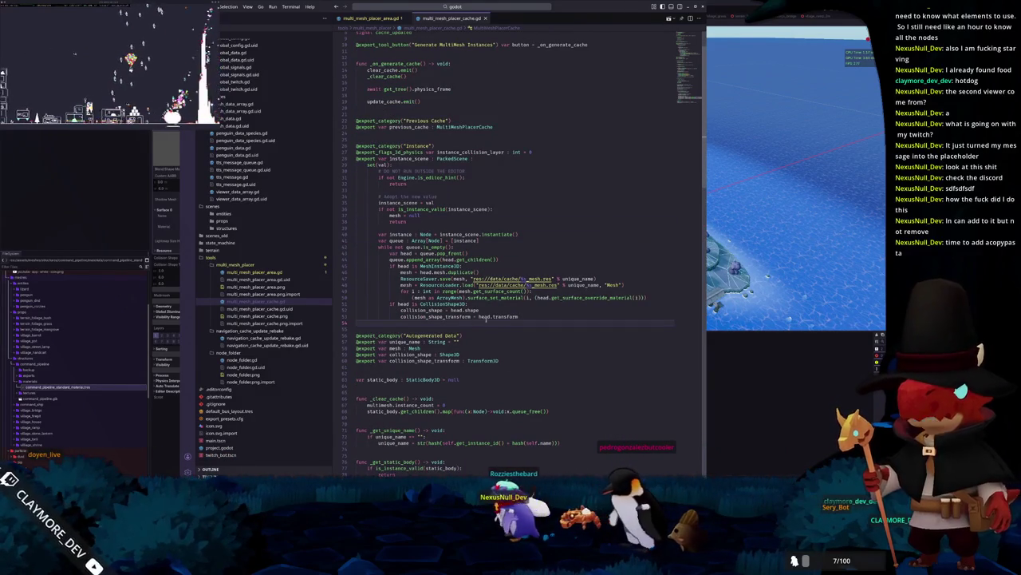
scroll(484, 319, down, 15)
scroll(526, 309, down, 10)
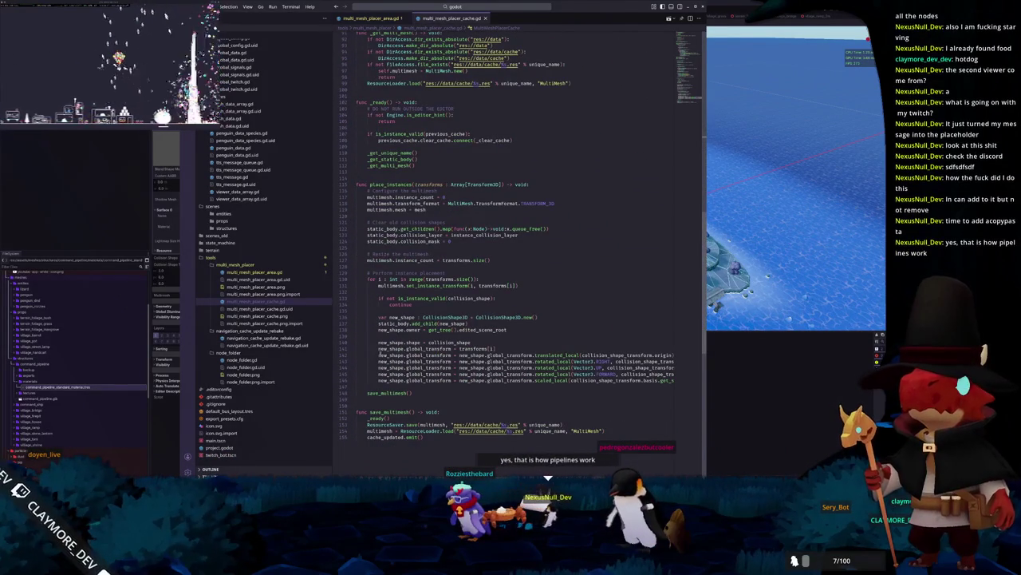
double_click(391, 342)
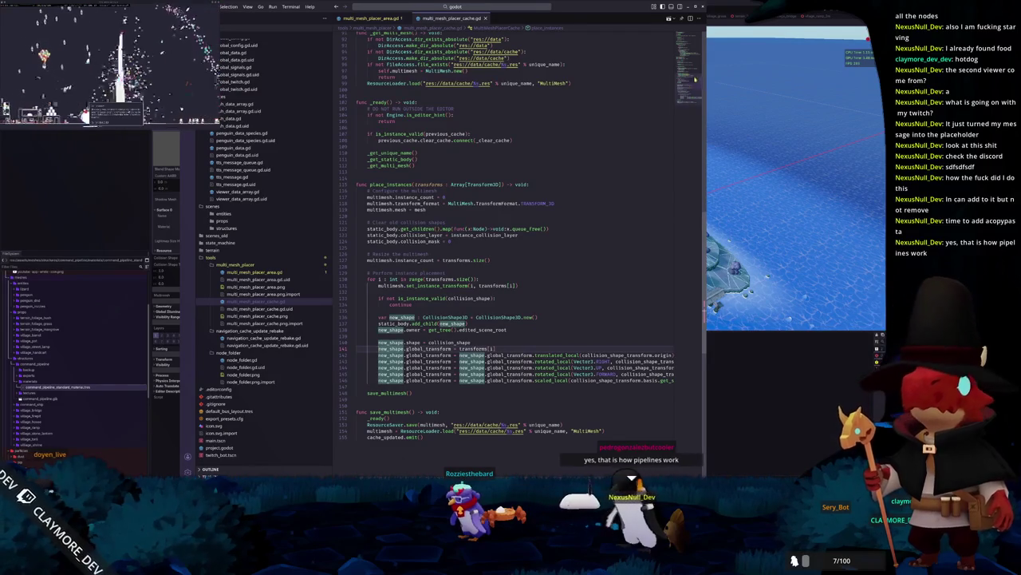
click(674, 41)
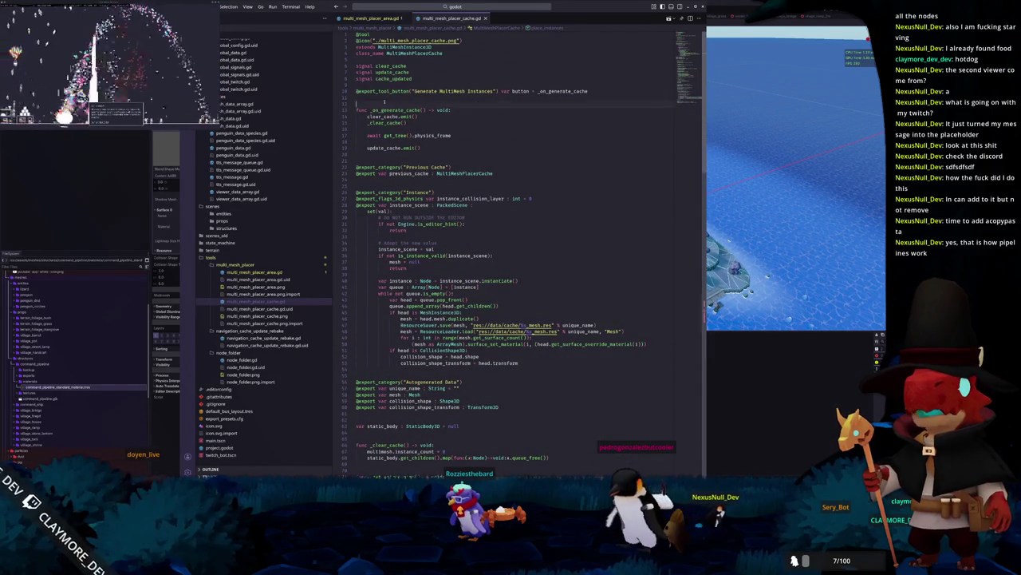
scroll(519, 256, down, 5)
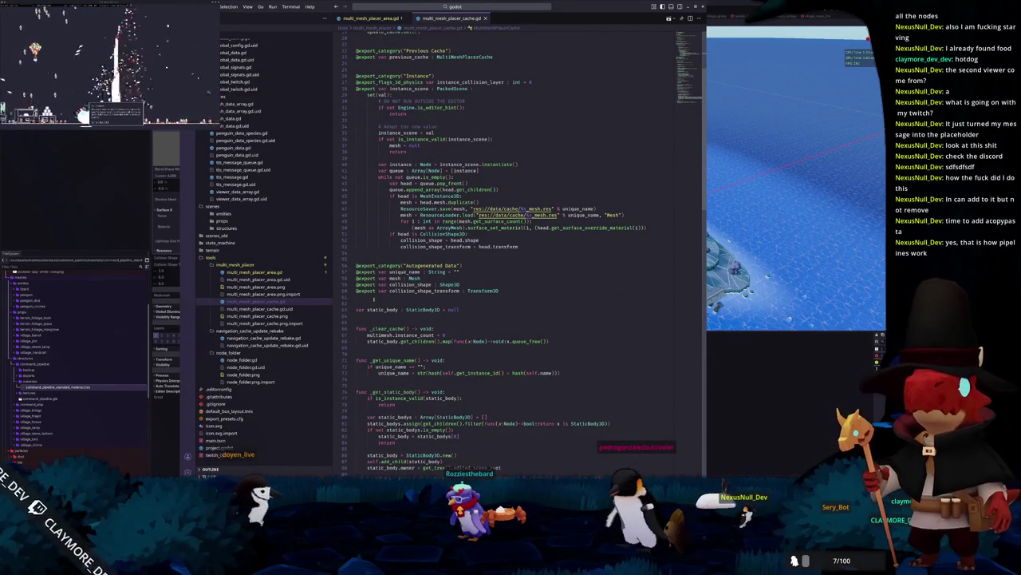
scroll(519, 174, down, 20)
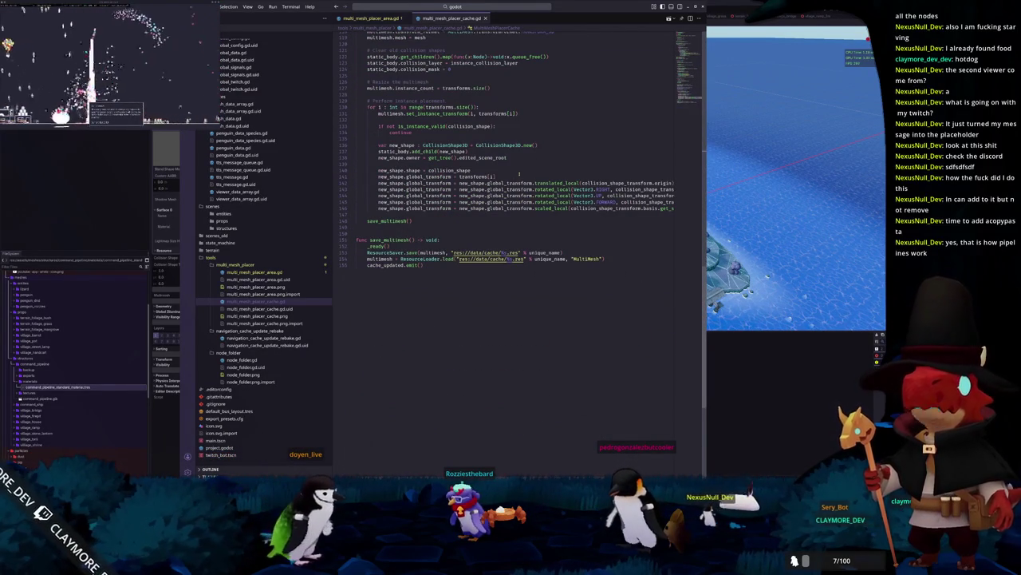
scroll(536, 166, up, 3)
scroll(431, 173, up, 20)
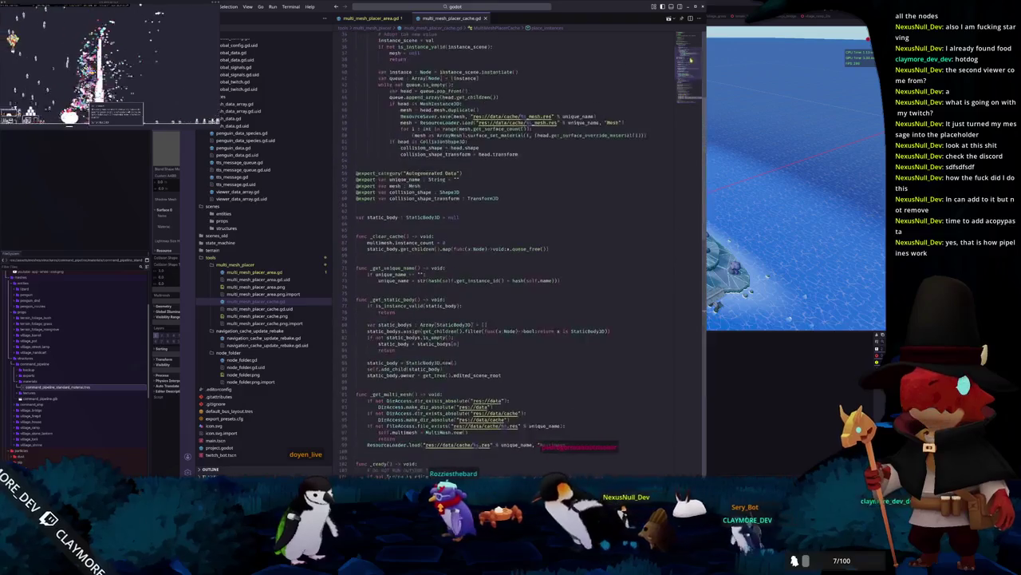
click(390, 180)
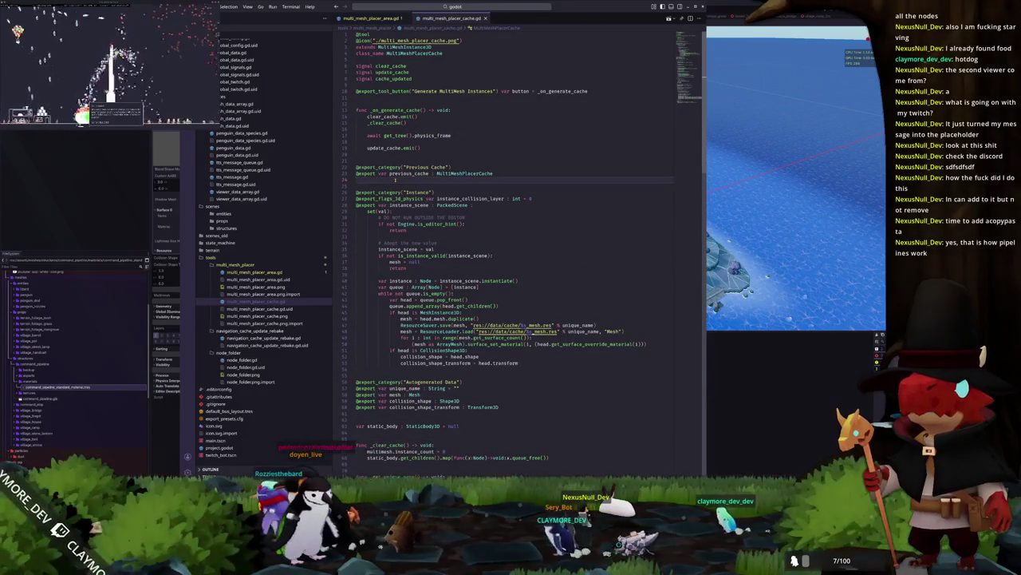
key(Return)
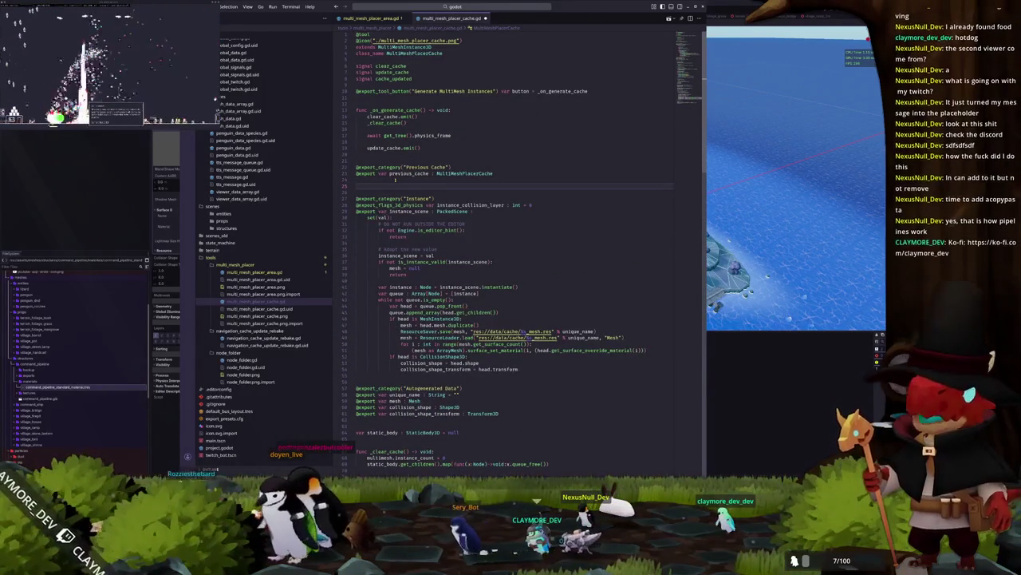
key(BackSpace)
text(@export var random)
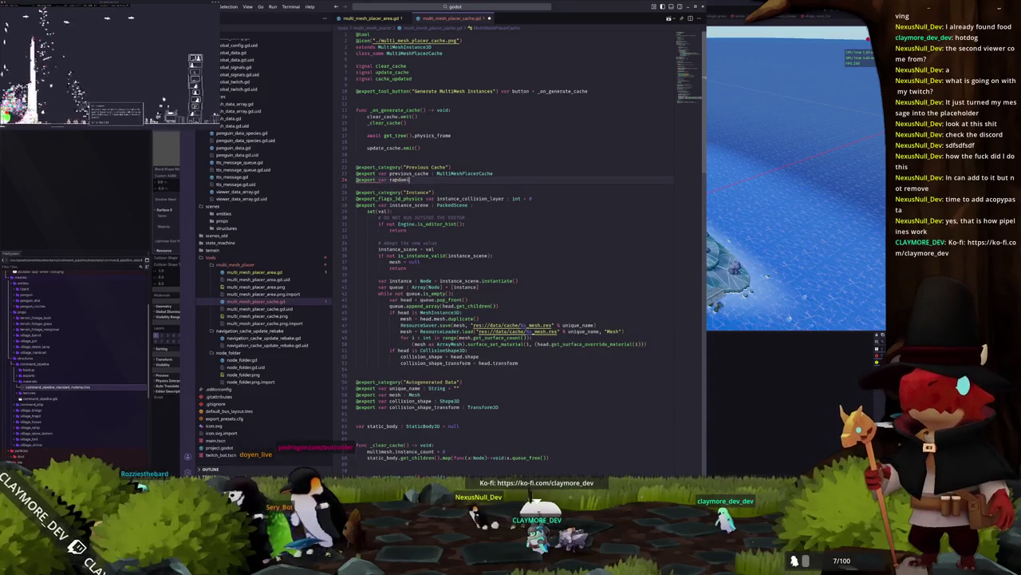
text(e_transforms : bool = fa)
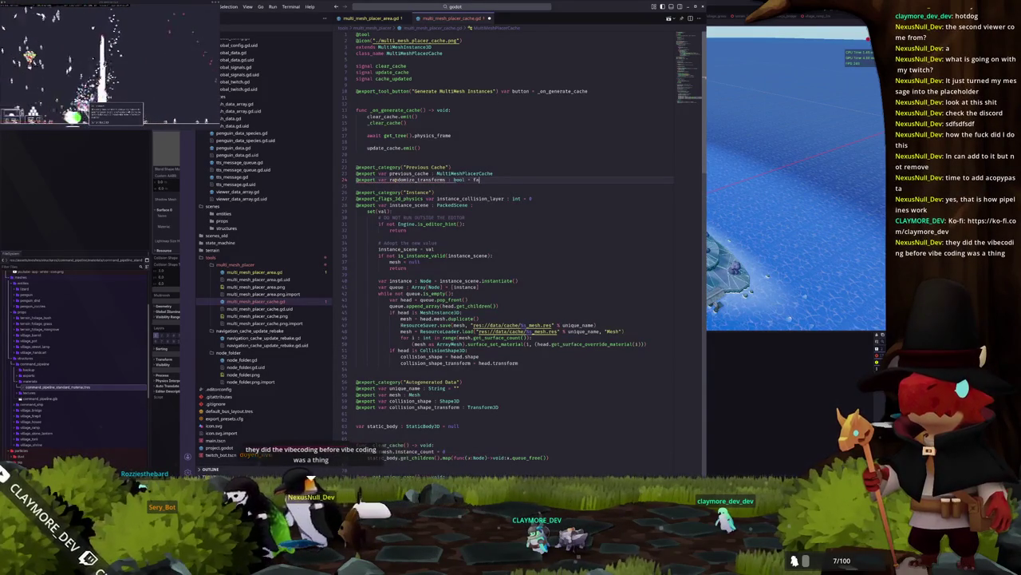
key(ctrl+shift+Left)
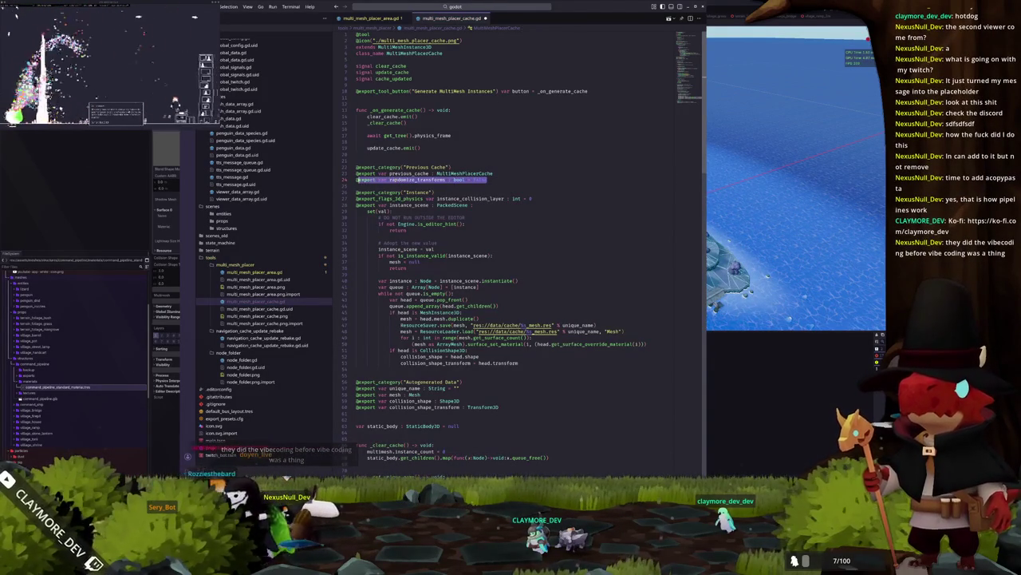
key(Left)
key(shift+Down)
key(BackSpace)
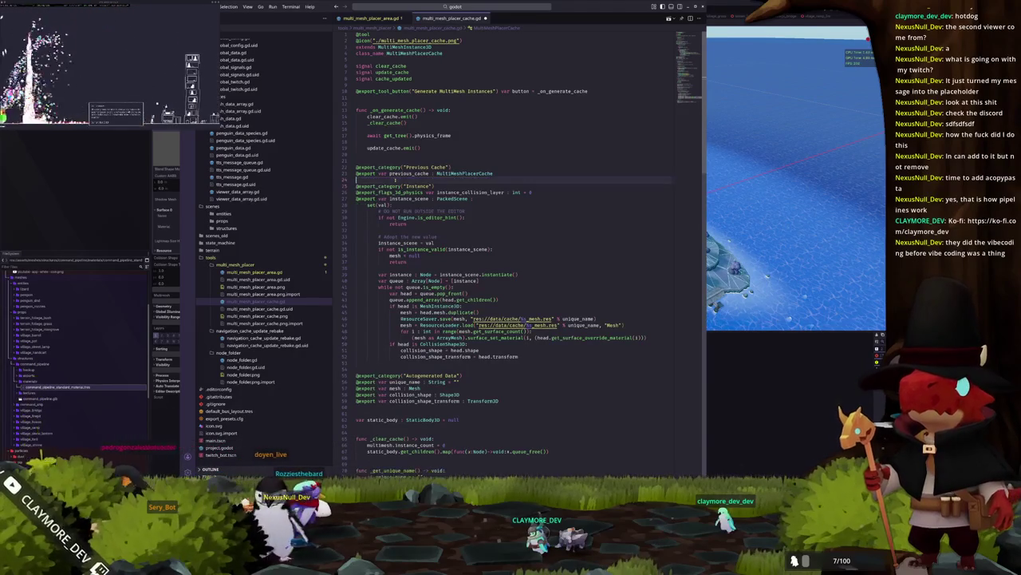
key(ctrl+Page_Up)
scroll(436, 232, up, 10)
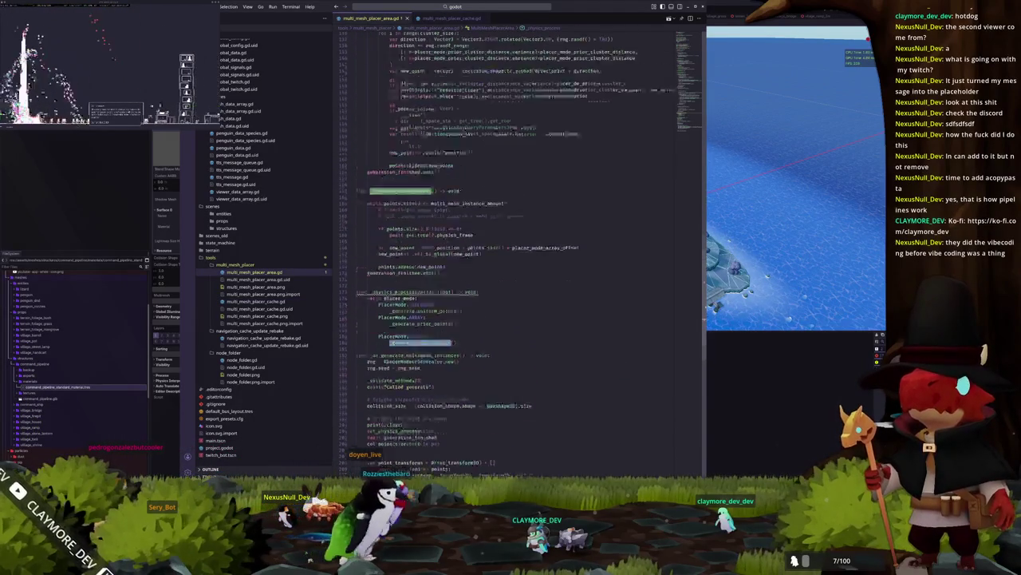
Paste the randomize_transforms export above multi_mesh_instance_amount and move it one line down.
click(369, 116)
click(369, 135)
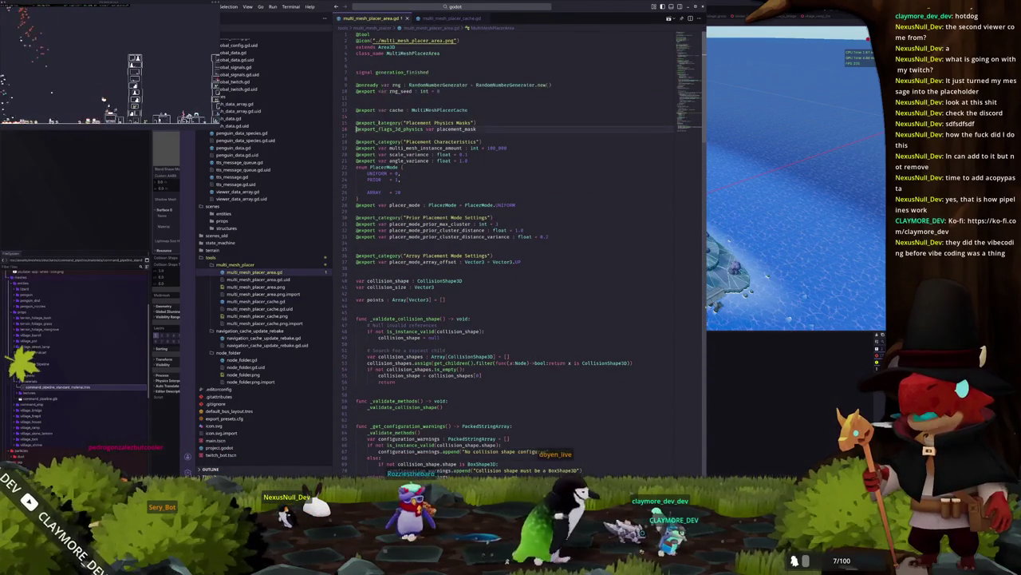
click(357, 148)
text(@export var randomize_transforms : bool = false)
double_click(365, 147)
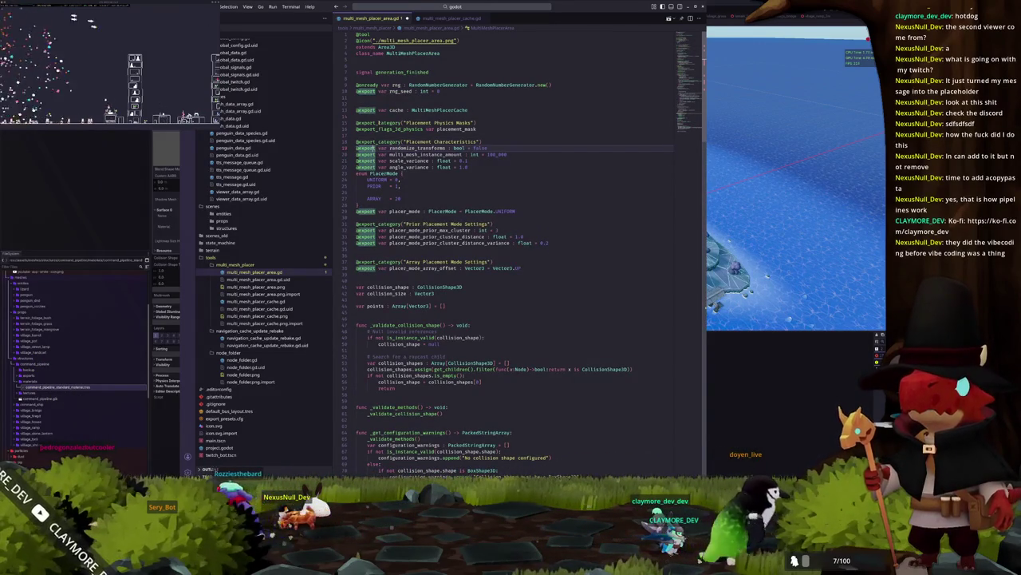
key(alt+Down)
key(End)
key(Return)
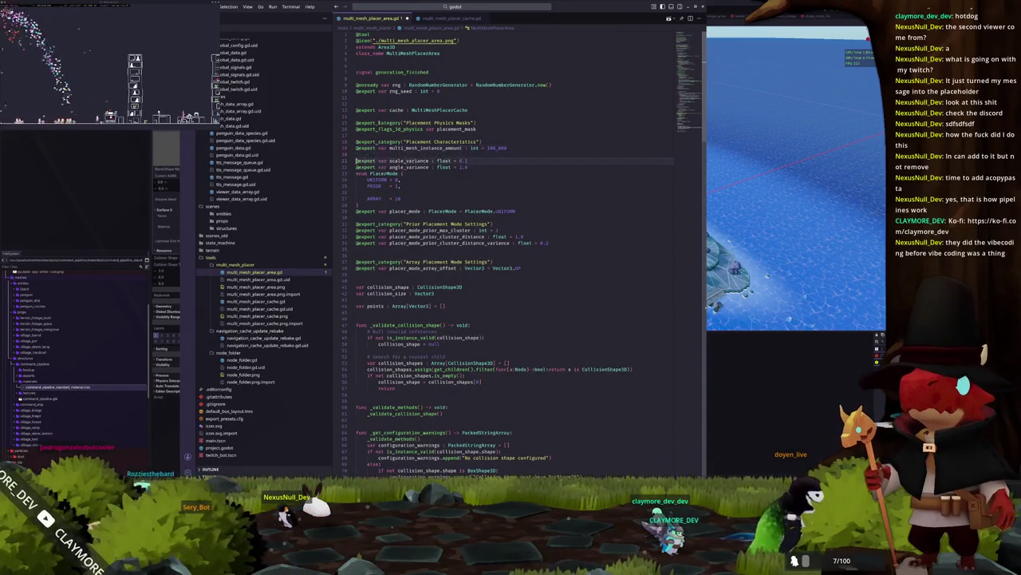
key(Delete)
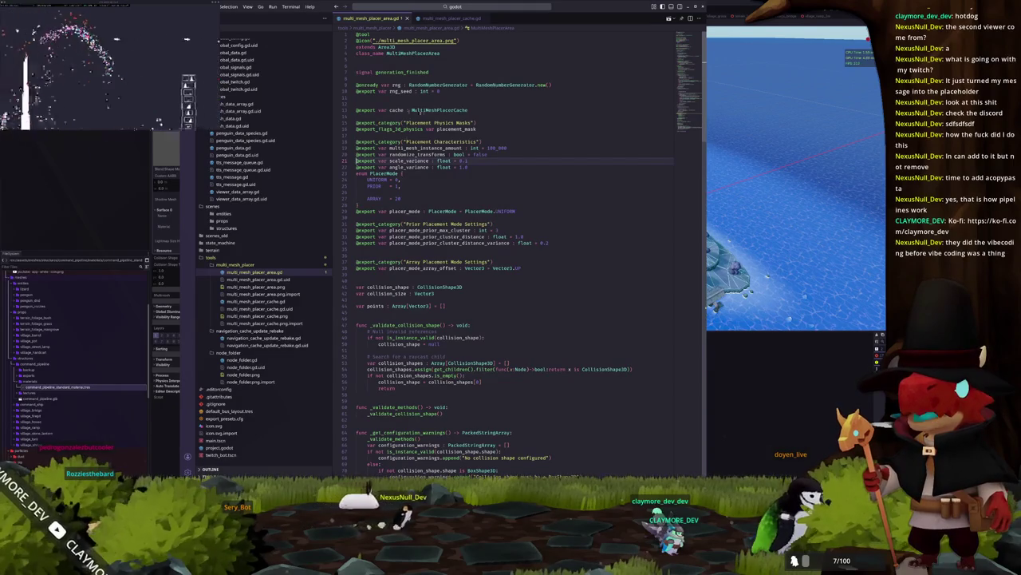
Delete the randomize_transforms line again, check the Godot scene, then move on to Blender.
click(519, 147)
key(shift+Down)
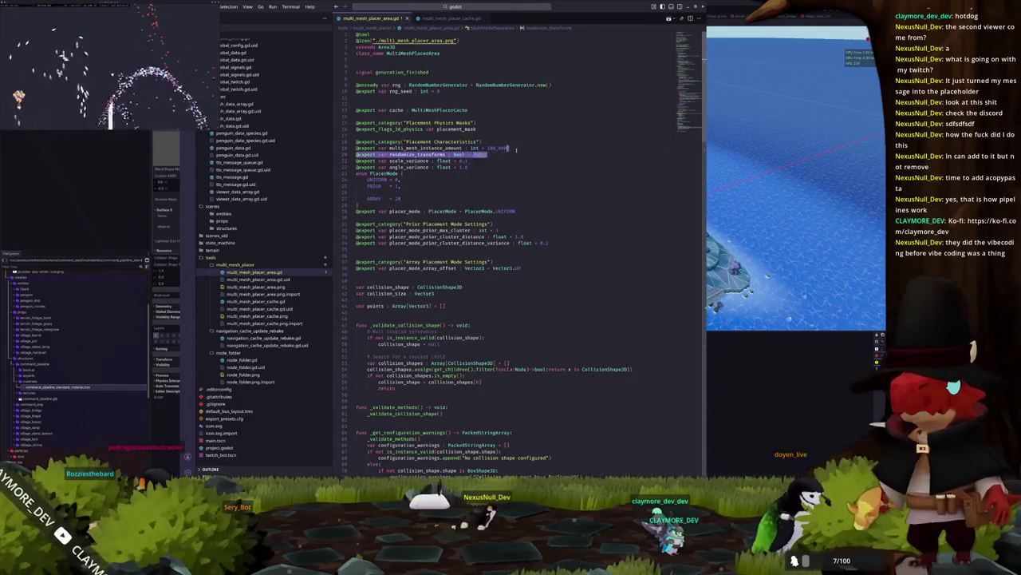
key(BackSpace)
key(alt+Tab)
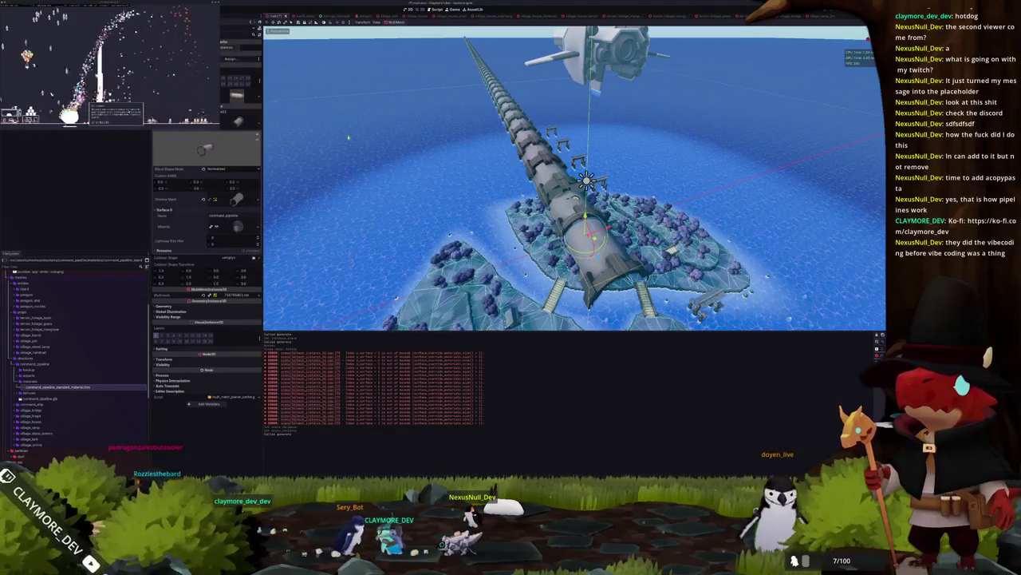
scroll(447, 169, up, 5)
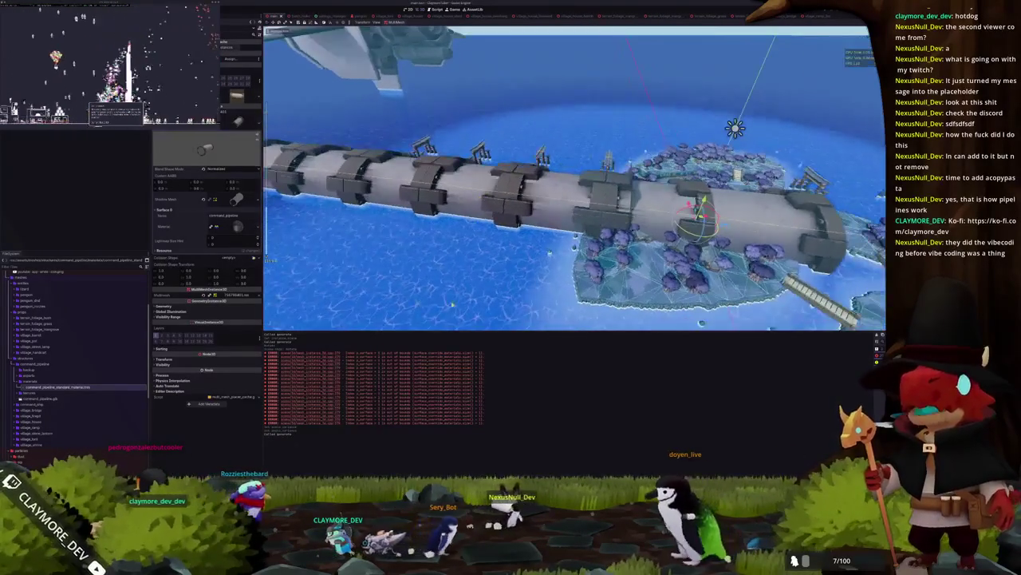
key(alt+Tab)
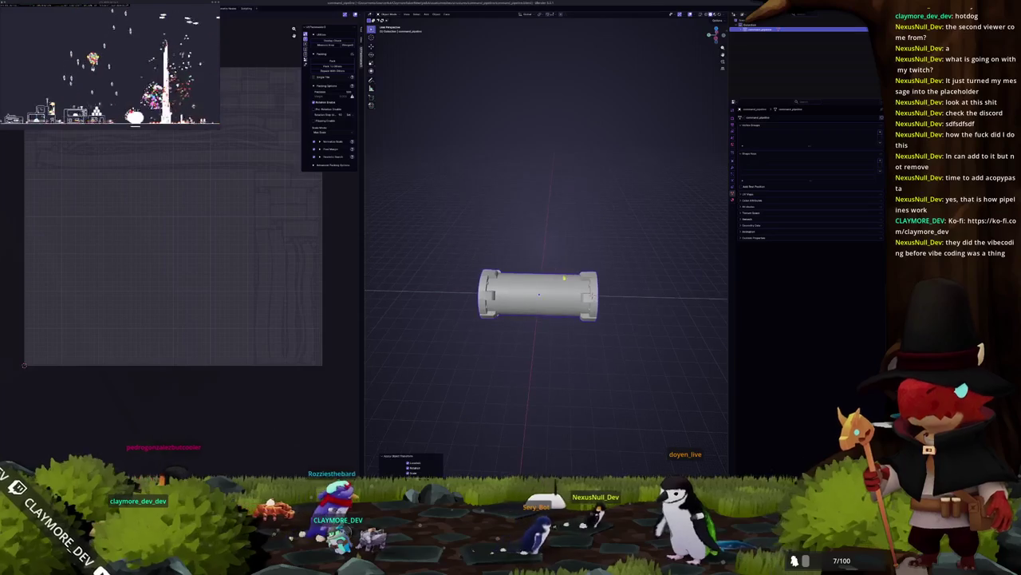
Zoom in on the flanged pipe segment cylinder in Blender, then return to Godot.
scroll(644, 192, up, 3)
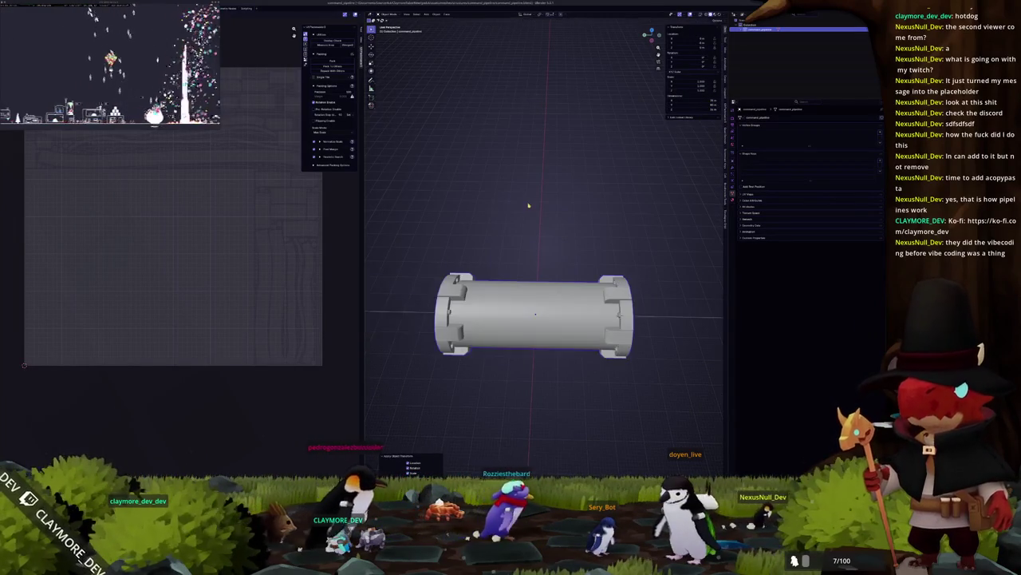
key(alt+Tab)
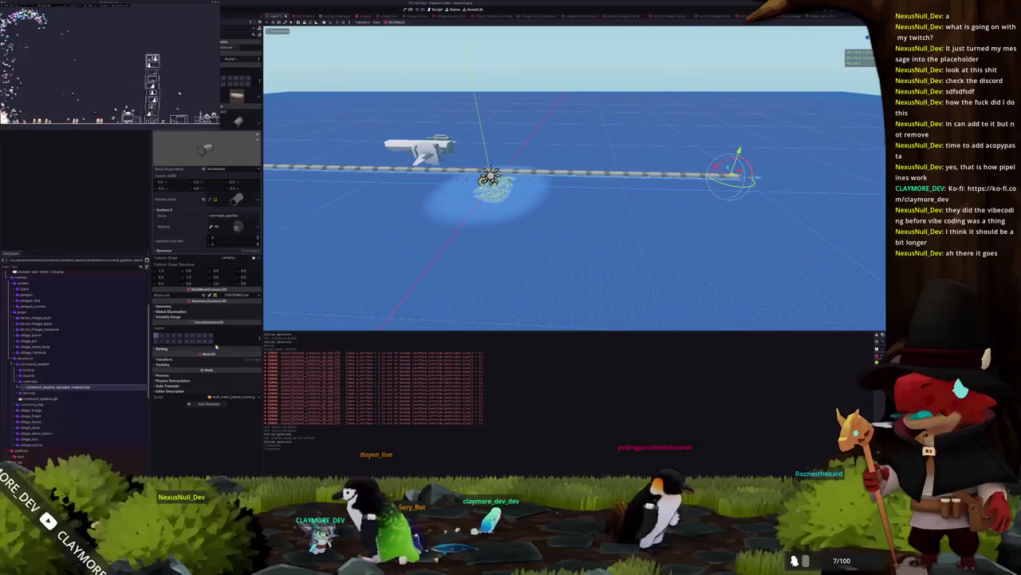
Revert the placer node's Transform Position to the origin.
click(206, 360)
click(258, 365)
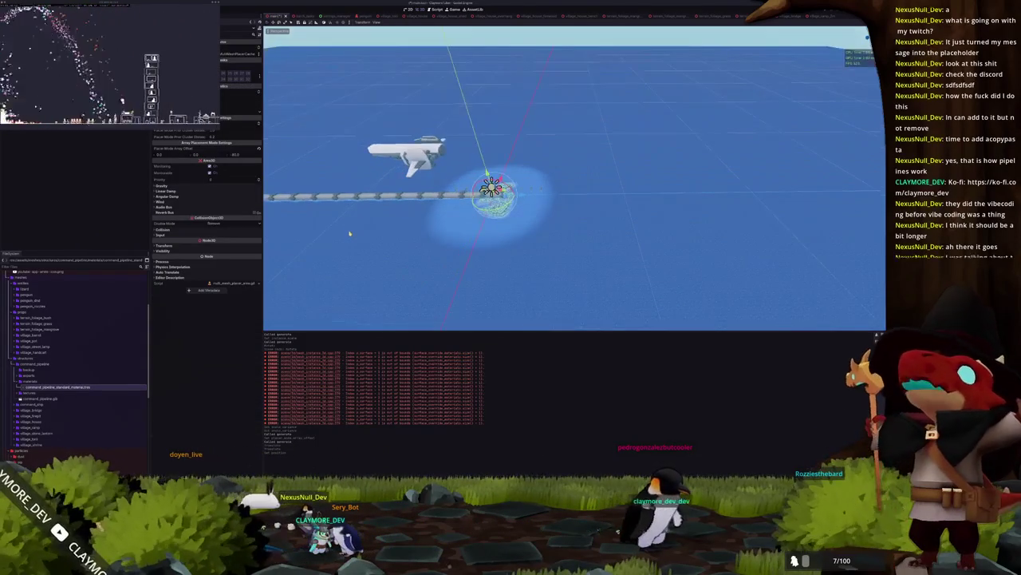
click(207, 245)
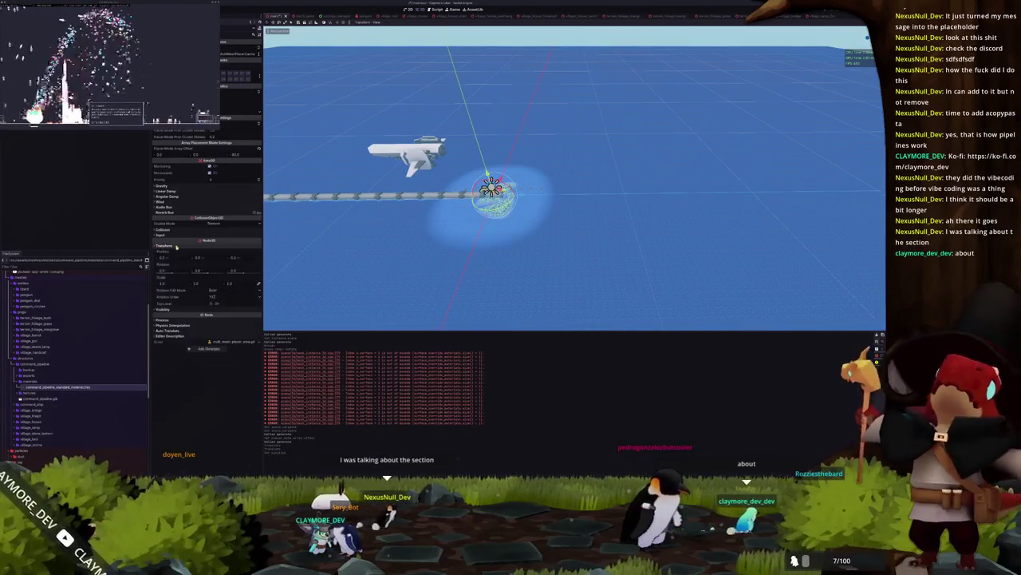
scroll(323, 235, up, 5)
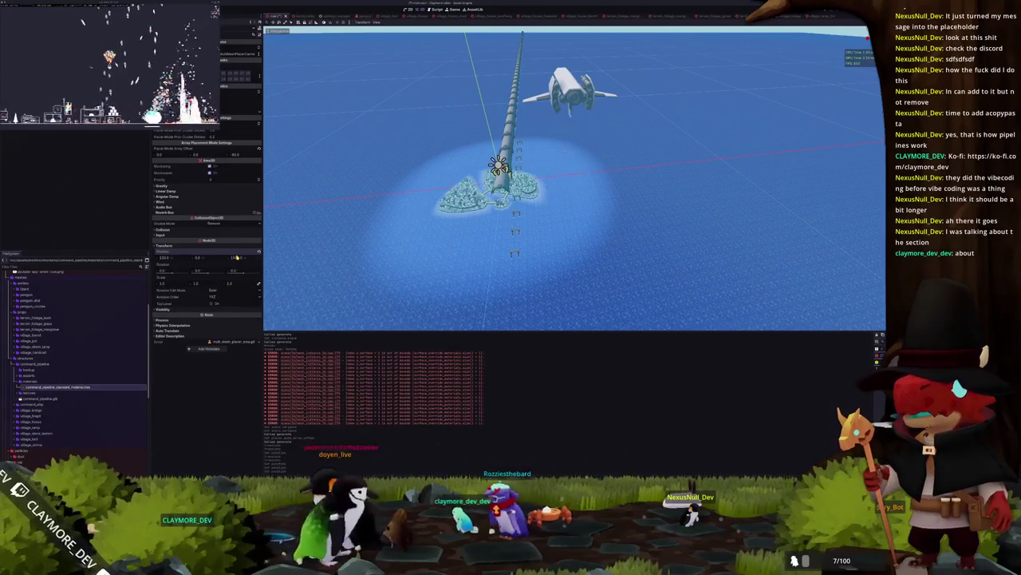
Select the multimesh and array placement nodes and orbit low to look along the pipeline row.
click(501, 185)
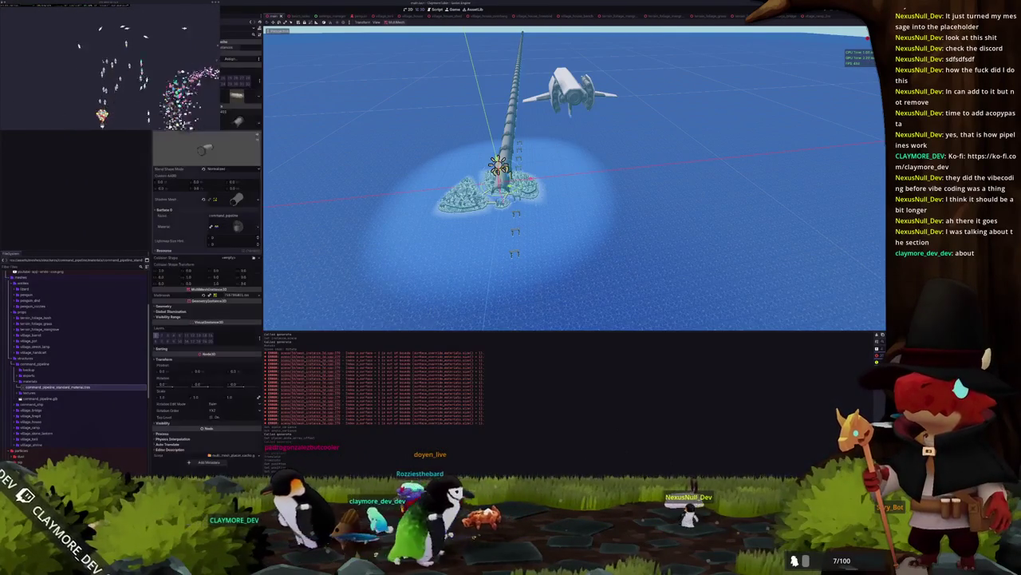
mouse_move(575, 176)
mouse_down()
mouse_move(510, 191)
mouse_move(355, 147)
mouse_up()
scroll(355, 147, up, 2)
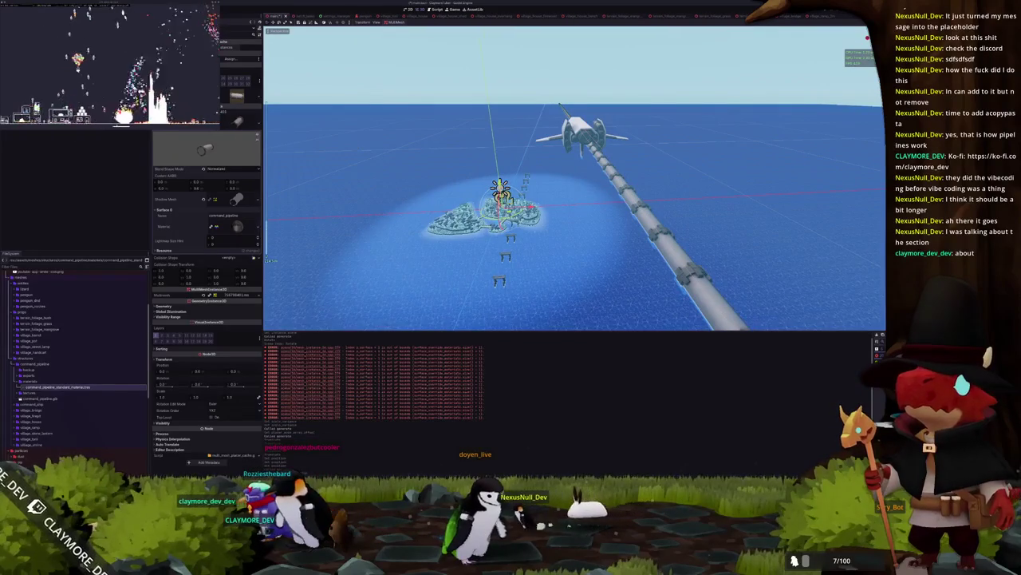
click(559, 187)
drag(415, 192, 358, 177)
scroll(358, 176, up, 3)
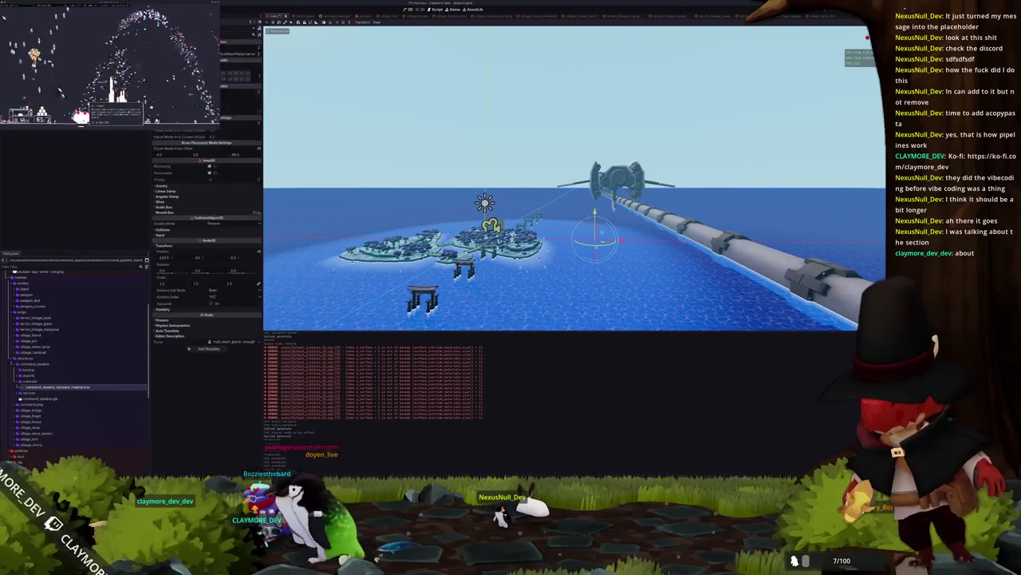
scroll(454, 240, up, 2)
mouse_move(459, 199)
mouse_down()
mouse_move(431, 148)
mouse_move(455, 164)
mouse_up()
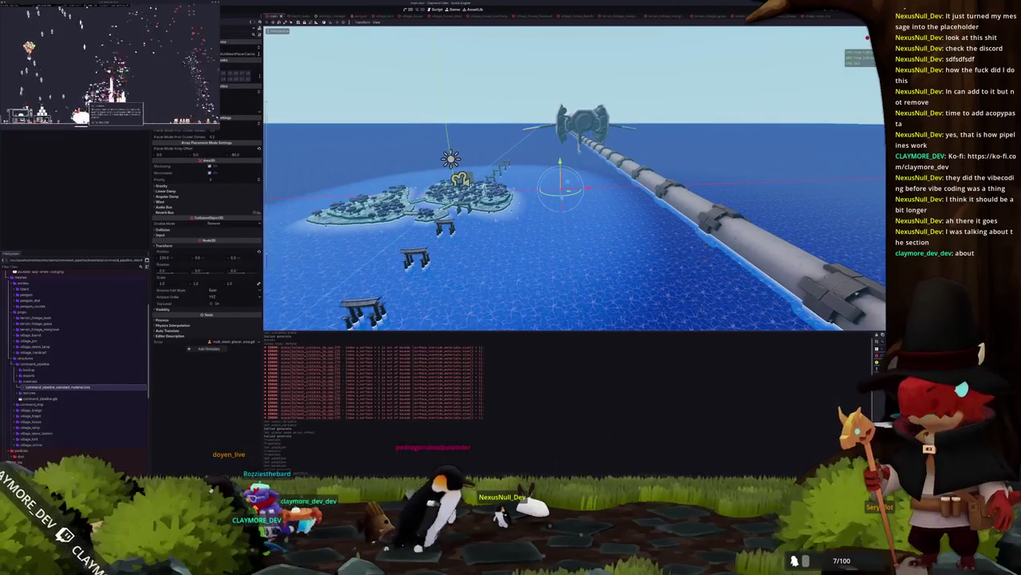
key(alt+Tab)
Check the to_global usage on line 171, comparing against multi_mesh_placer_cache.gd.
scroll(403, 308, down, 12)
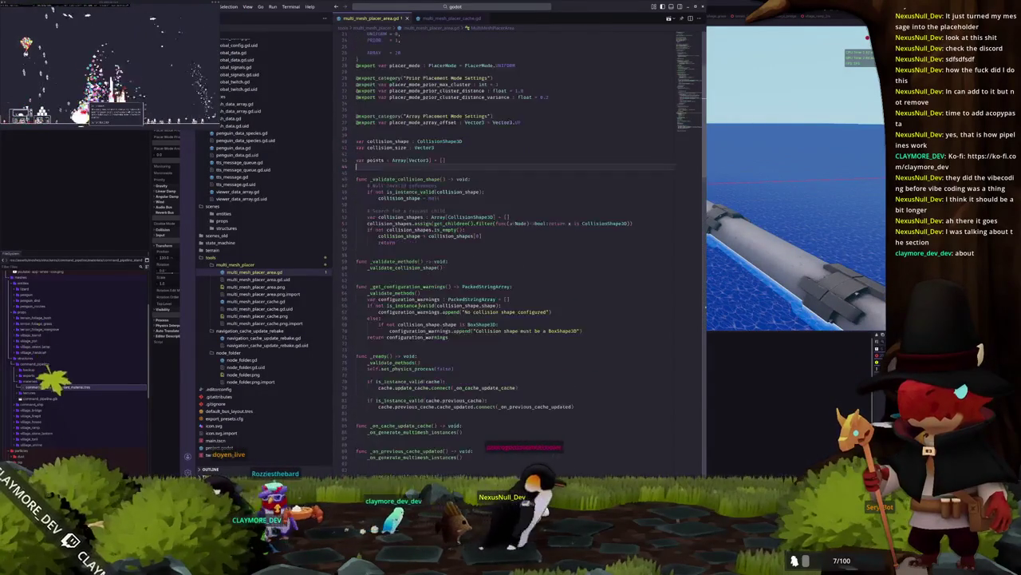
scroll(433, 281, down, 20)
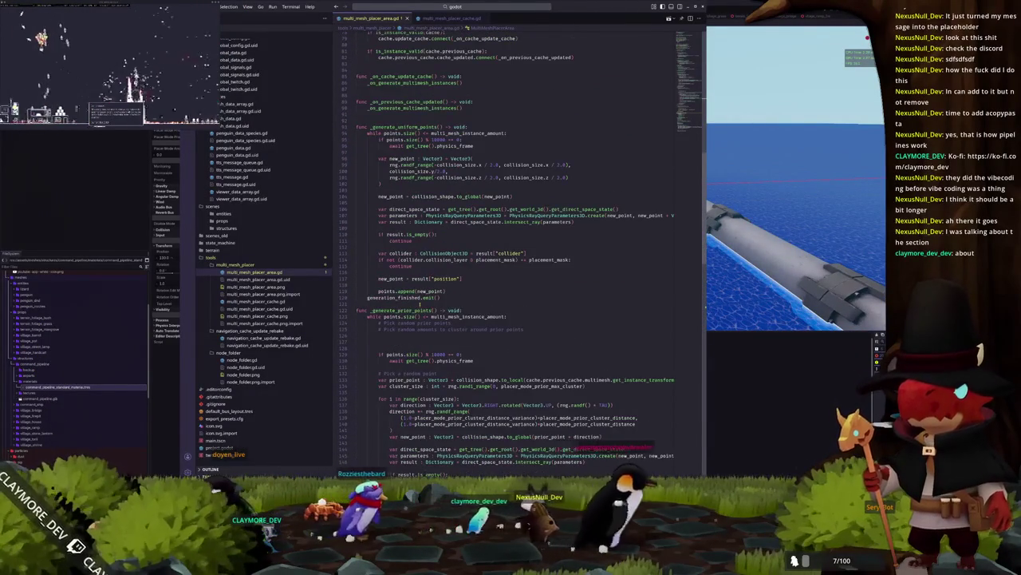
scroll(433, 281, down, 8)
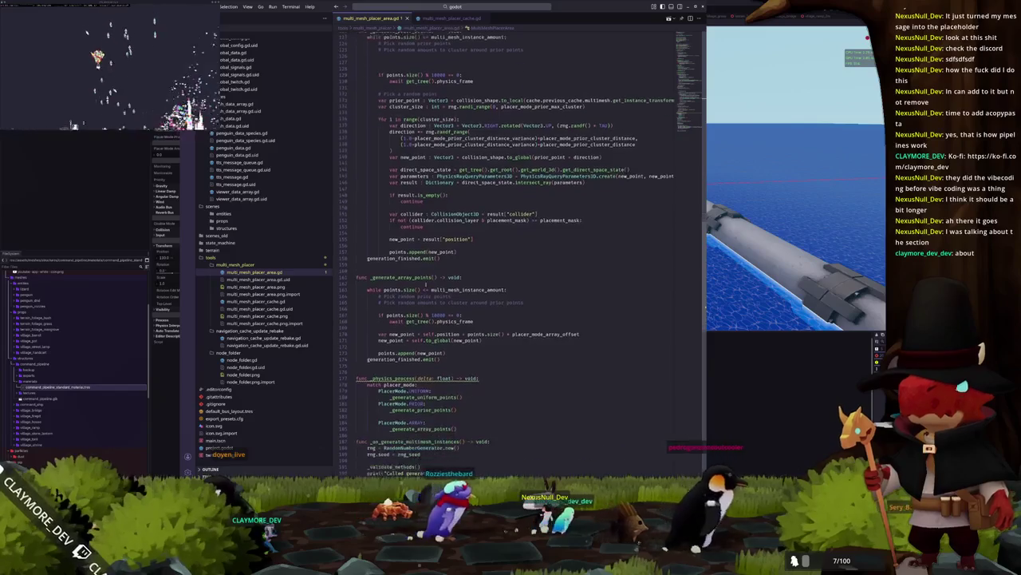
double_click(438, 270)
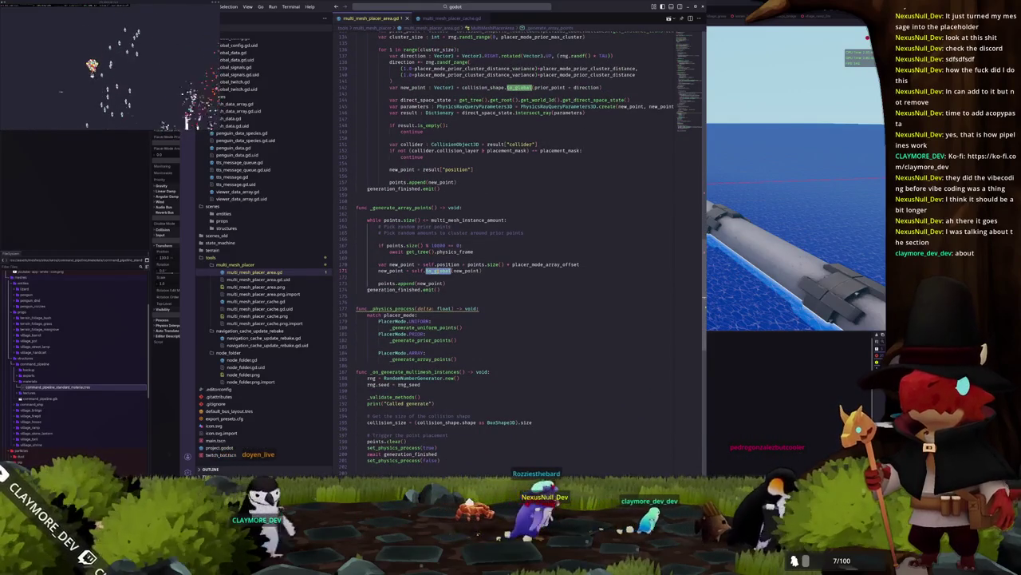
scroll(687, 118, down, 9)
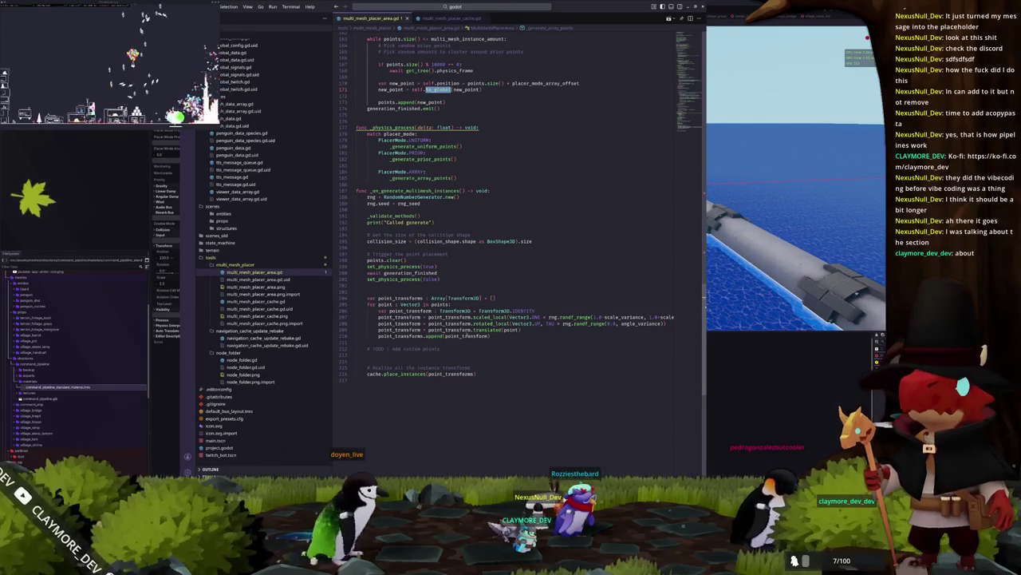
click(249, 301)
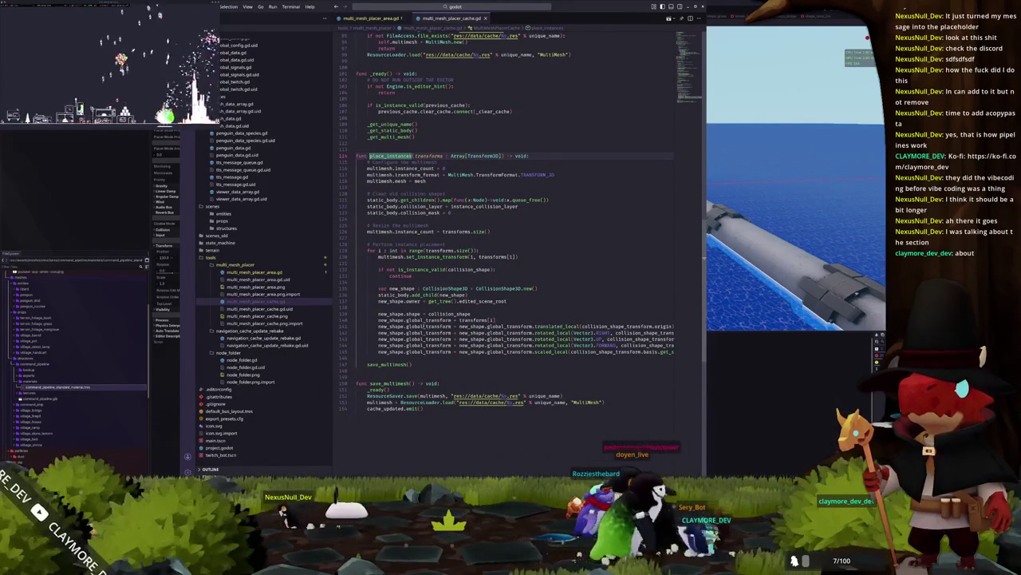
click(367, 17)
scroll(471, 240, up, 2)
double_click(430, 134)
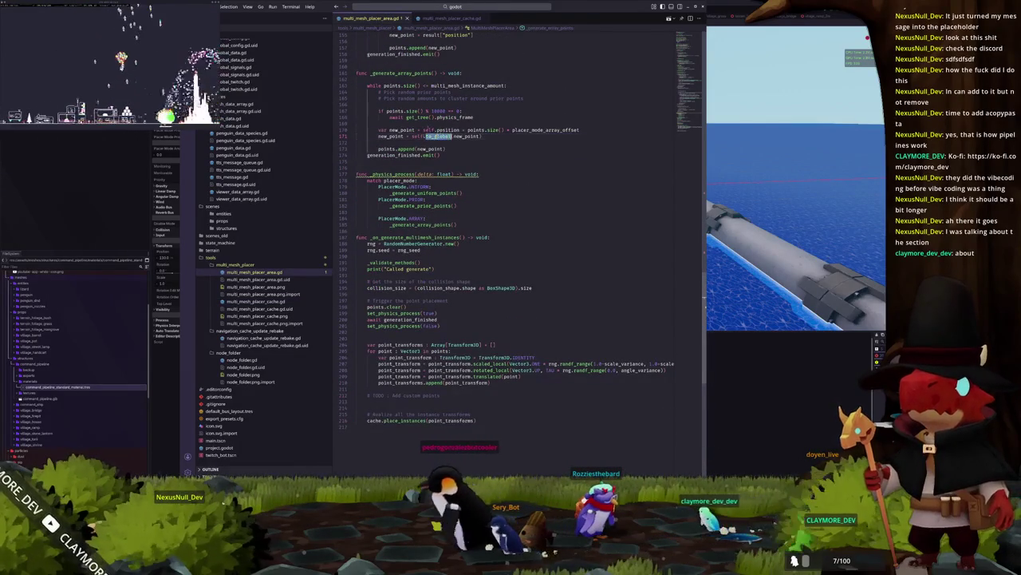
scroll(427, 130, up, 8)
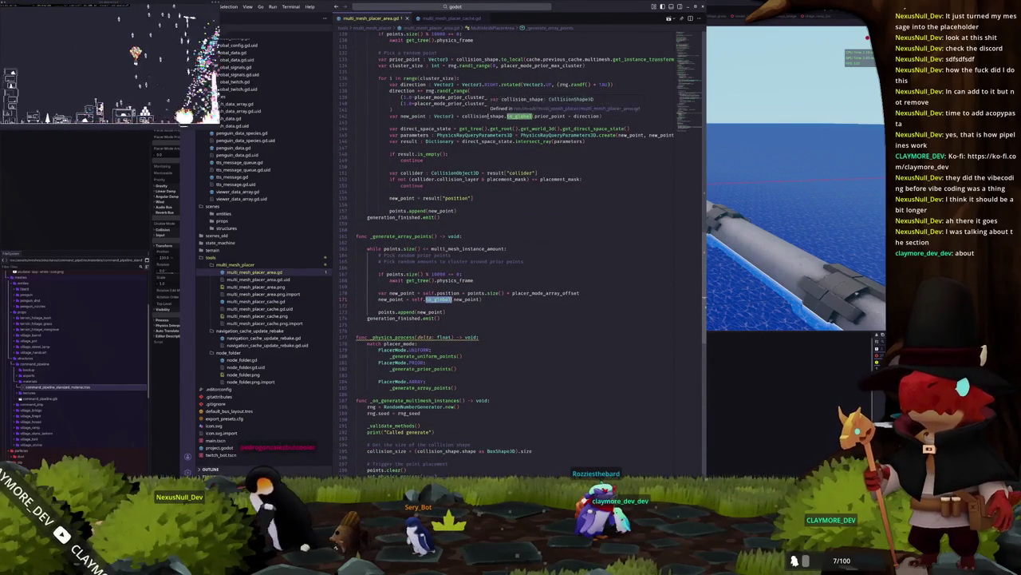
scroll(425, 276, down, 1)
Make the new_point line start from self.global_position via autocomplete, then return to Godot.
double_click(417, 276)
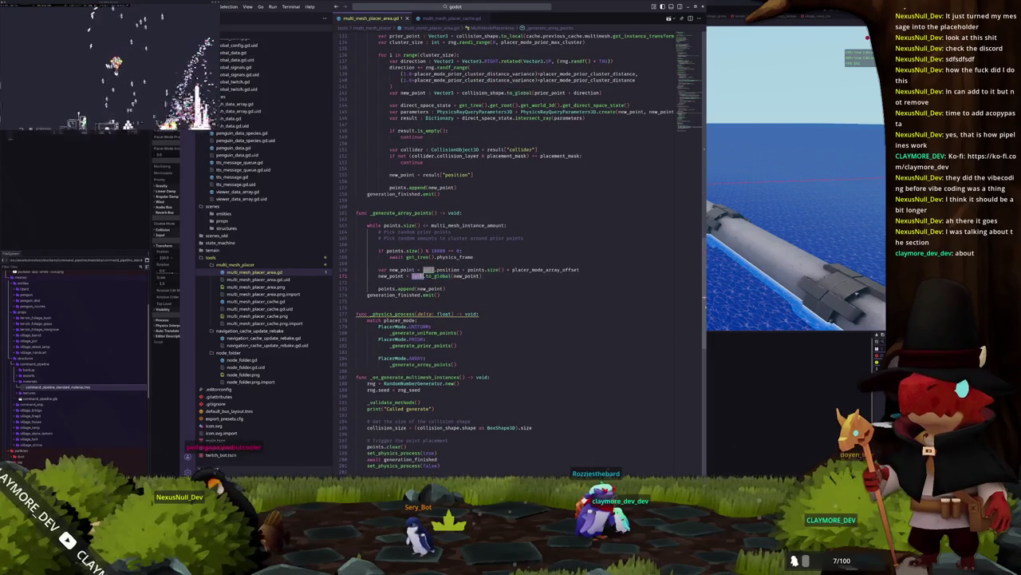
text(owner)
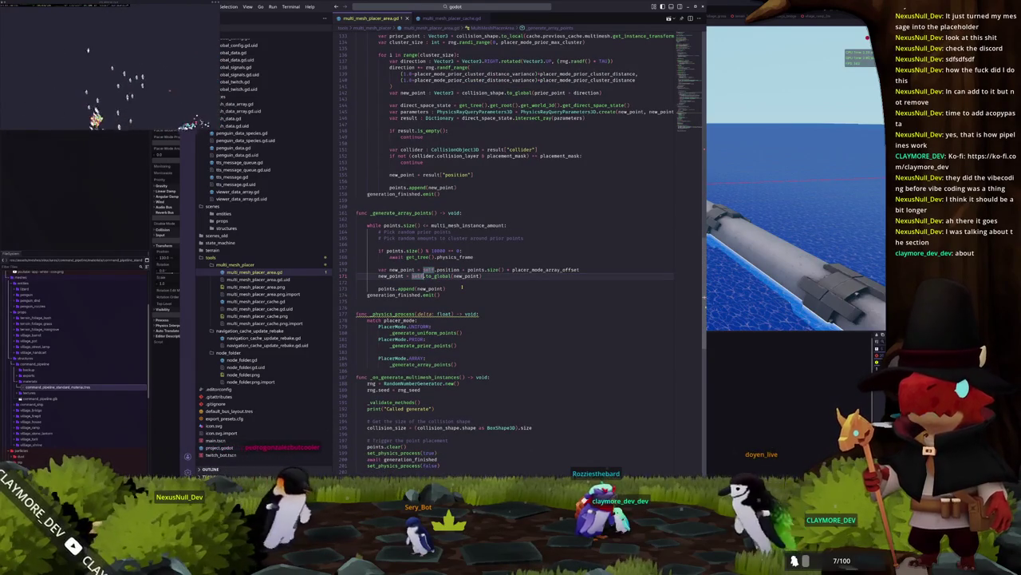
key(Up)
text(glob)
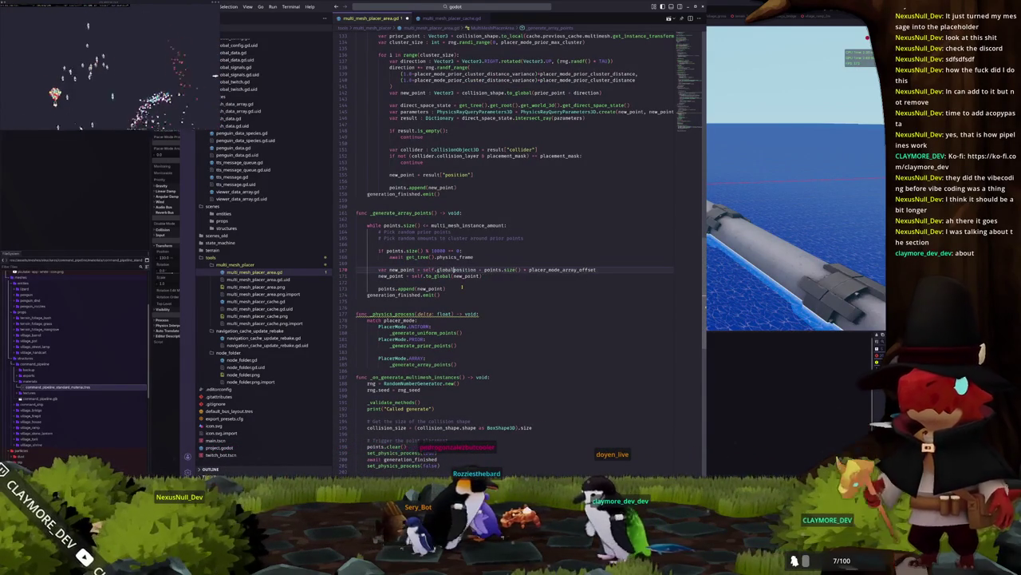
text(al)
key(Return)
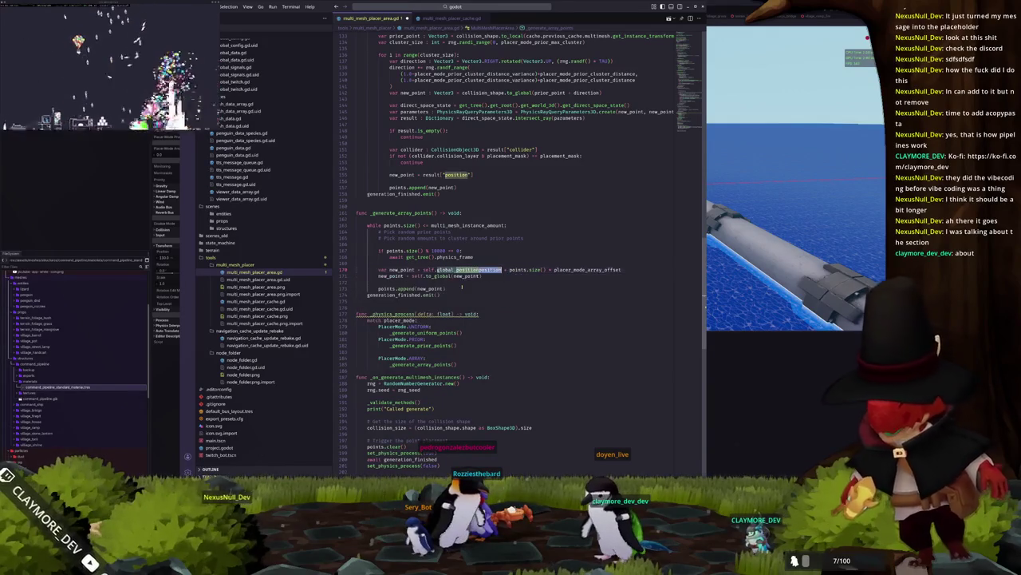
key(alt+Tab)
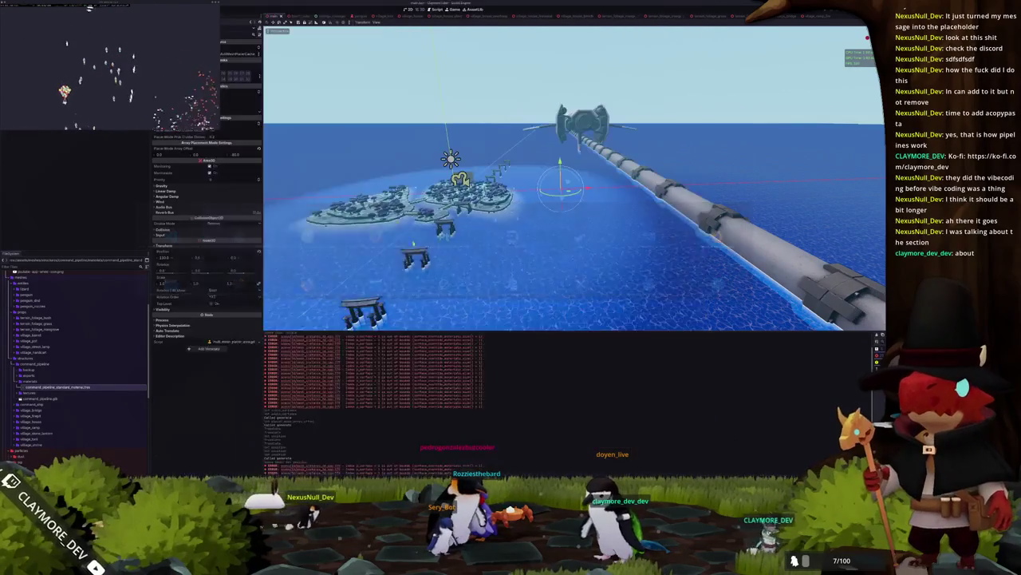
Focus and zoom on the command_pipeline MultiMeshInstance3D row, then return to VS Code.
click(718, 223)
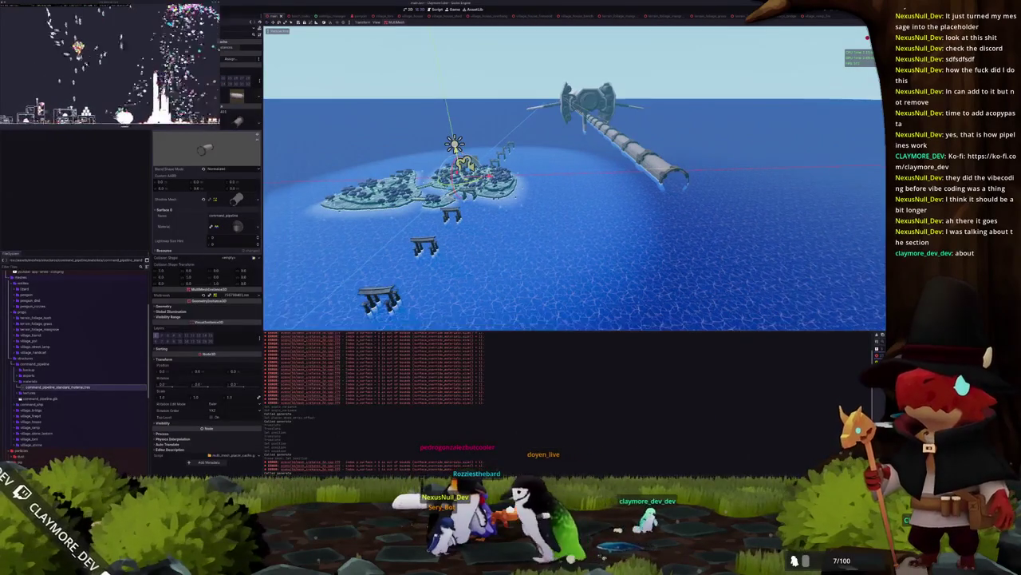
key(f)
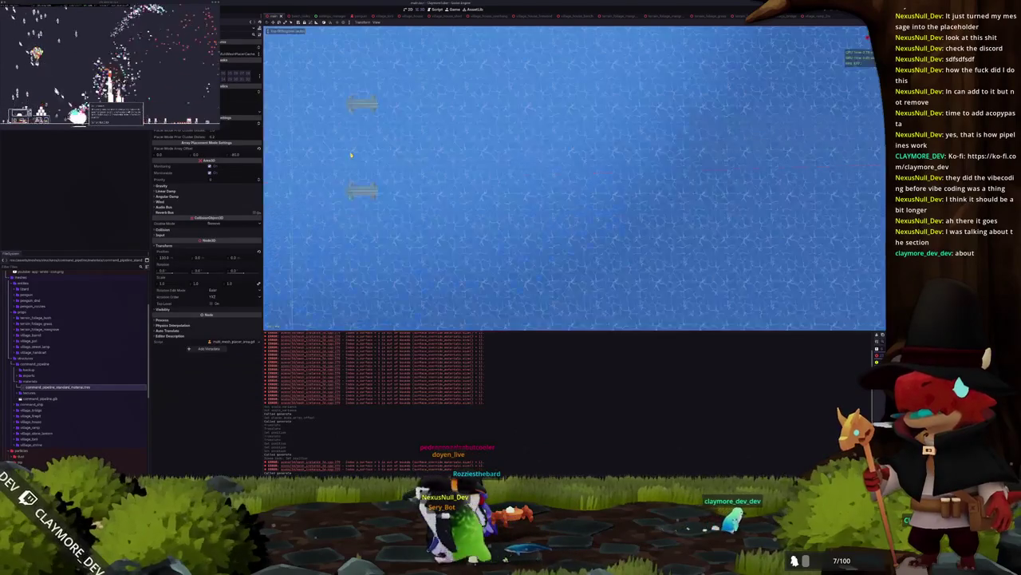
scroll(351, 155, down, 5)
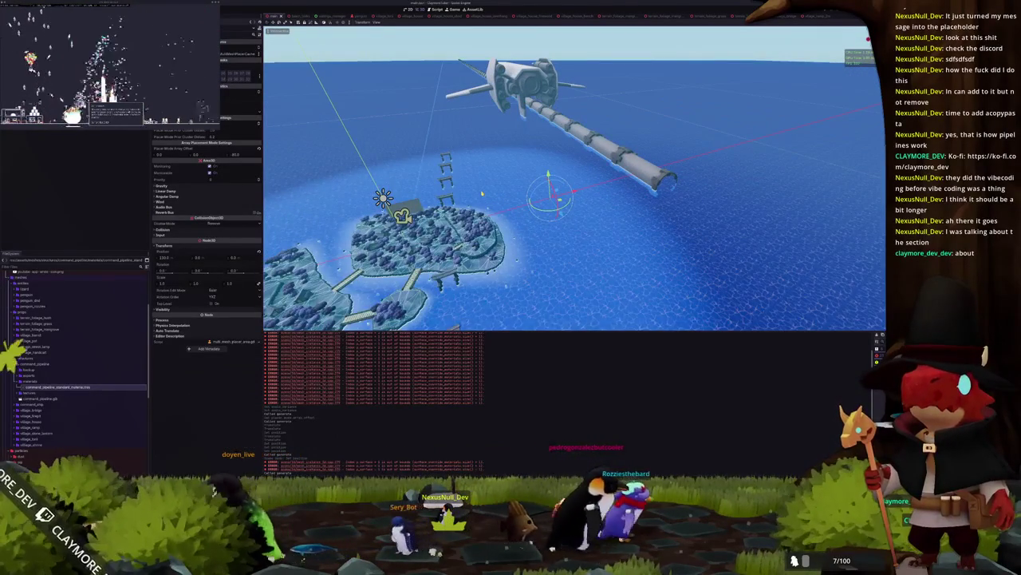
scroll(483, 194, up, 3)
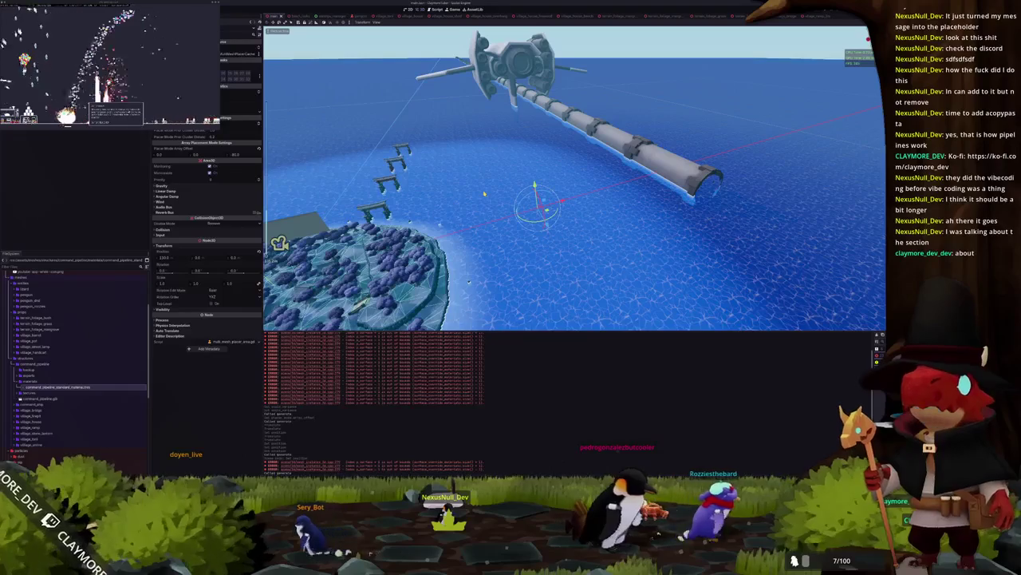
key(alt+Tab)
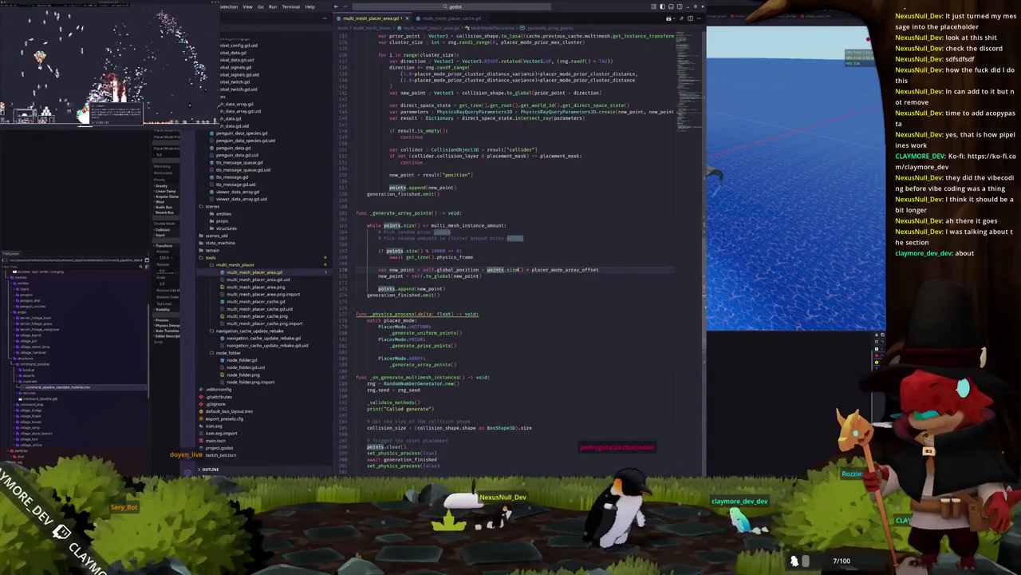
Comment out the to_global conversion on line 171 of _generate_array_points().
click(612, 269)
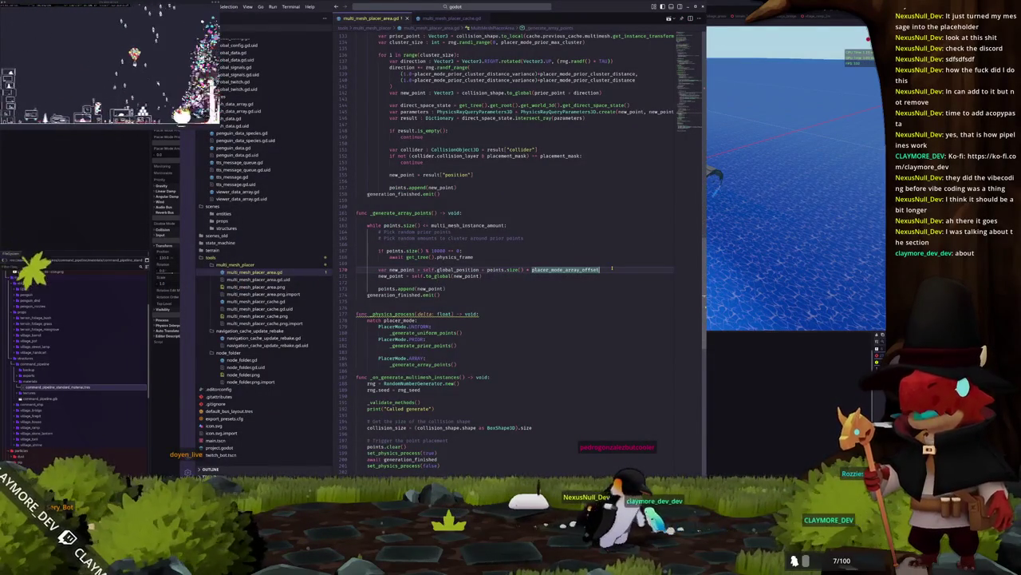
key(ctrl+shift+Left)
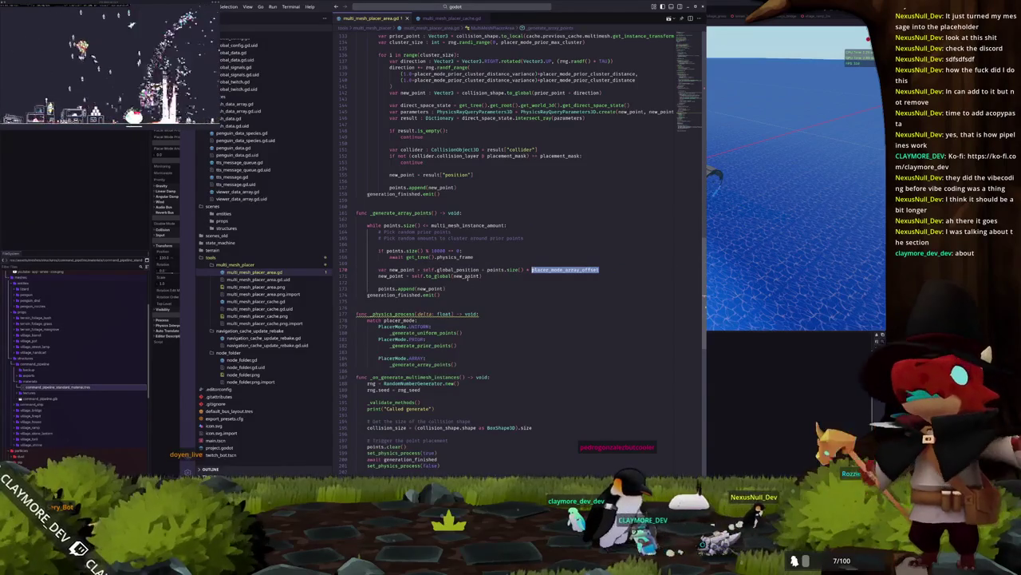
double_click(458, 268)
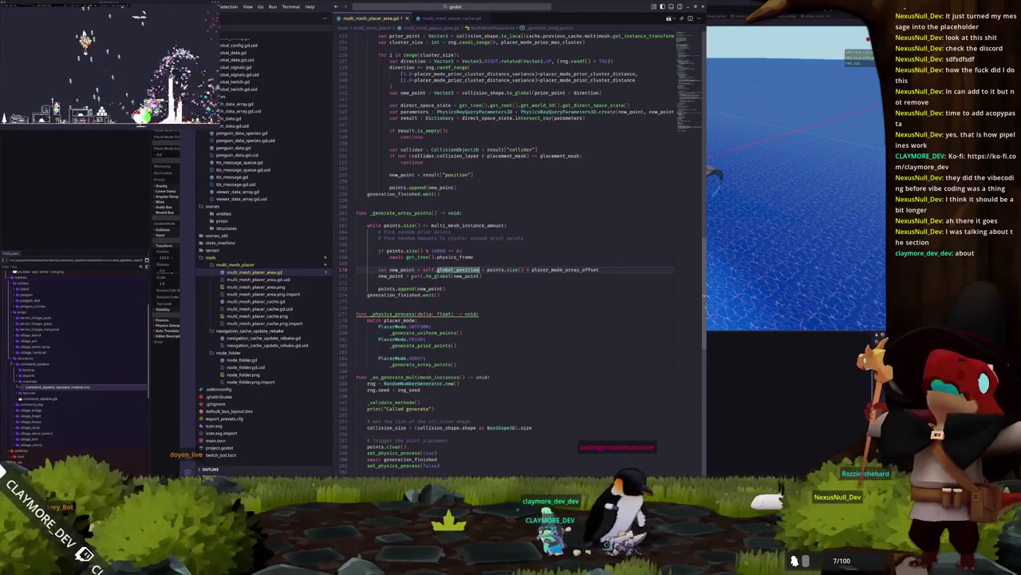
double_click(467, 276)
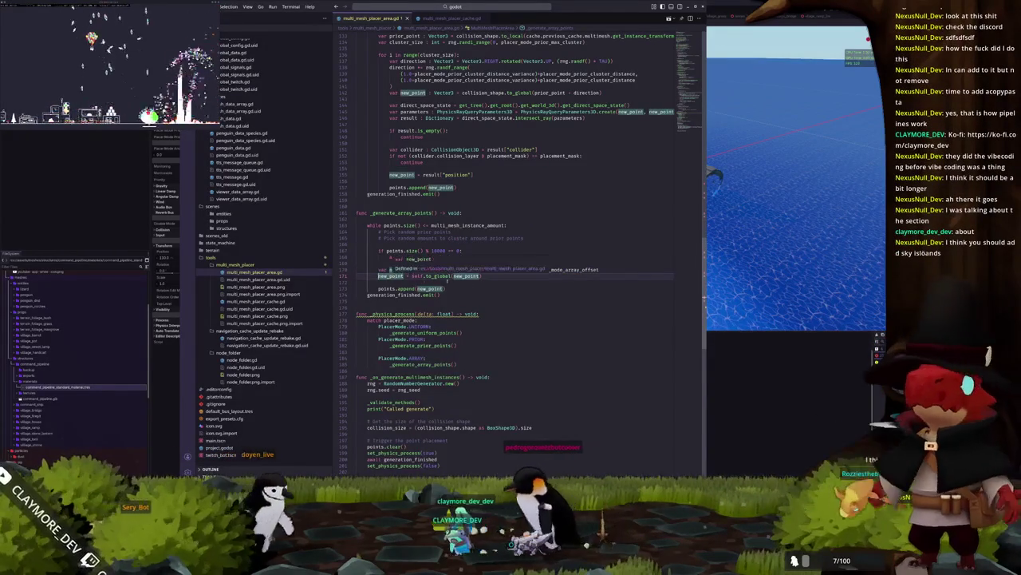
key(ctrl+k)
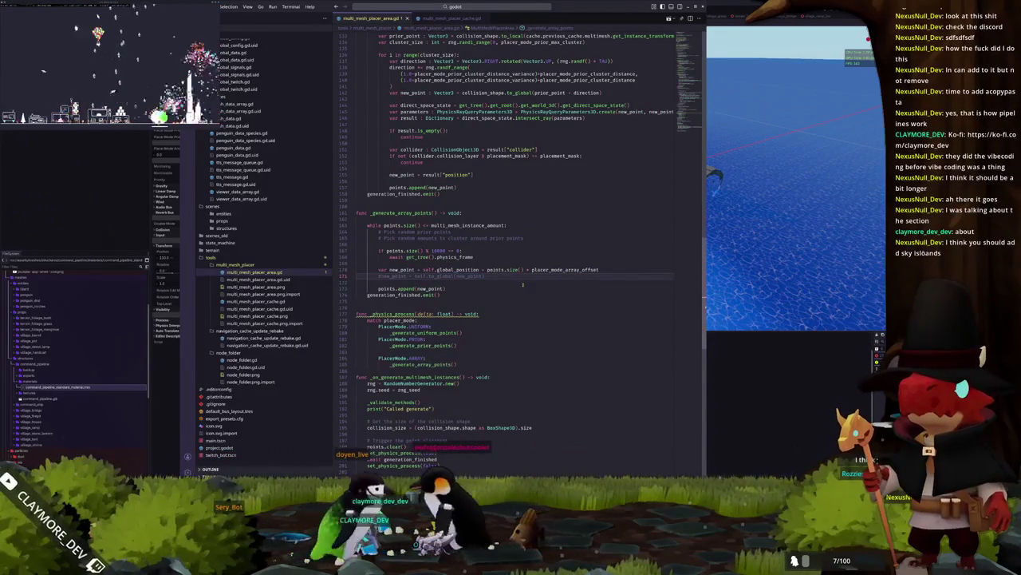
key(Up)
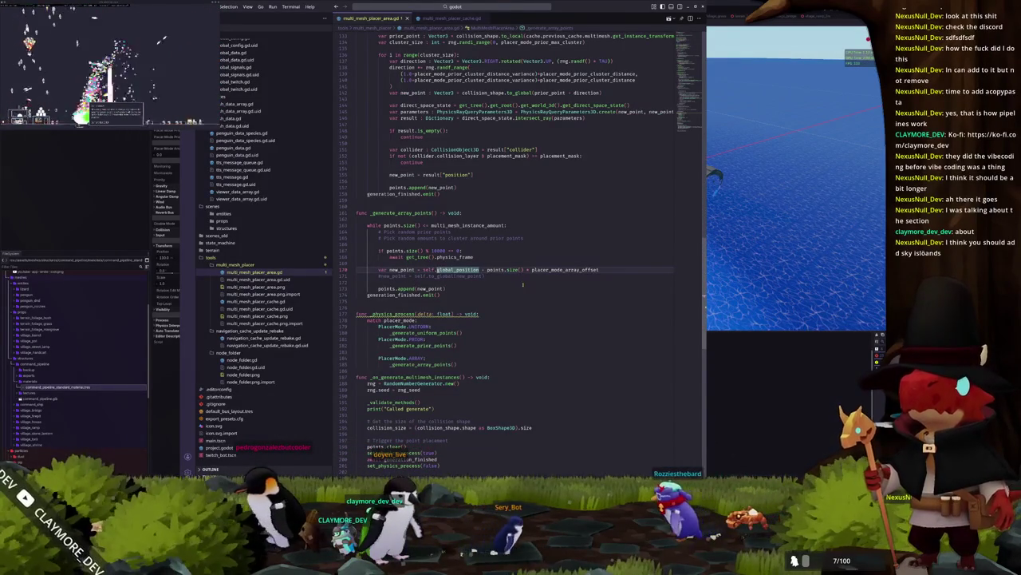
Make line 170 read self.global_position + points.size() * placer_mode_array_offset.
key(ctrl+shift+Right)
key(ctrl+shift+Right)
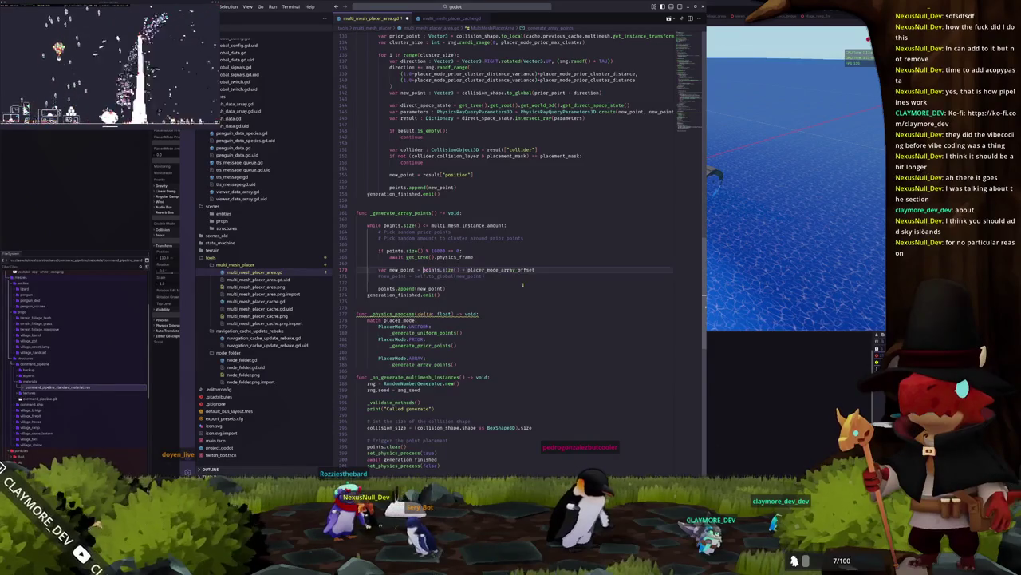
key(Left)
key(ctrl+Right)
key(ctrl+Right)
key(ctrl+Right)
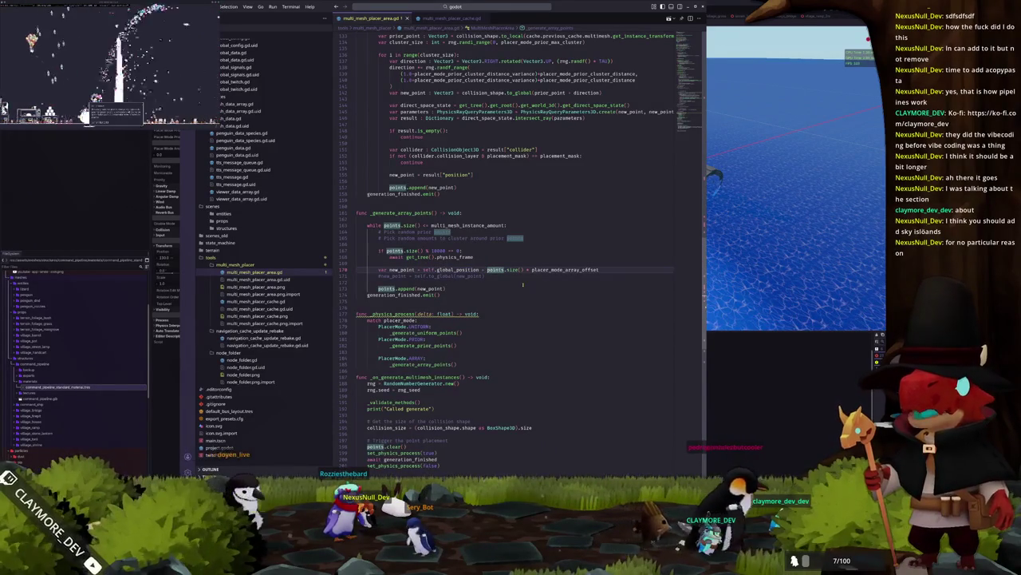
key(ctrl+shift+Left)
key(ctrl+shift+Left)
key(ctrl+shift+Left)
key(Left)
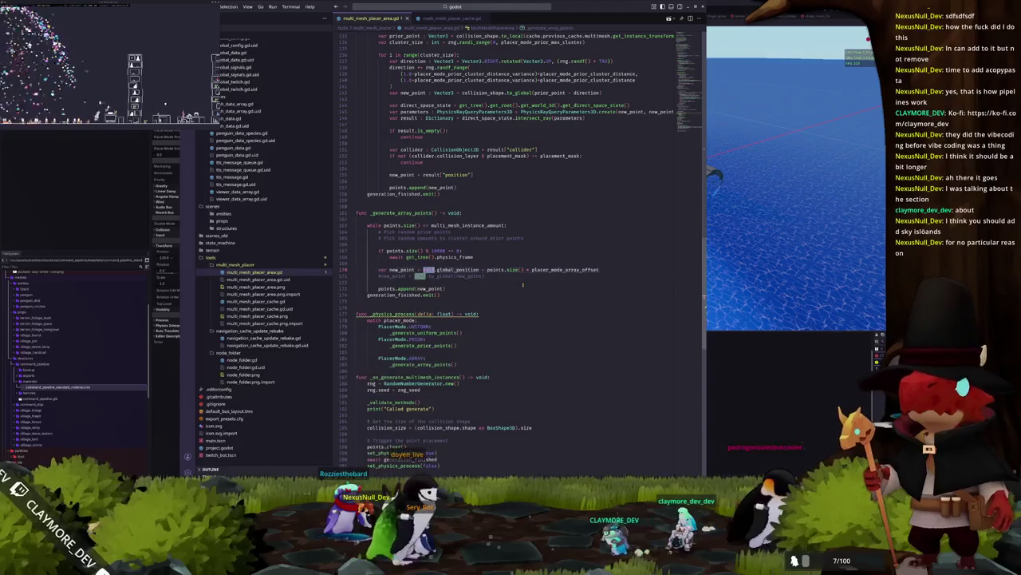
key(ctrl+shift+Right)
key(ctrl+shift+Right)
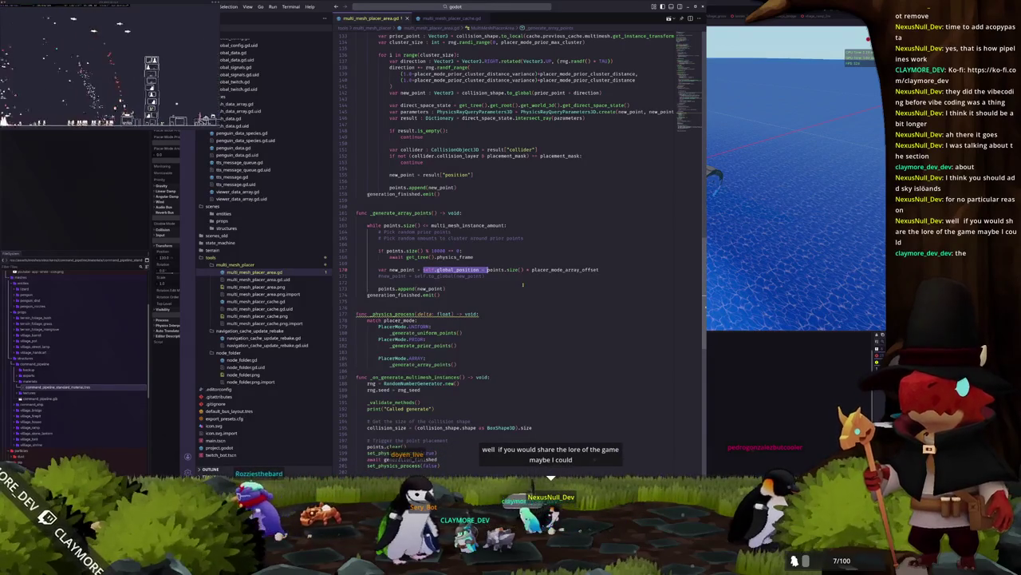
text(+)
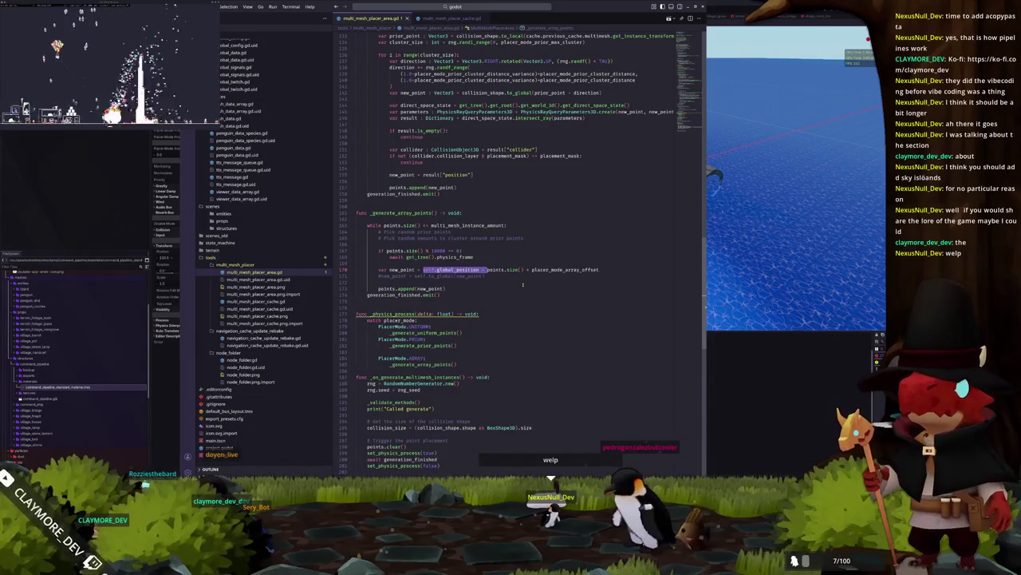
key(alt+Tab)
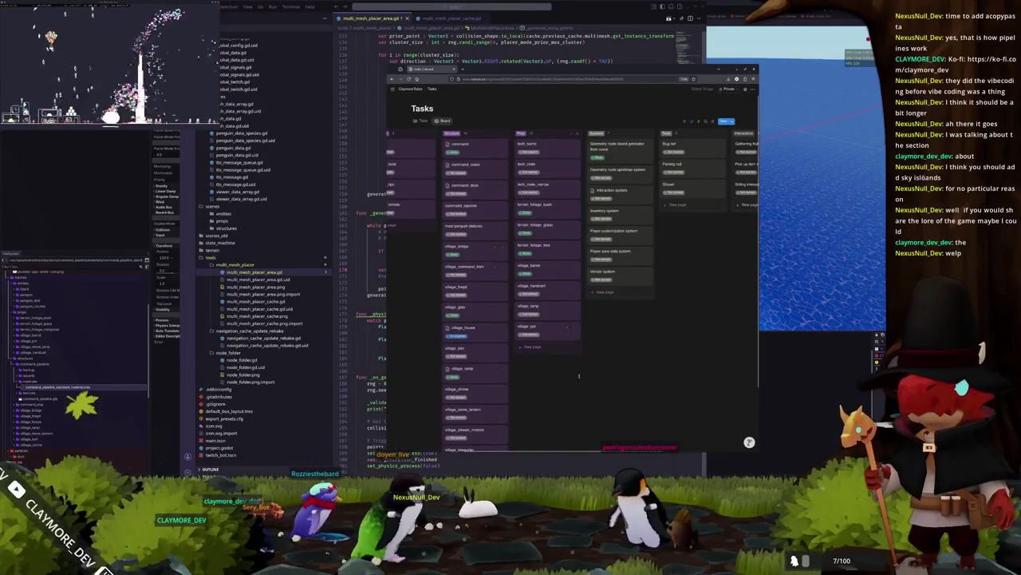
Add a Sky card to the Environment column and retitle the housing task 'Sky island housing design'.
click(429, 187)
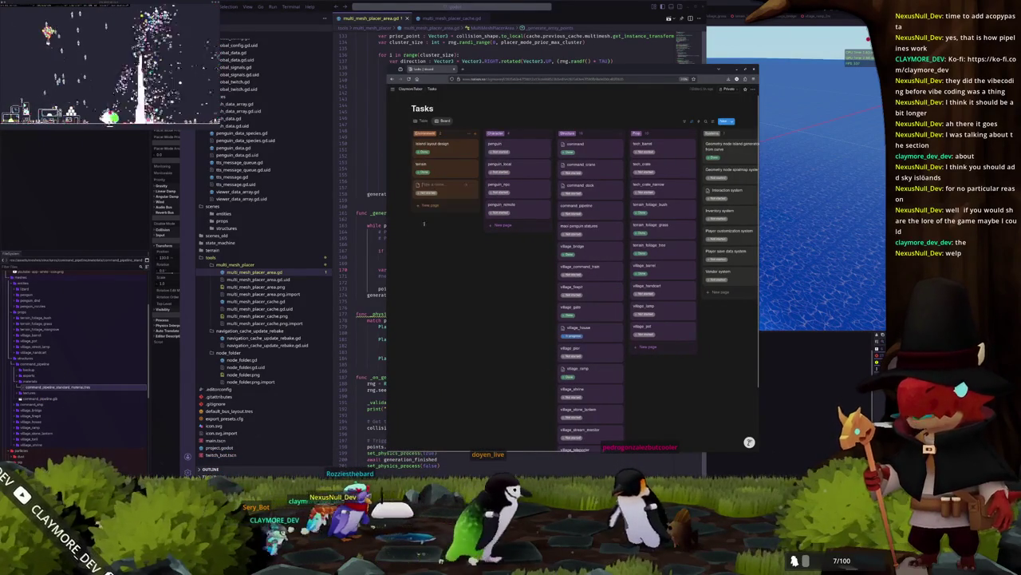
text(Sky)
key(Return)
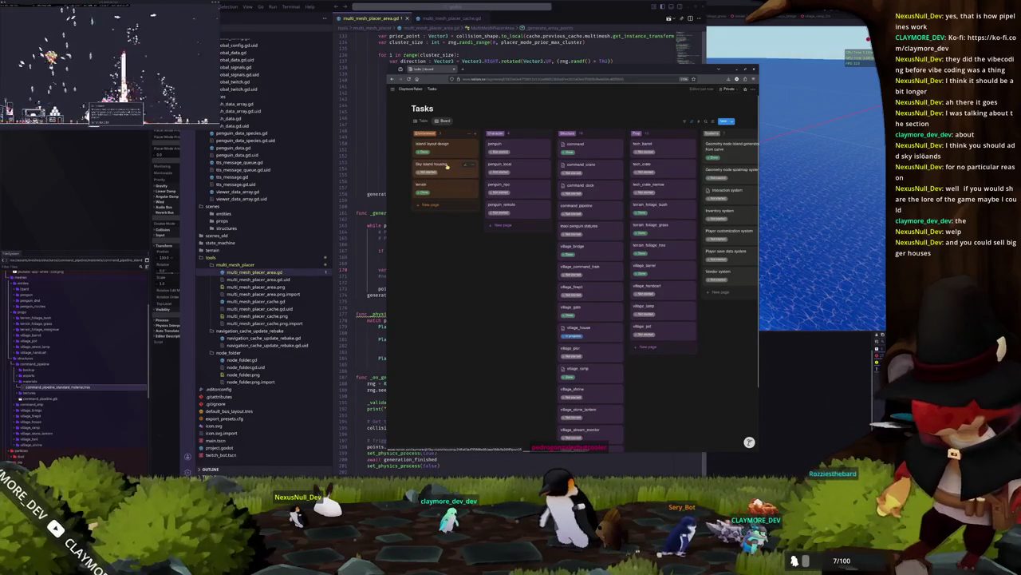
click(444, 164)
text(desig)
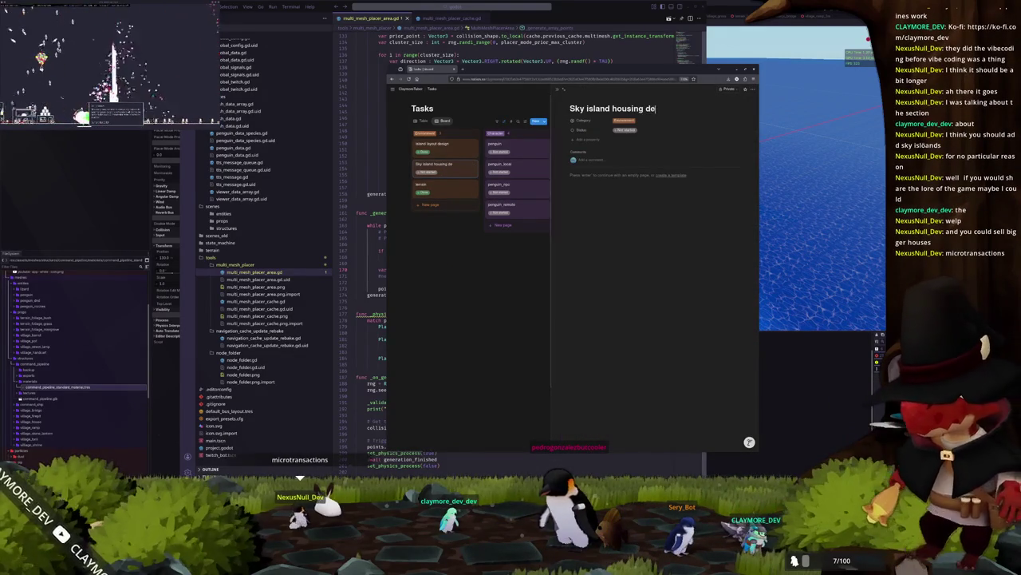
text(n)
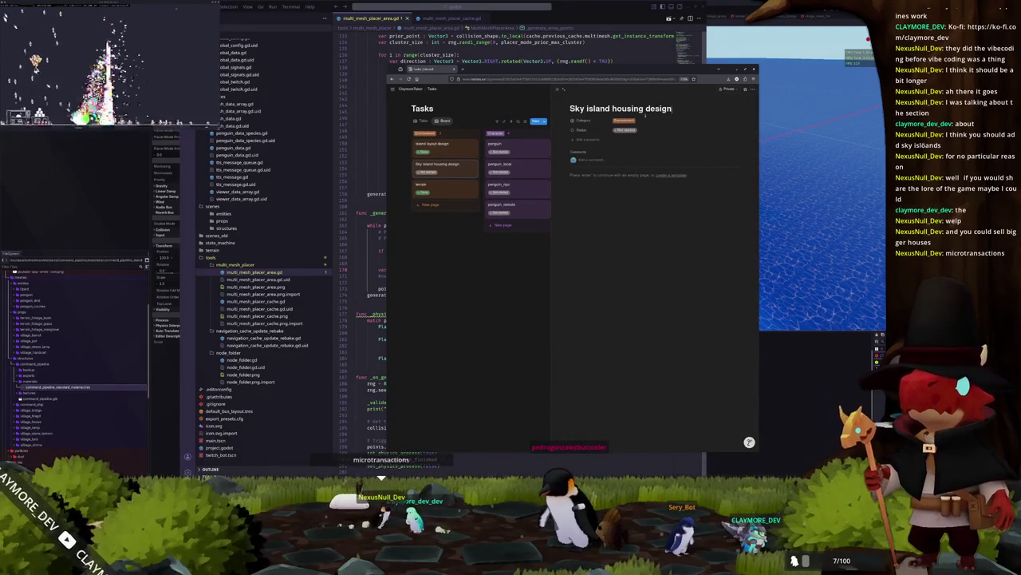
key(Escape)
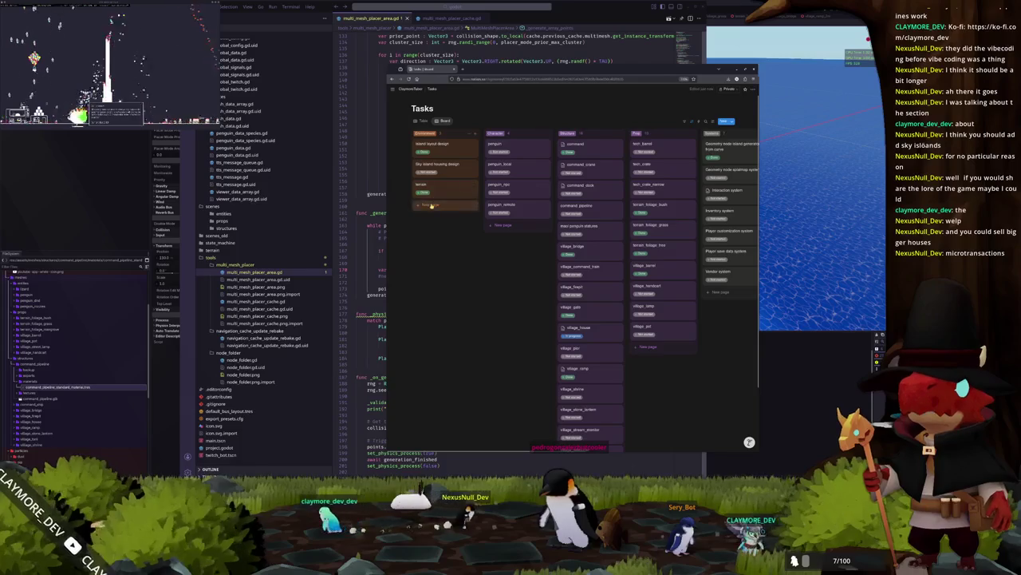
Add another Environment card and begin naming it 'Sky island'.
click(429, 205)
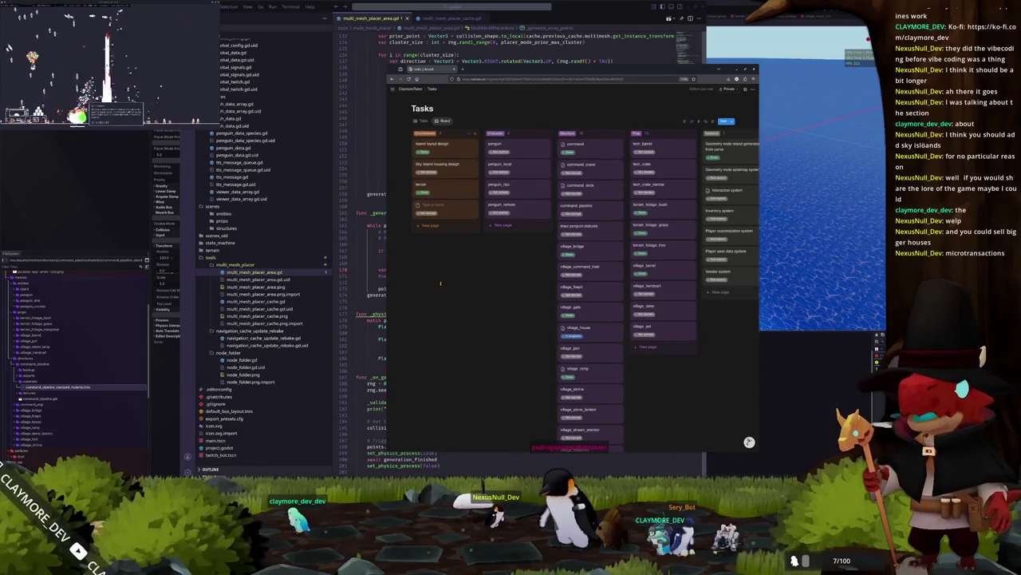
text(TN)
key(Return)
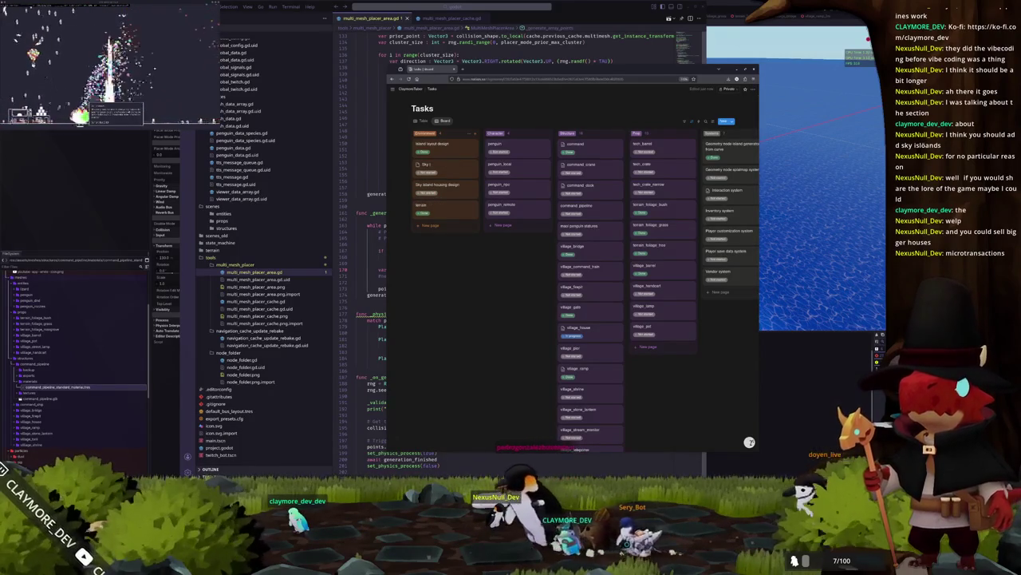
text(land housing)
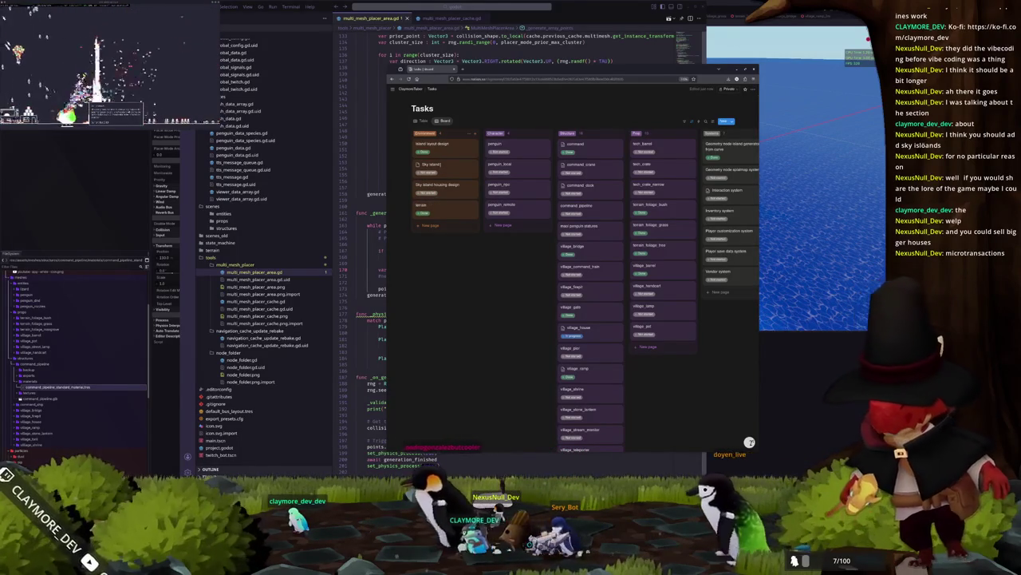
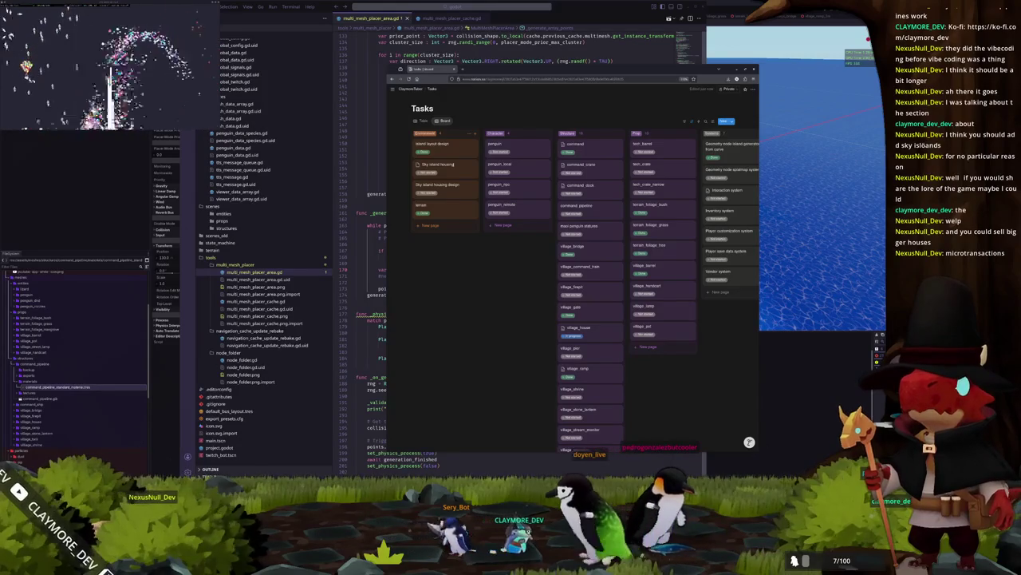
Add a 'Sky island stores' card to the Environment column, then return to the code editor.
click(429, 225)
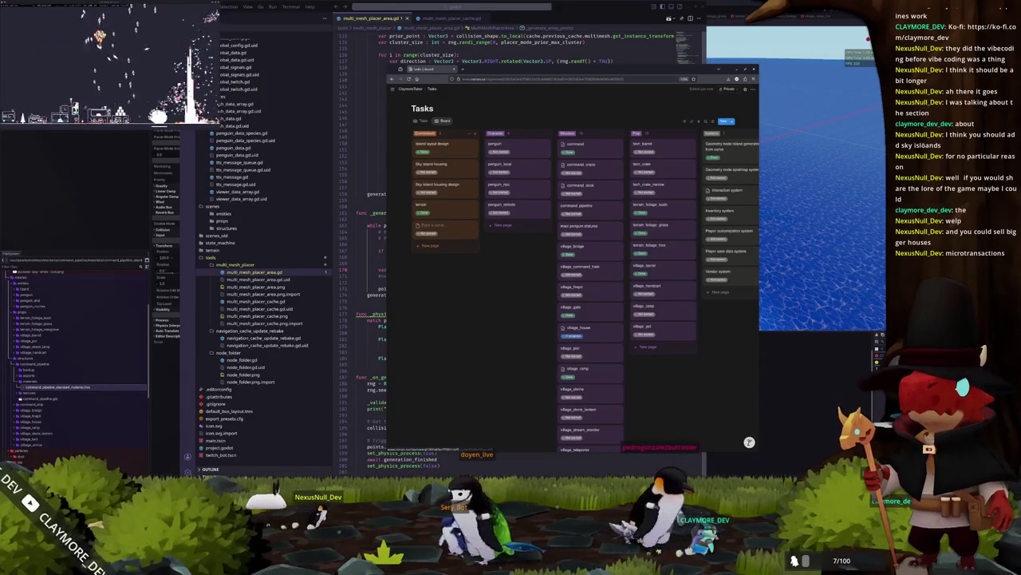
text(Sky)
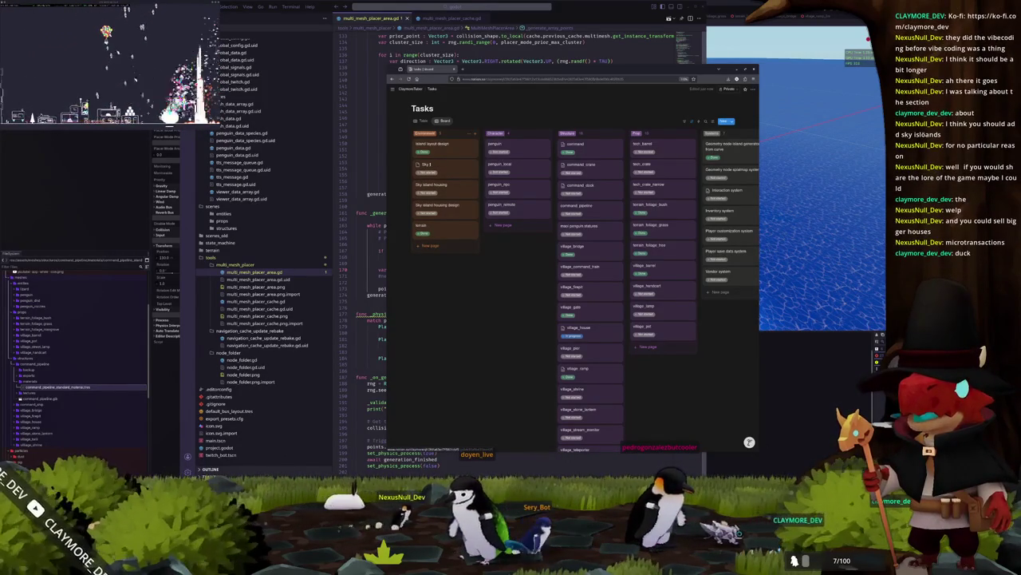
text(island)
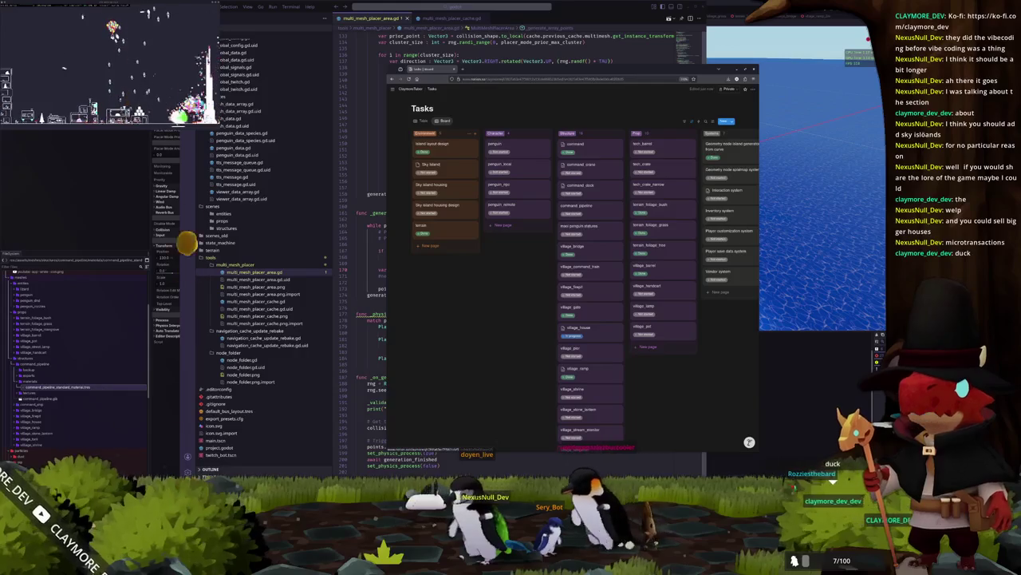
text(sland secondary)
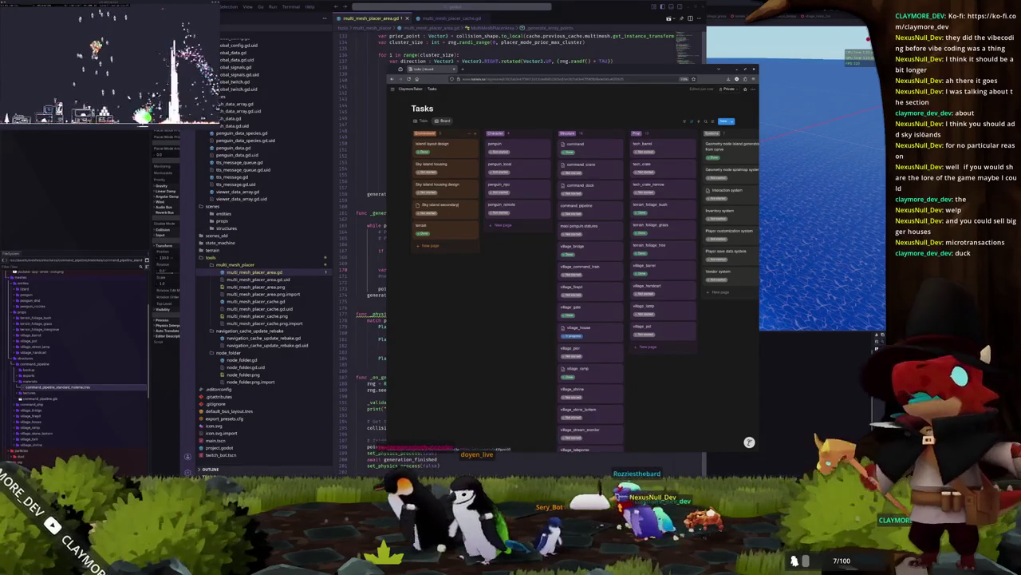
text(eq)
key(BackSpace)
key(BackSpace)
text(tores)
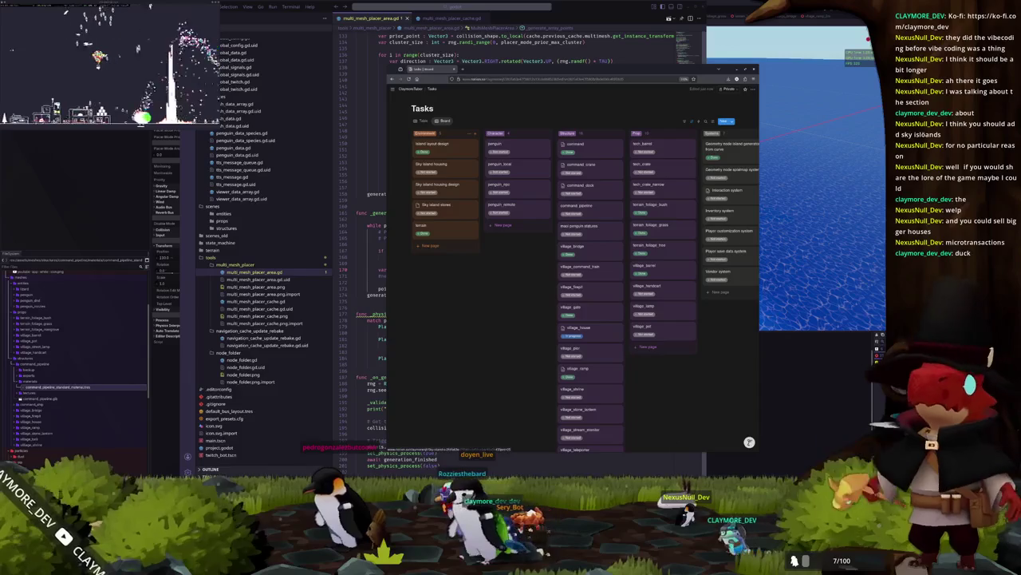
click(482, 320)
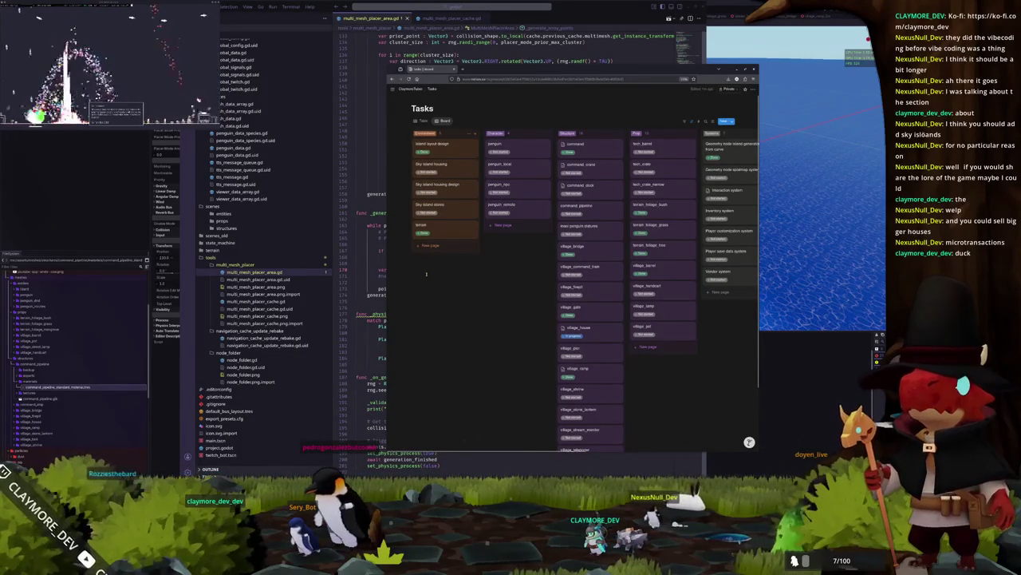
click(357, 244)
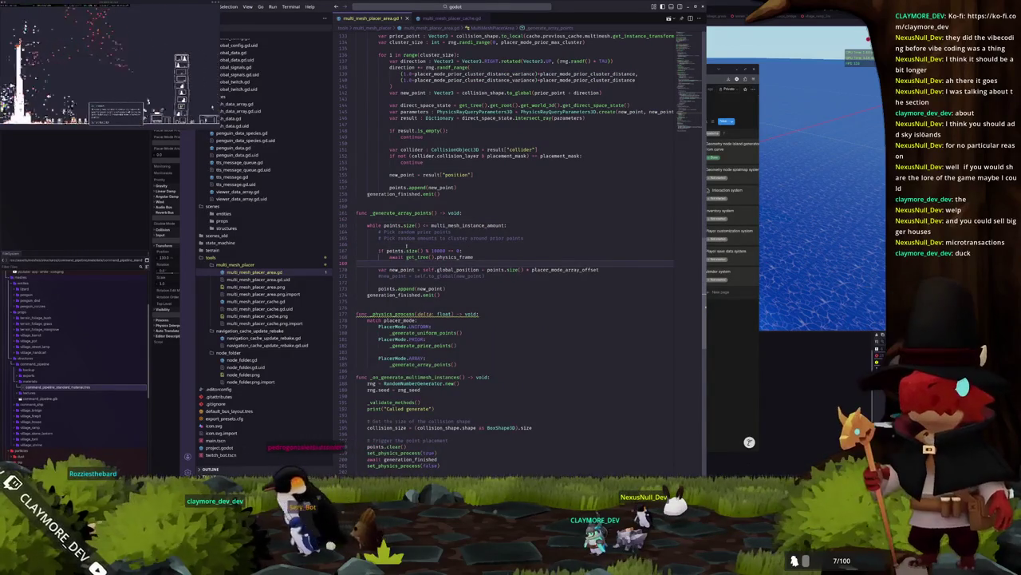
Scroll the placer script to the blank line above points.append.
scroll(437, 247, down, 1)
scroll(437, 247, down, 1)
click(428, 235)
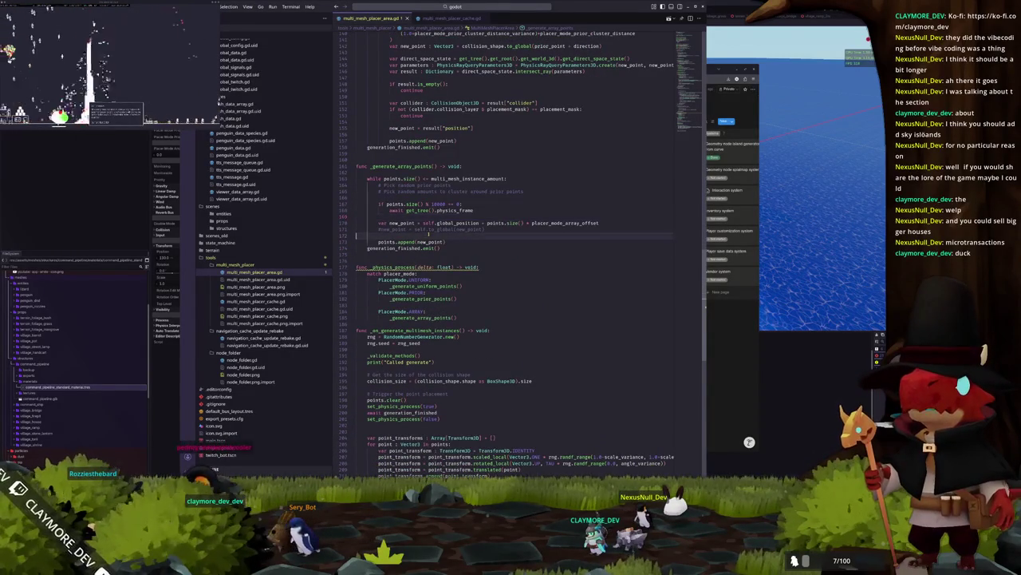
In Godot, zoom out and orbit lower over the islands, then return to the Tasks board.
key(alt+Tab)
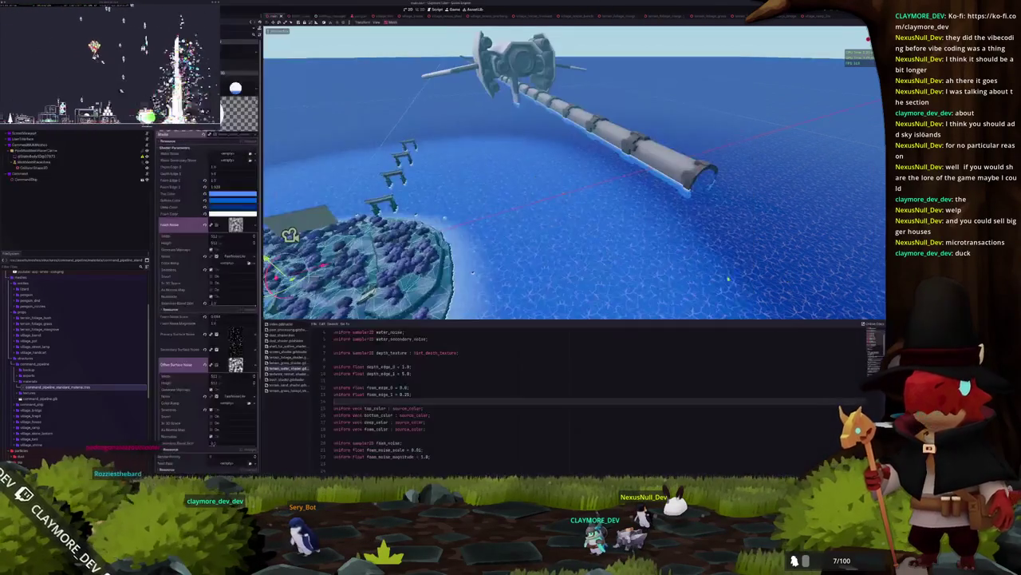
scroll(575, 173, up, 3)
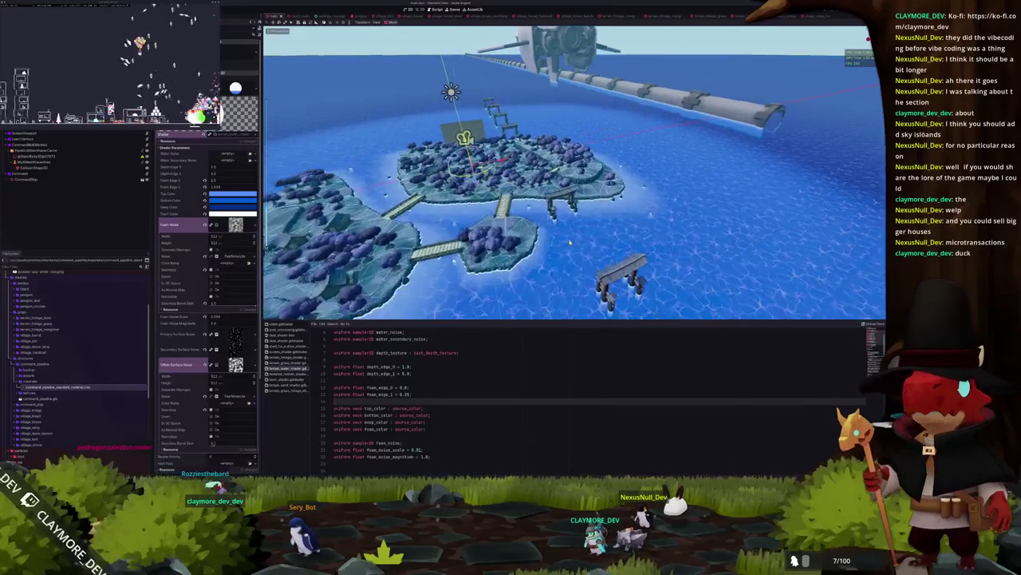
scroll(570, 241, down, 2)
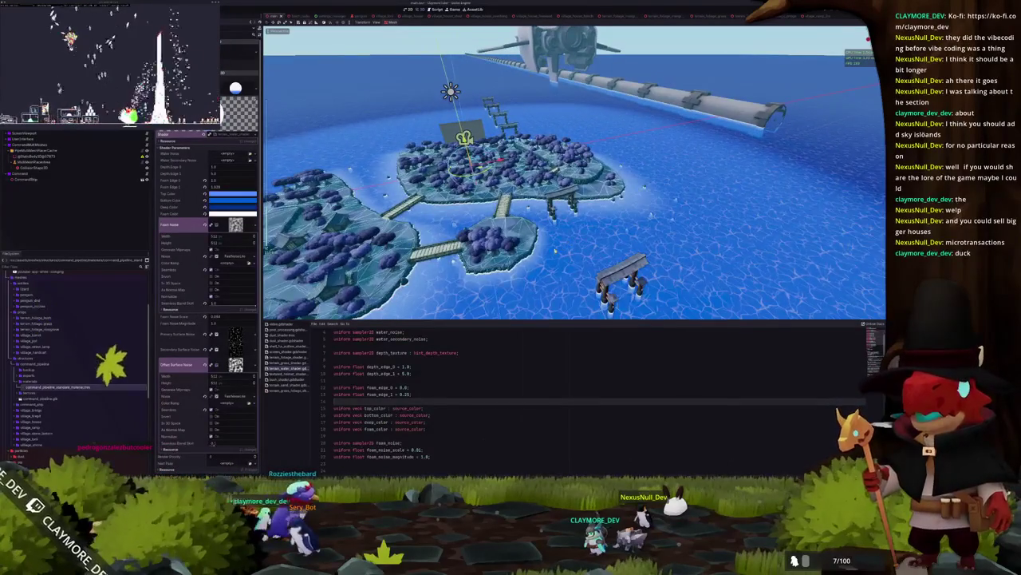
scroll(583, 241, down, 3)
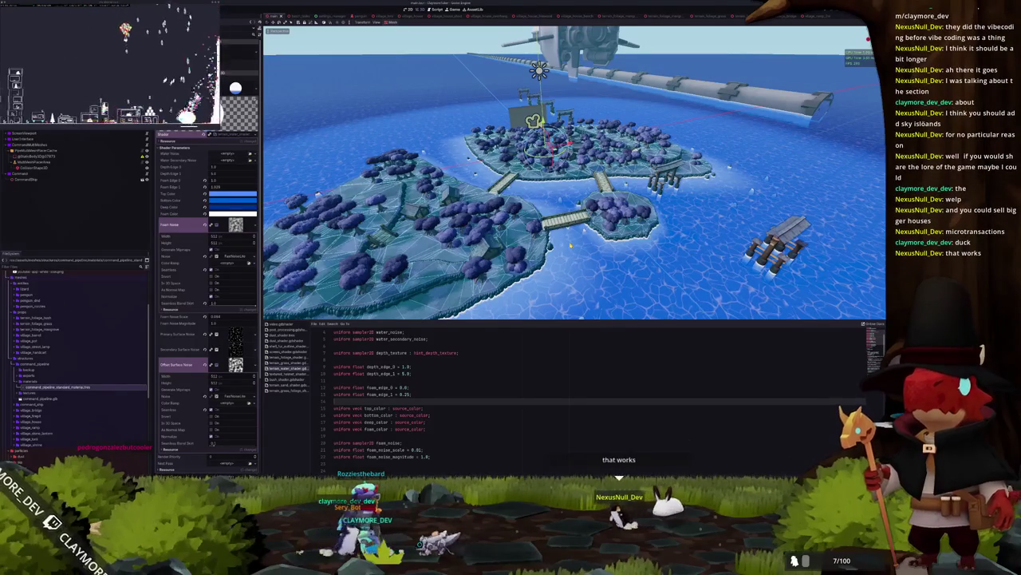
scroll(570, 245, down, 2)
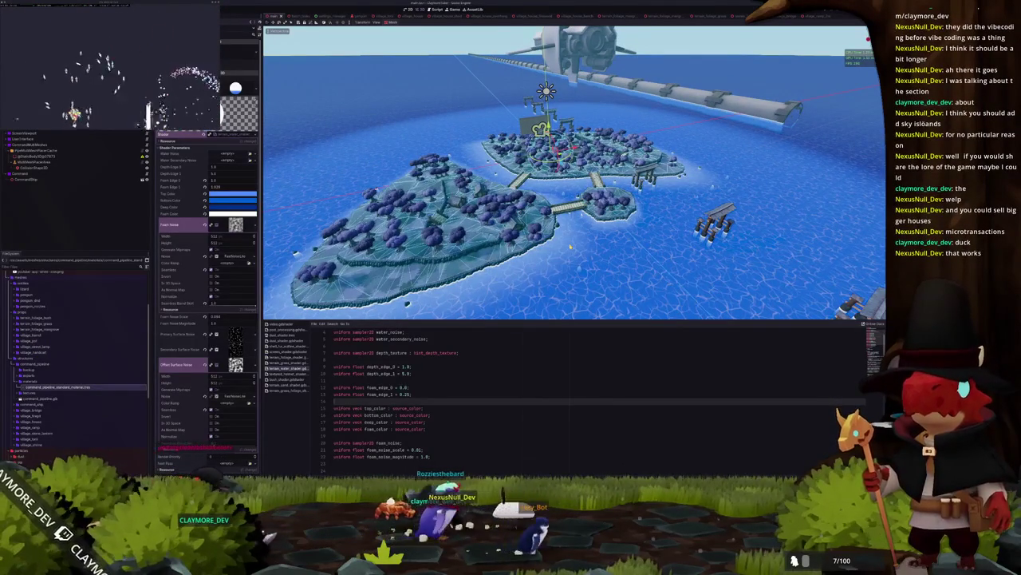
scroll(570, 245, down, 2)
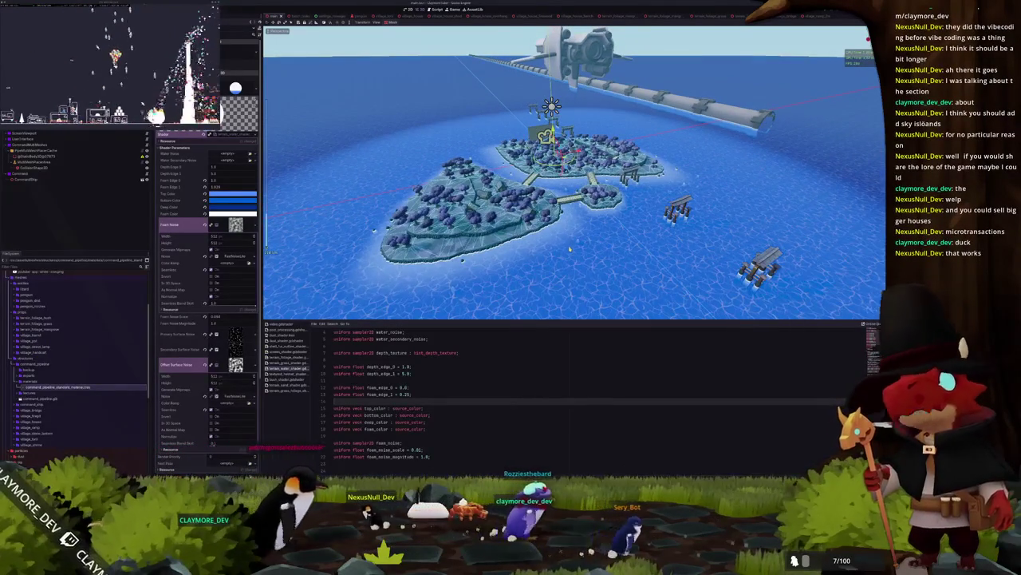
drag(568, 256, 552, 239)
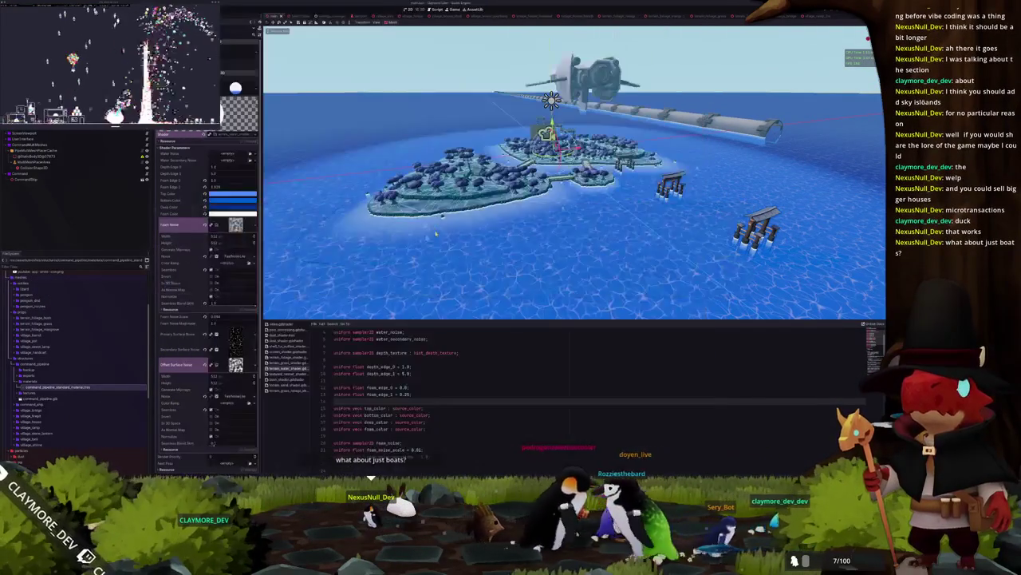
key(alt+Tab)
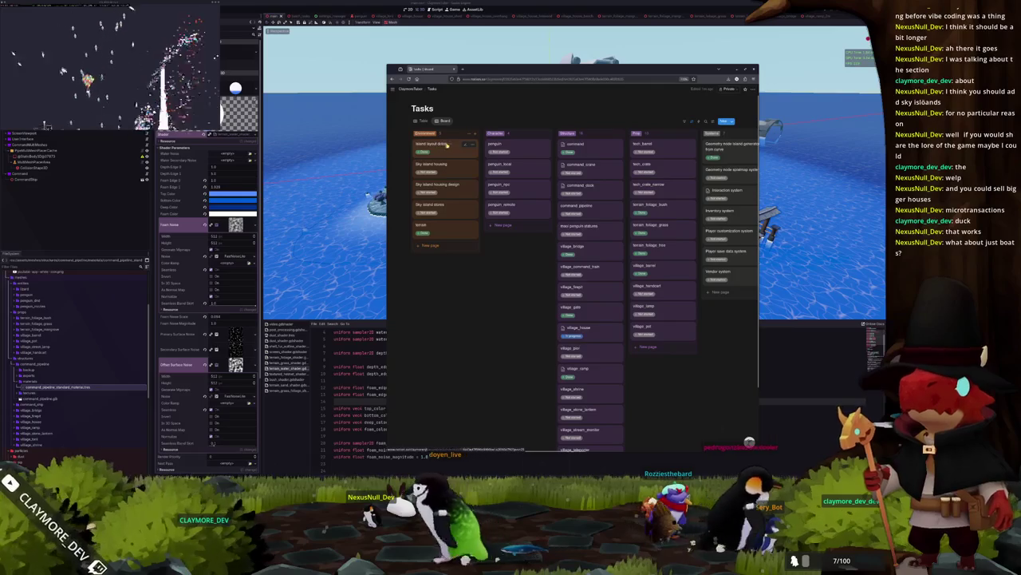
Retitle the Sky island housing card to 'Terrace boat player housing' and close its side panel.
click(441, 146)
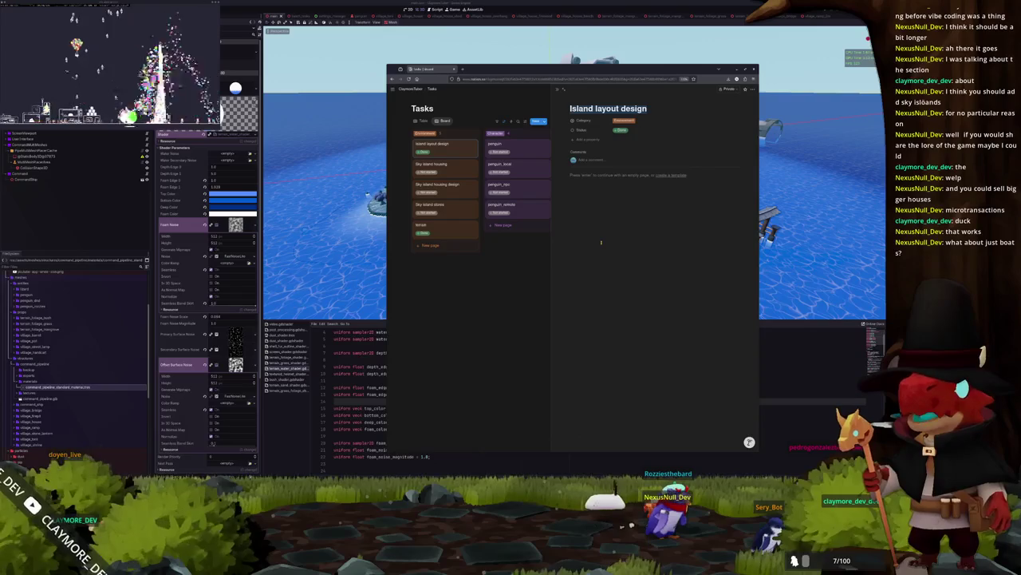
click(432, 164)
key(ctrl+a)
text(Terrac)
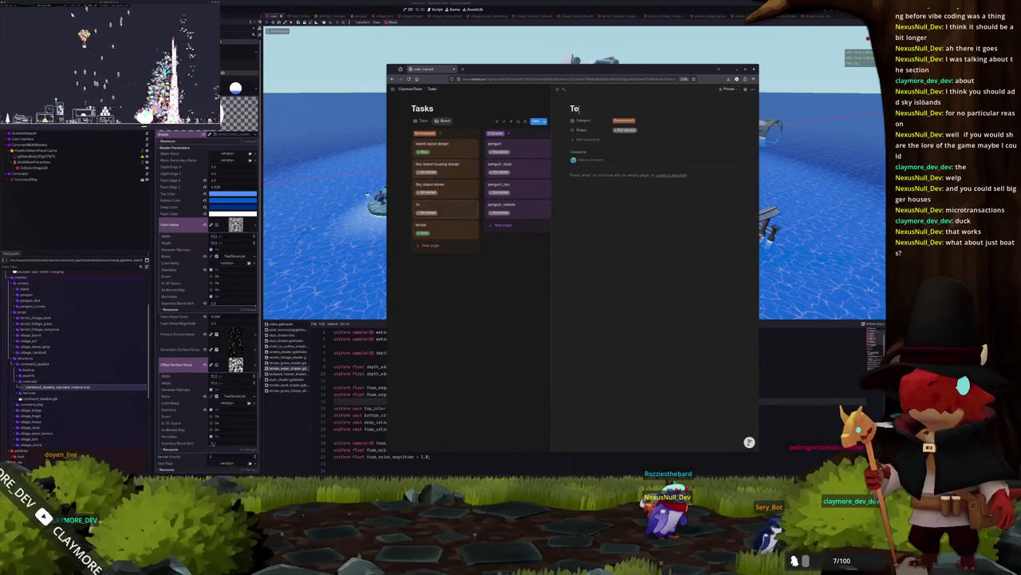
text(e boat )
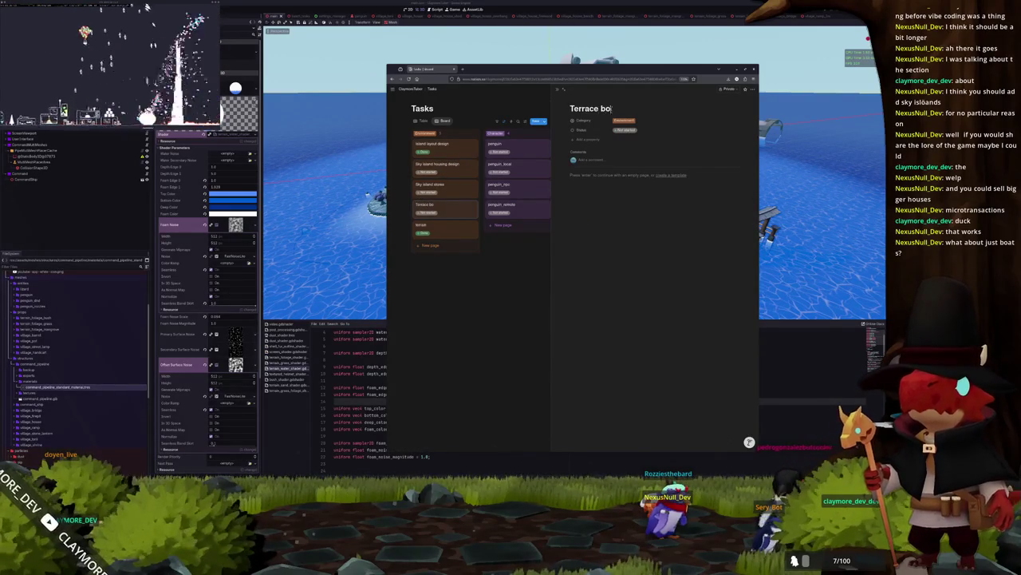
text(housing)
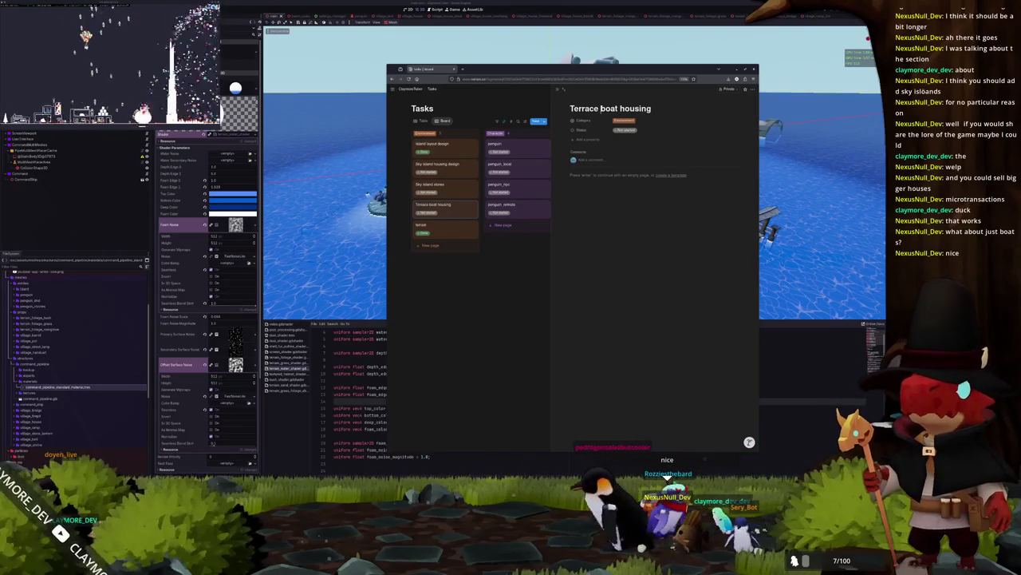
click(619, 109)
text(player)
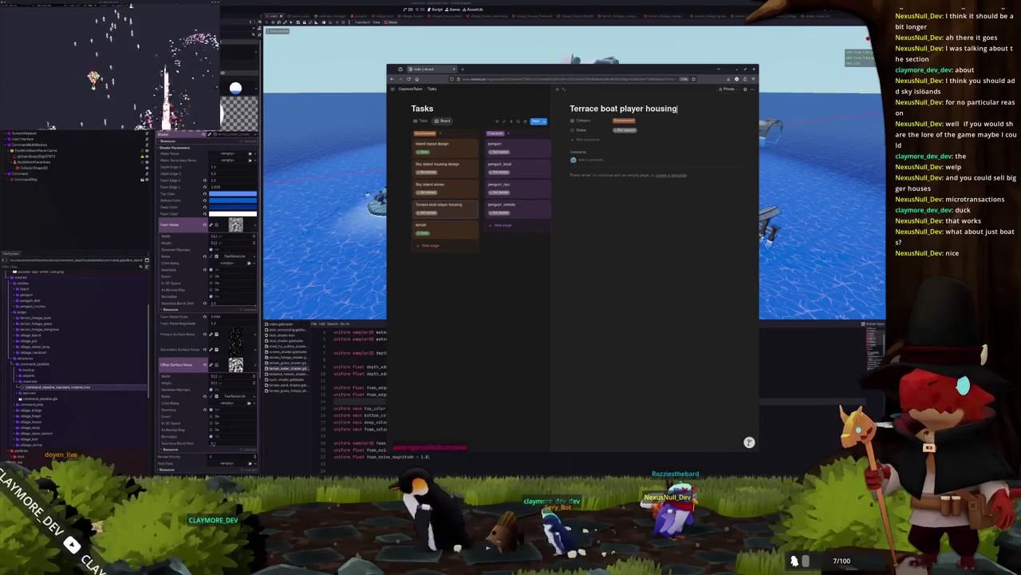
key(Escape)
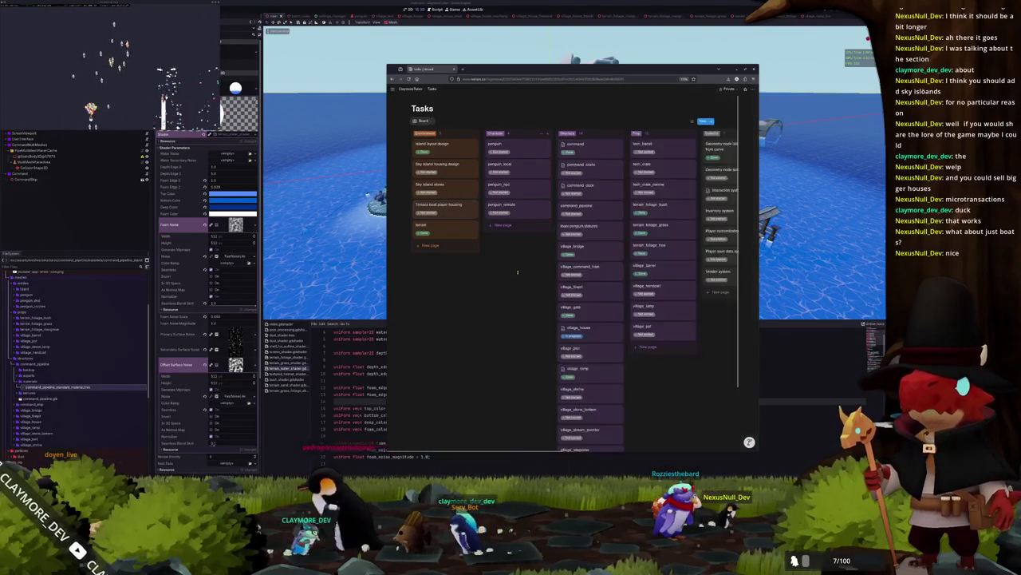
key(alt+Tab)
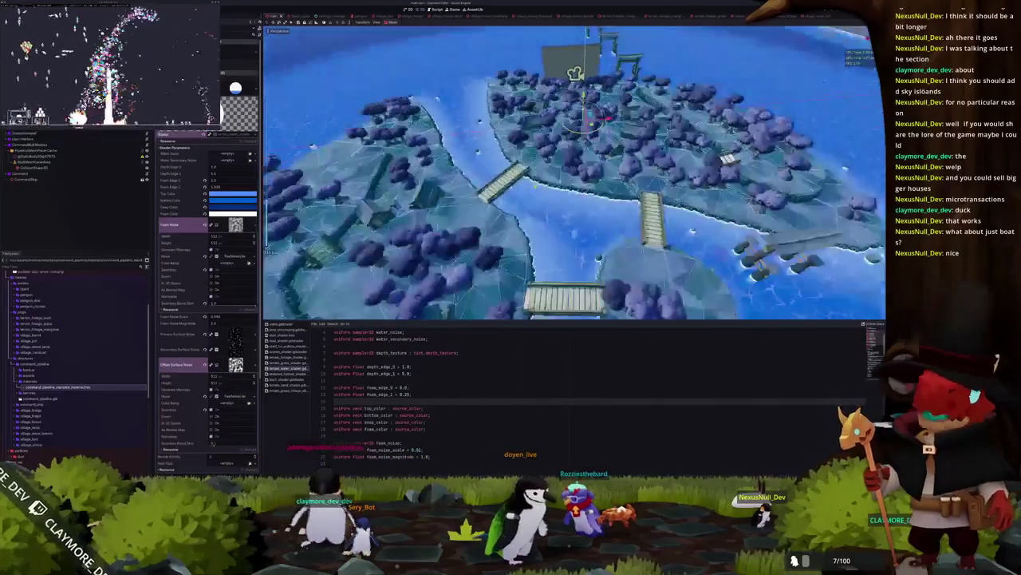
Bring the Notion Tasks board back in front of Godot.
key(alt+Tab)
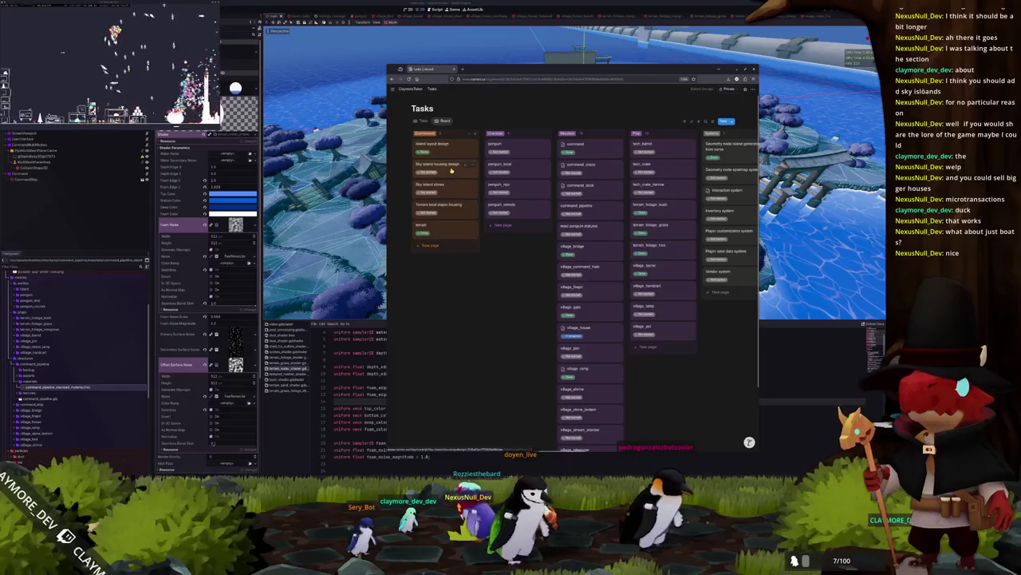
Delete the Sky island housing design card, then orbit Godot's view toward the pier.
right_click(451, 171)
click(467, 272)
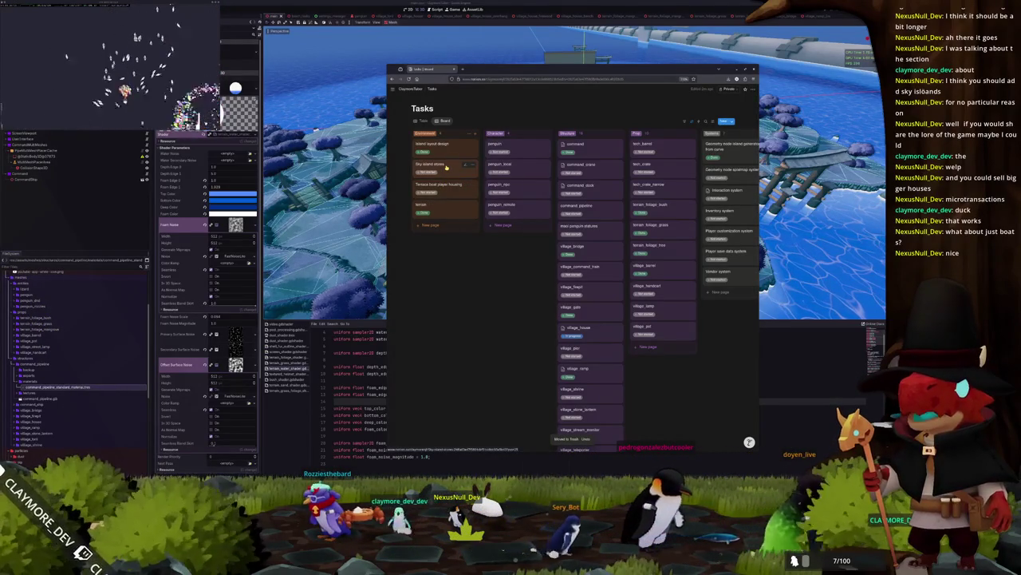
key(alt+Tab)
scroll(506, 121, down, 10)
drag(505, 120, 665, 125)
scroll(575, 172, up, 5)
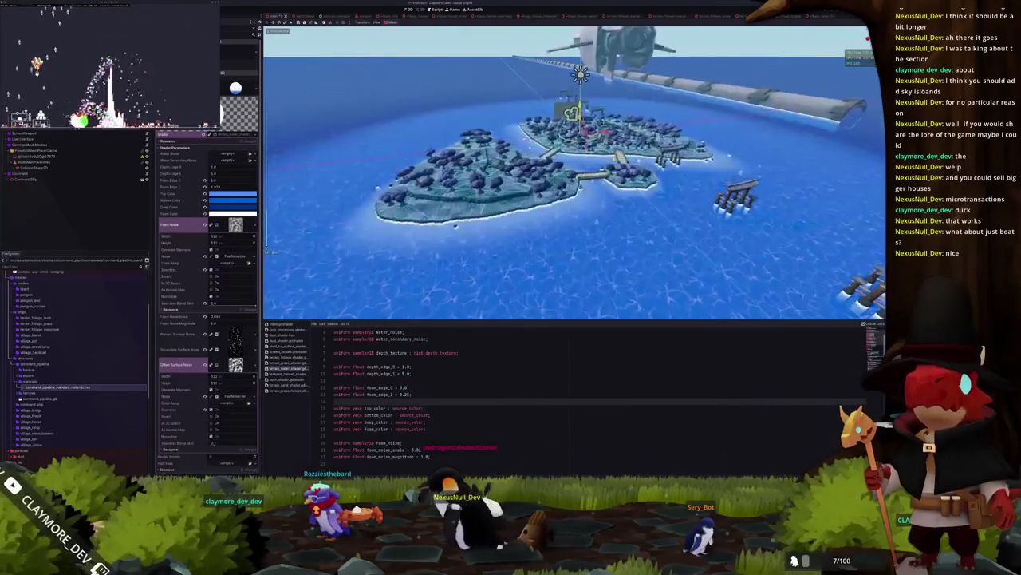
Delete the Sky island stores card, add a 'hi' card, then switch to the placer script.
key(alt+Tab)
right_click(463, 169)
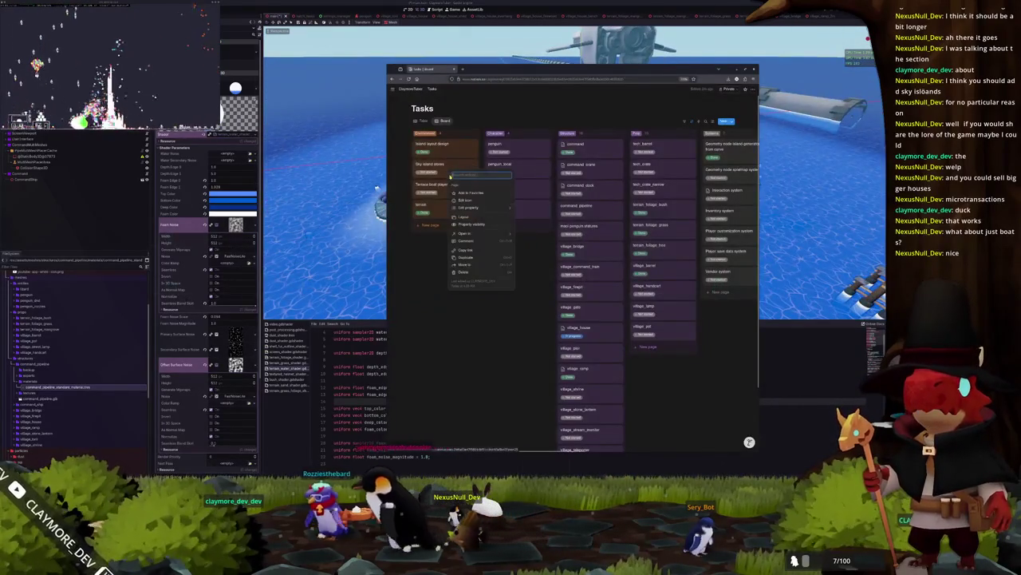
click(471, 272)
click(429, 206)
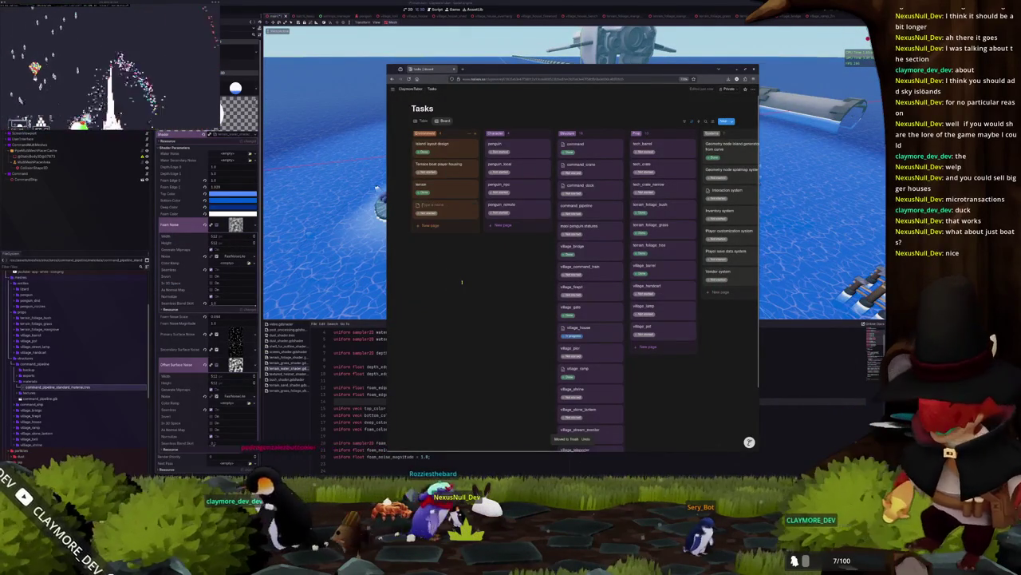
text(hi)
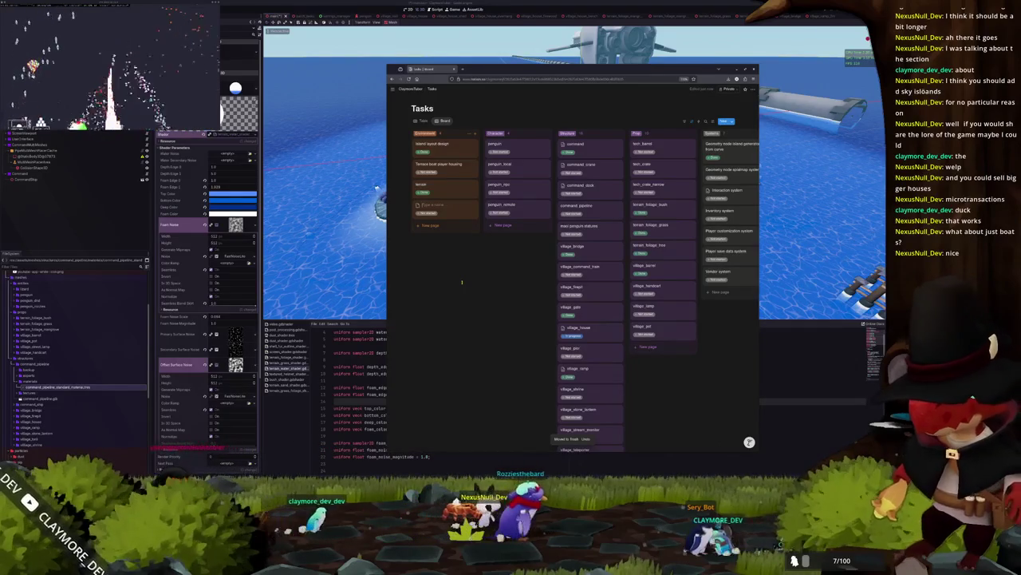
key(Return)
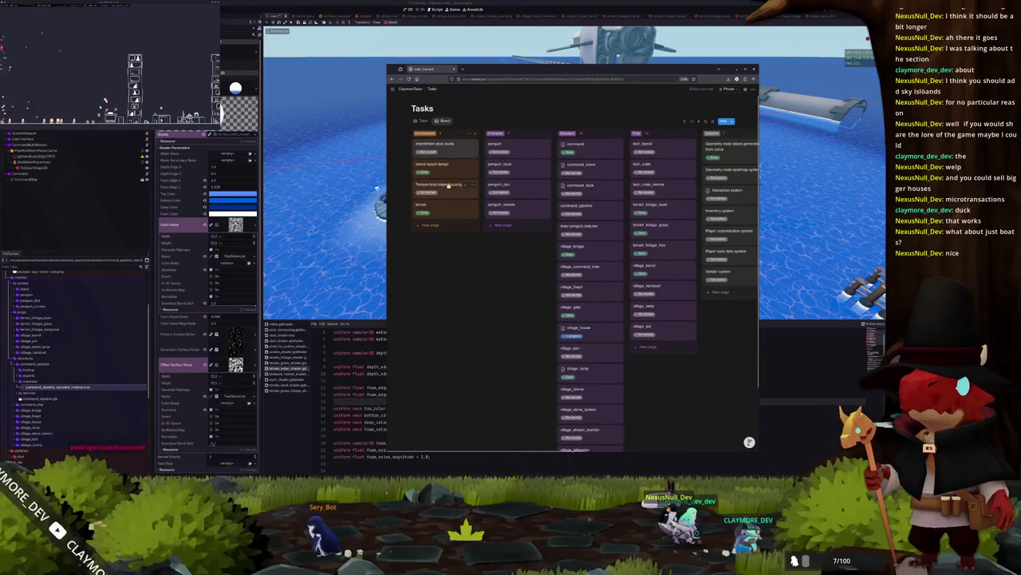
key(alt+Tab)
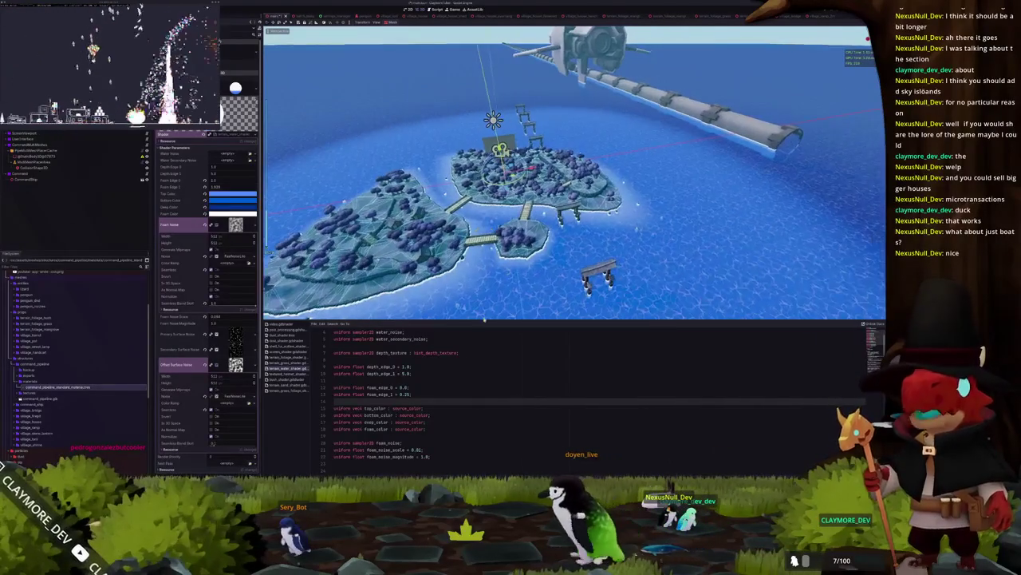
key(alt+Tab)
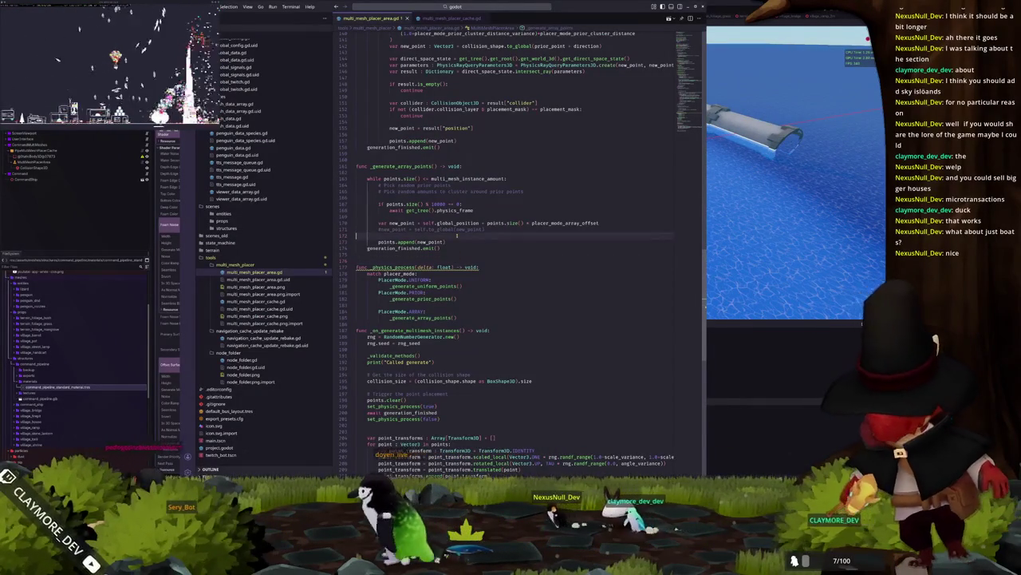
On line 170, replace self.global_position with self.position.
key(Up)
key(Up)
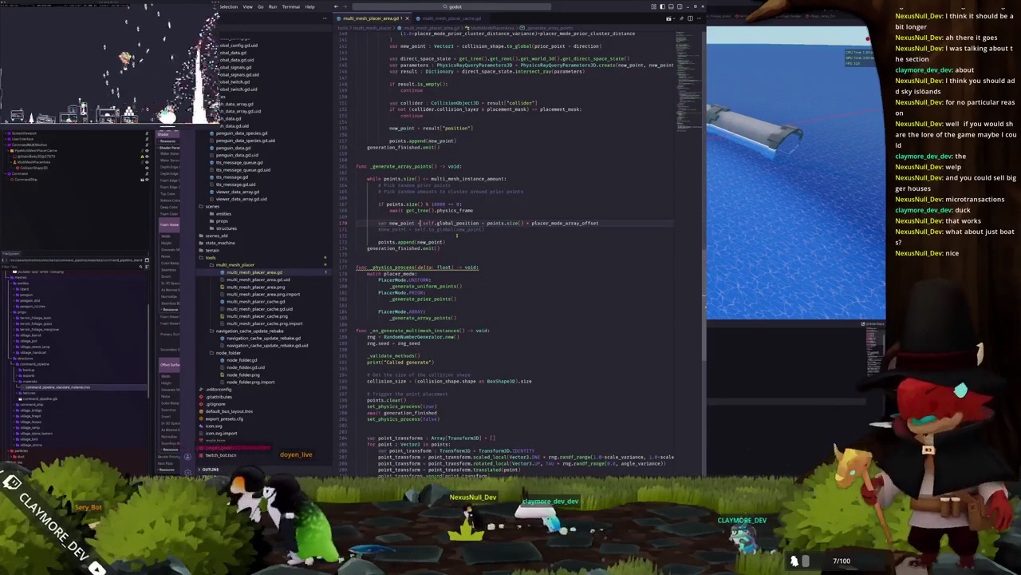
key(ctrl+shift+Right)
key(ctrl+shift+Right)
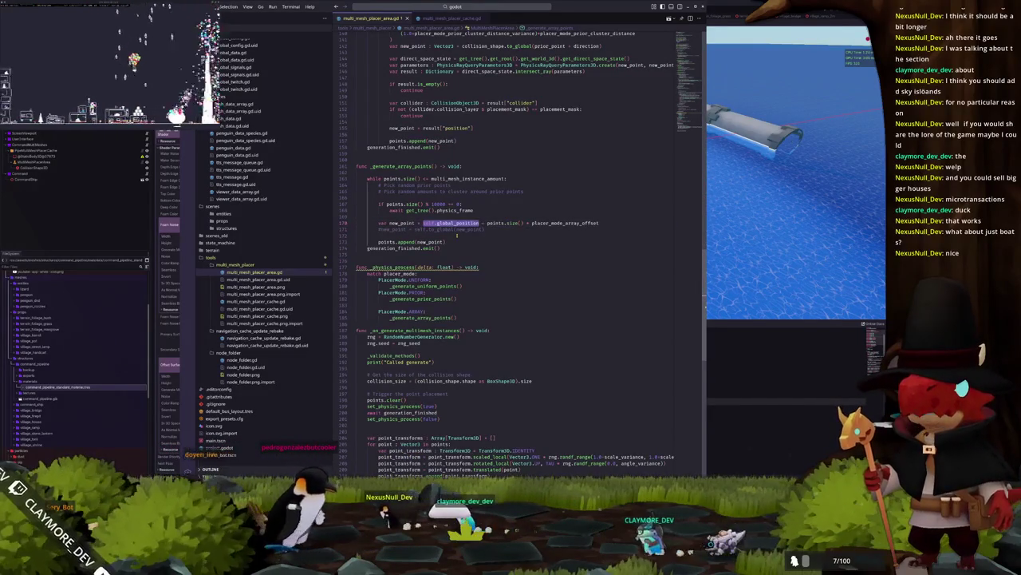
key(End)
key(ctrl+shift+Left)
key(ctrl+Left)
key(ctrl+Left)
key(ctrl+Left)
key(ctrl+shift+Right)
key(ctrl+Left)
key(ctrl+Left)
key(ctrl+Left)
key(ctrl+shift+Right)
key(ctrl+Left)
key(ctrl+Left)
key(ctrl+shift+Right)
key(ctrl+shift+Right)
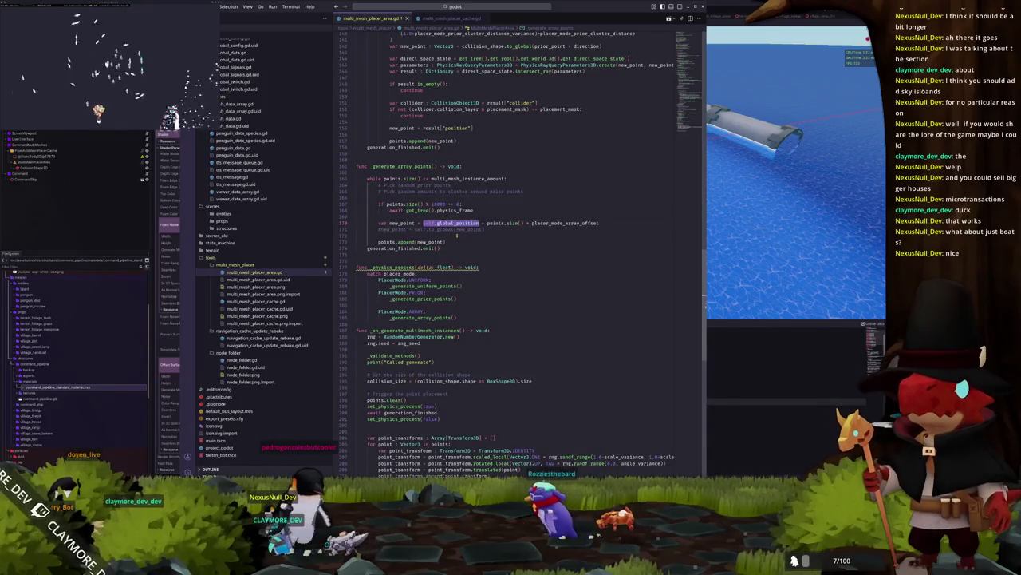
key(ctrl+shift+Left)
key(ctrl+Right)
key(ctrl+shift+Left)
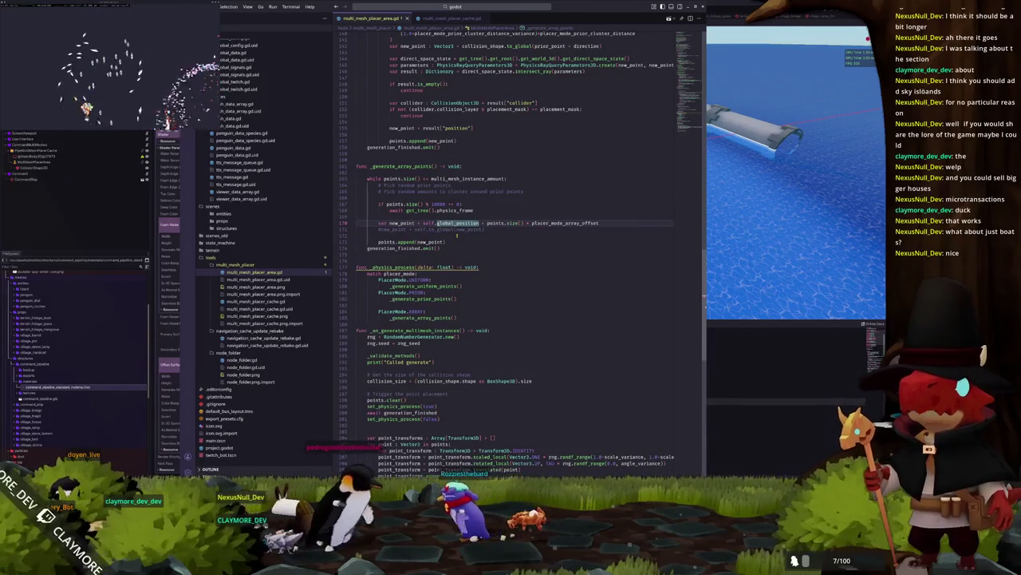
key(ctrl+Left)
key(ctrl+Left)
key(ctrl+Left)
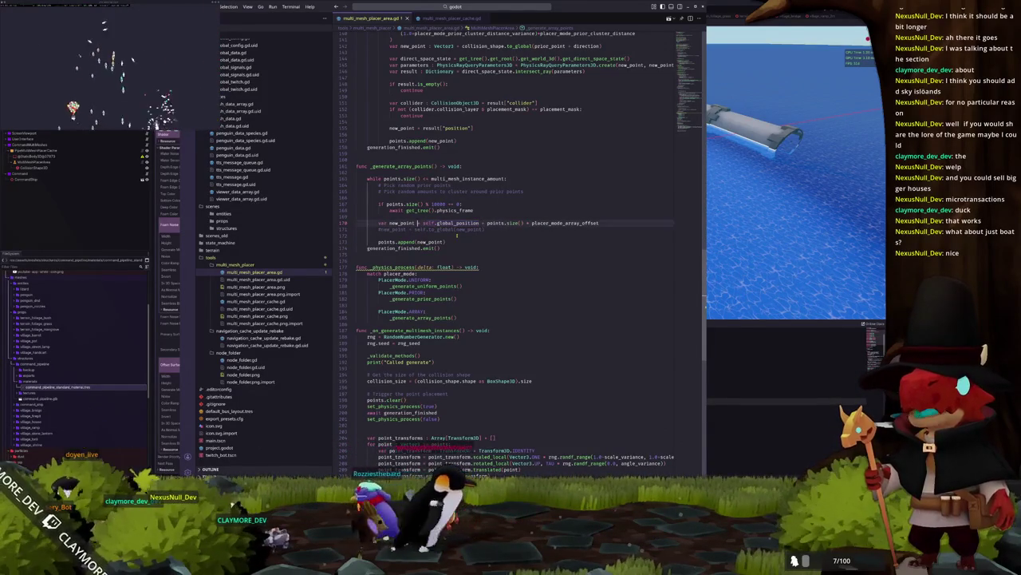
key(ctrl+shift+Right)
key(ctrl+Right)
key(ctrl+shift+Left)
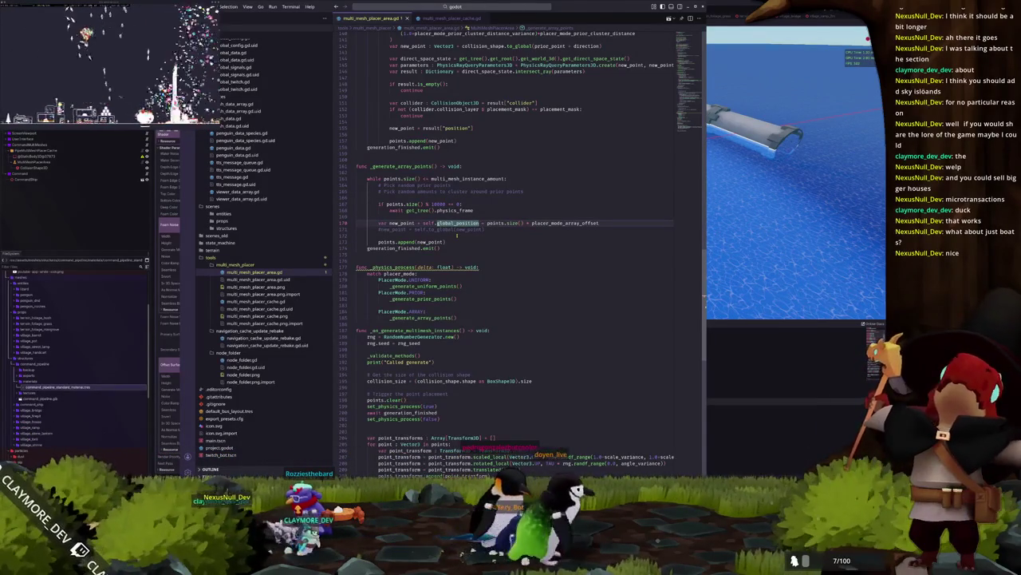
text(position)
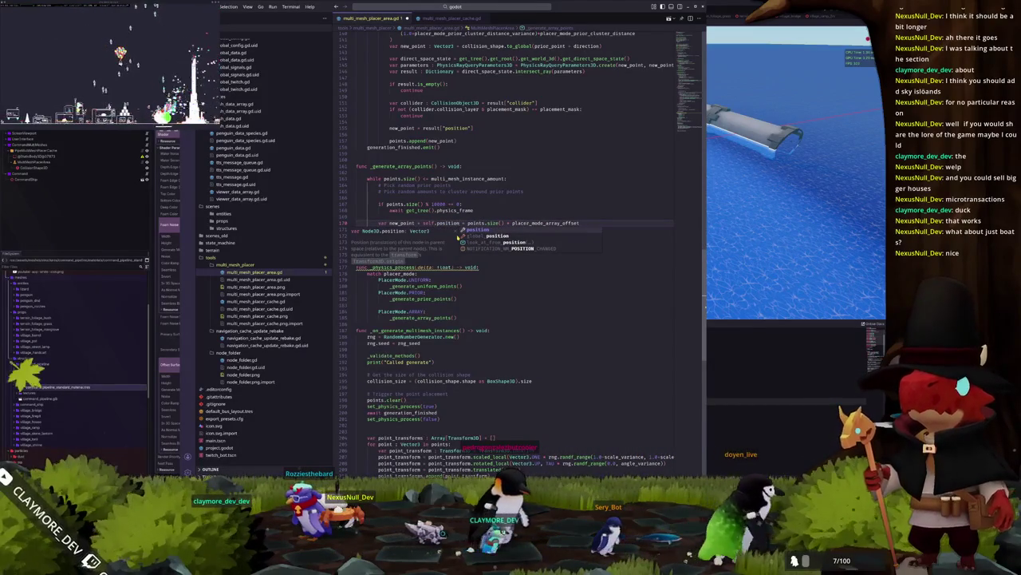
key(Escape)
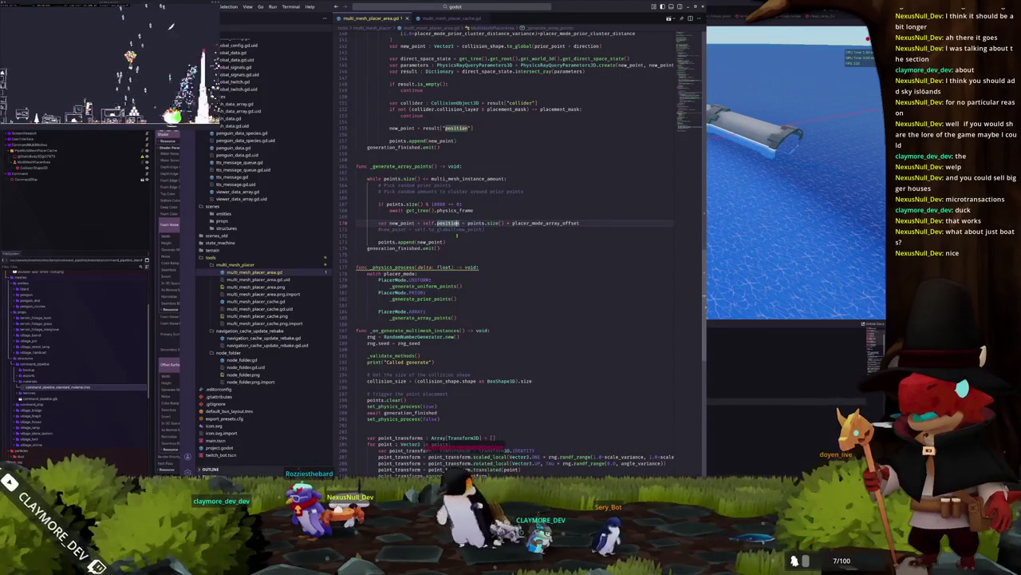
key(ctrl+Left)
key(ctrl+Left)
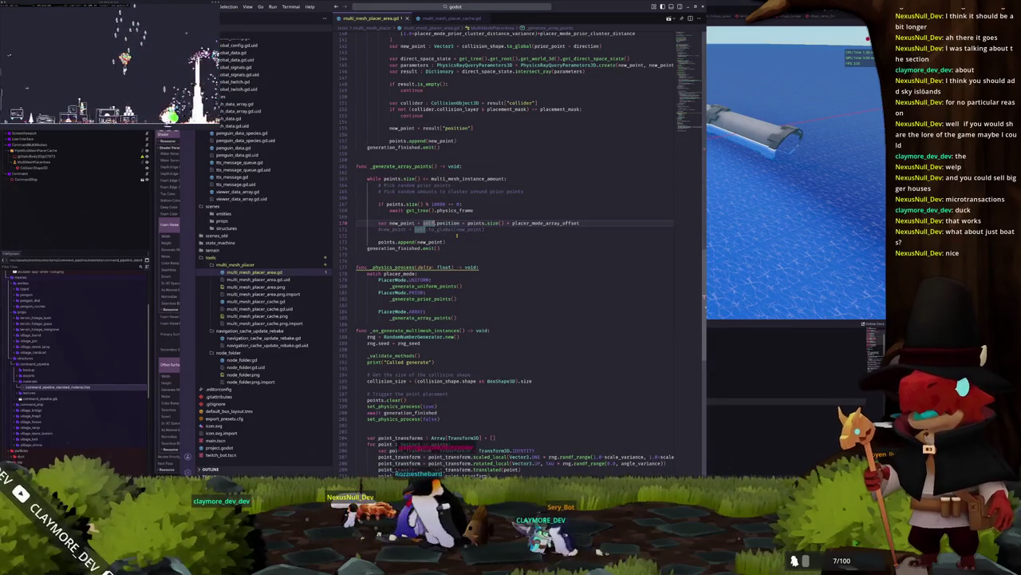
Begin the self.to_global conversion of new_point on line 171, then switch back to Godot.
key(Down)
key(ctrl+Left)
key(ctrl+Left)
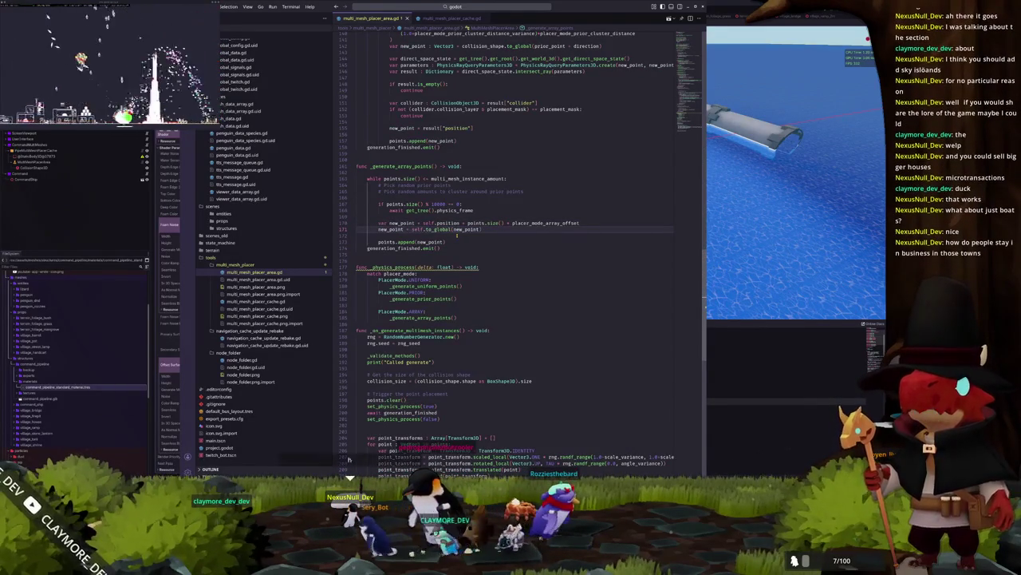
text(self.)
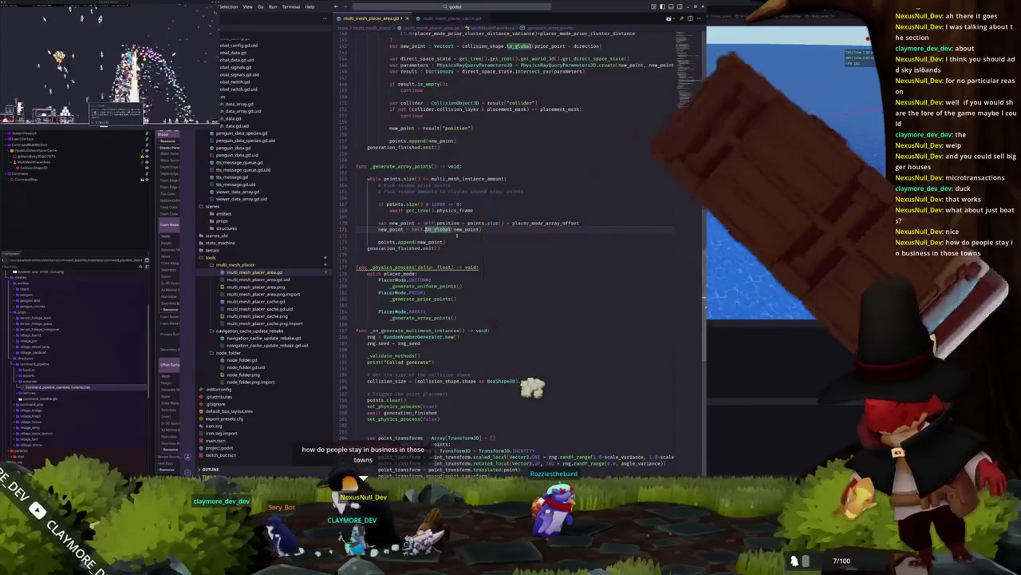
mouse_move(459, 230)
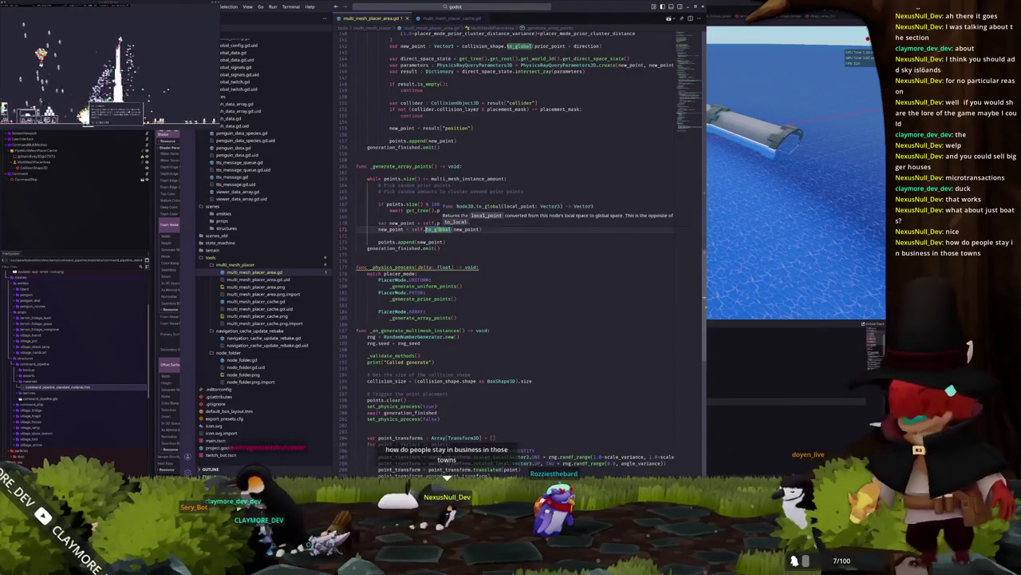
click(482, 230)
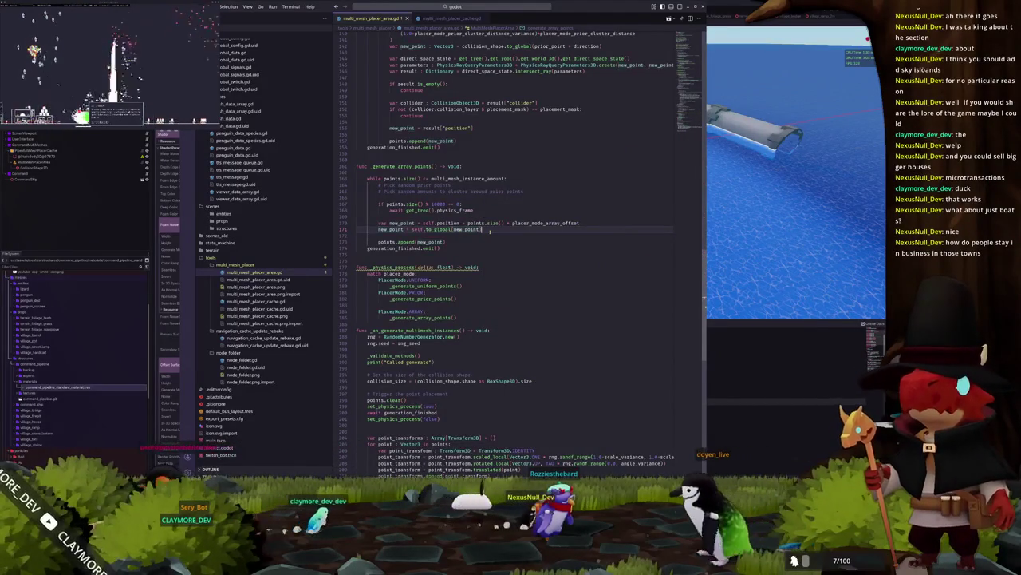
click(462, 240)
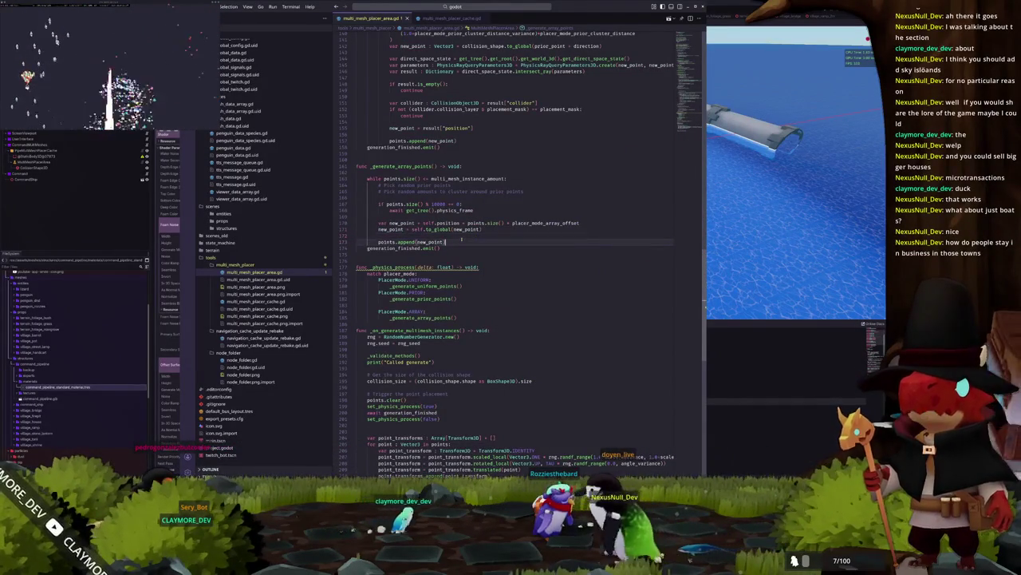
key(alt+Tab)
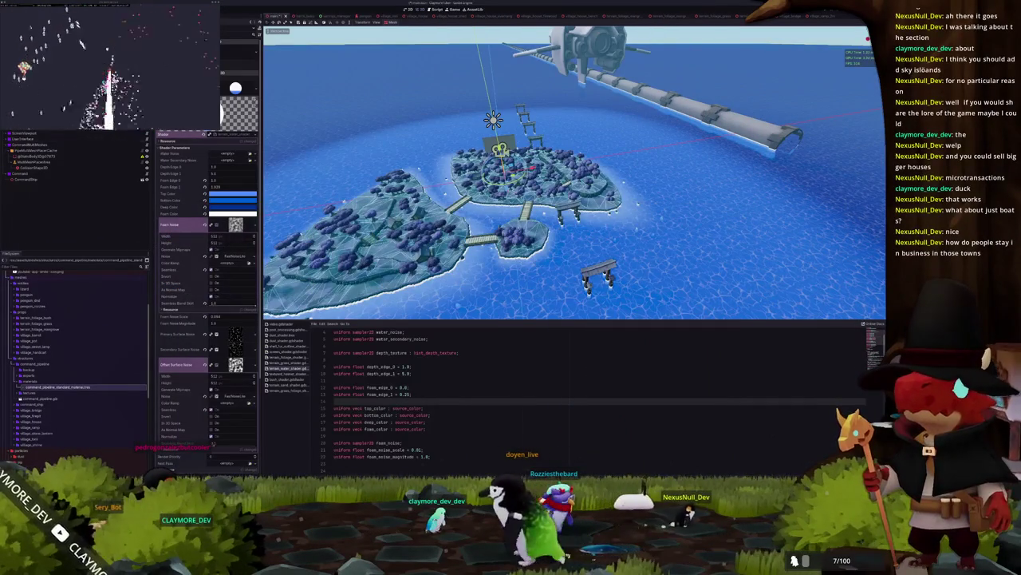
Select the placer and multimesh nodes in turn while orbiting around the island and pipe.
click(36, 162)
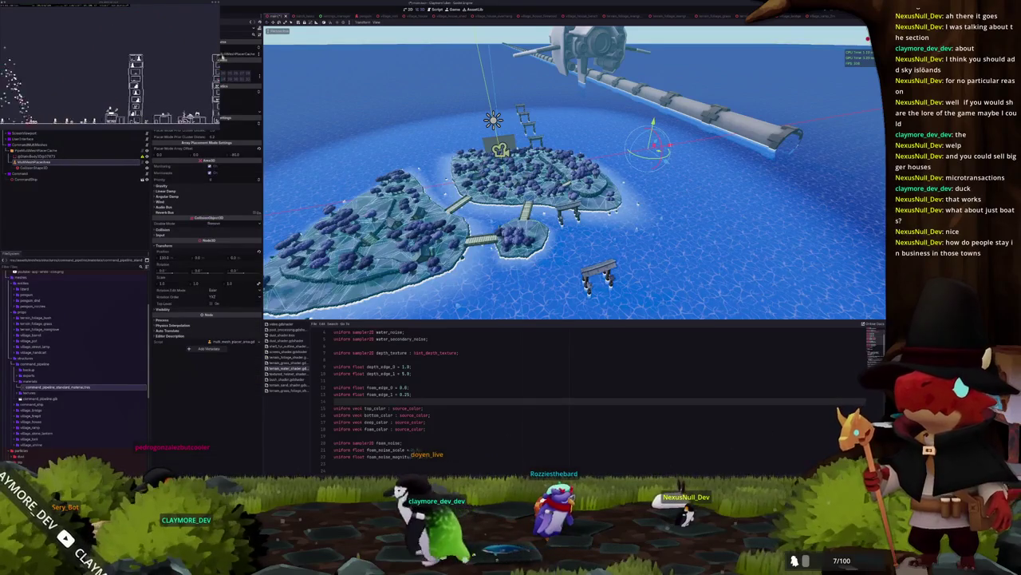
click(52, 151)
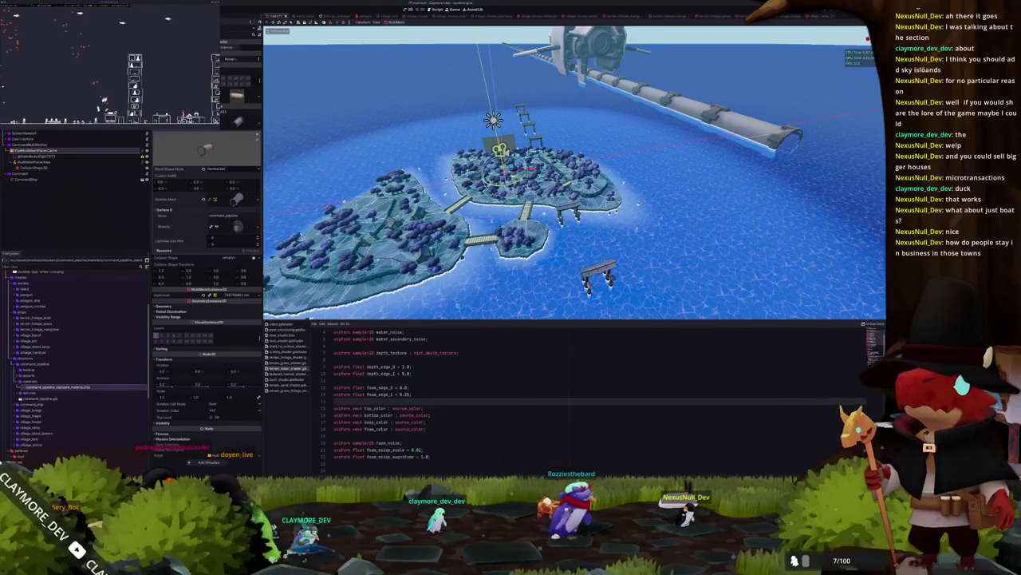
drag(574, 172, 634, 168)
click(42, 157)
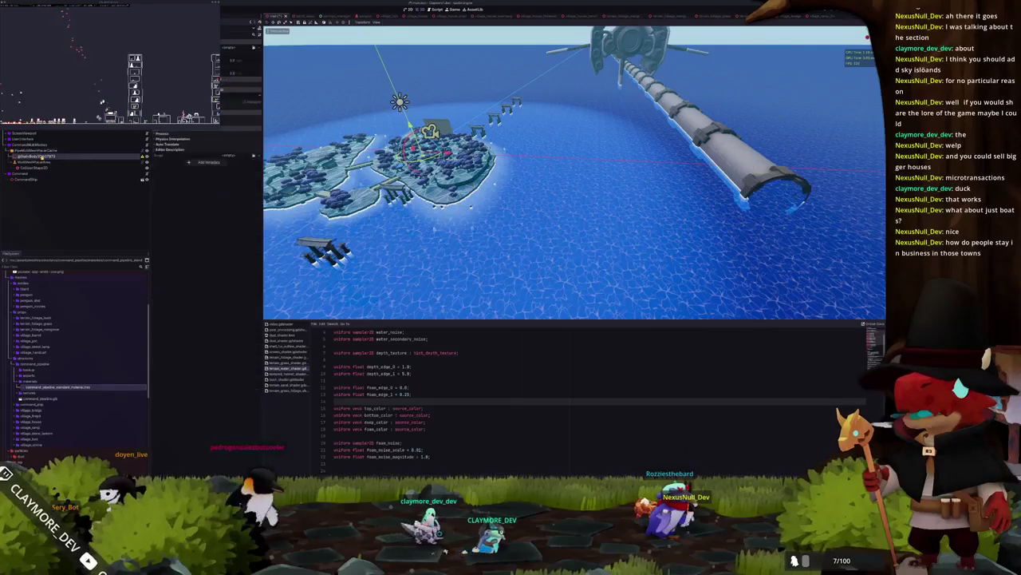
double_click(36, 162)
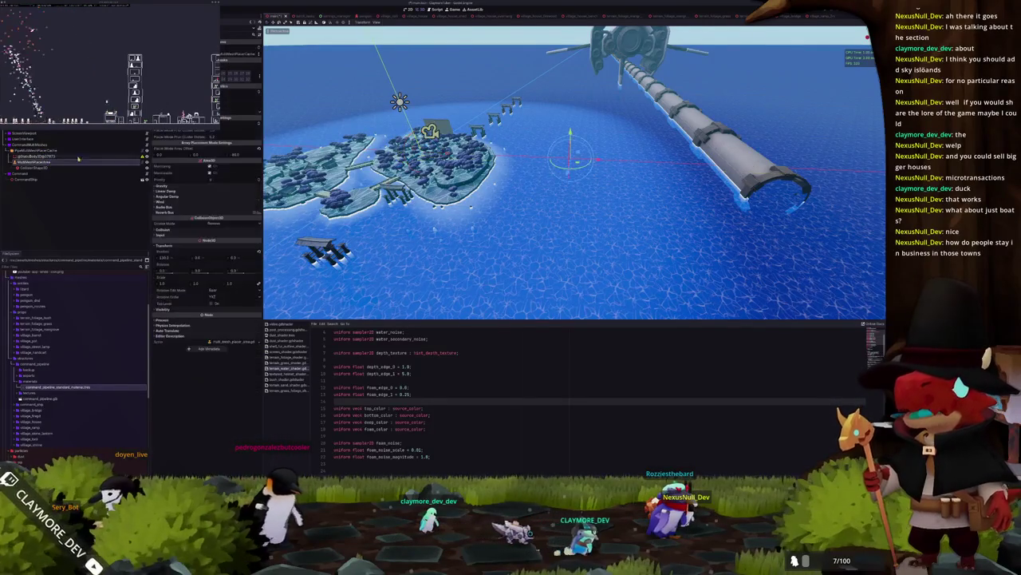
drag(630, 167, 664, 169)
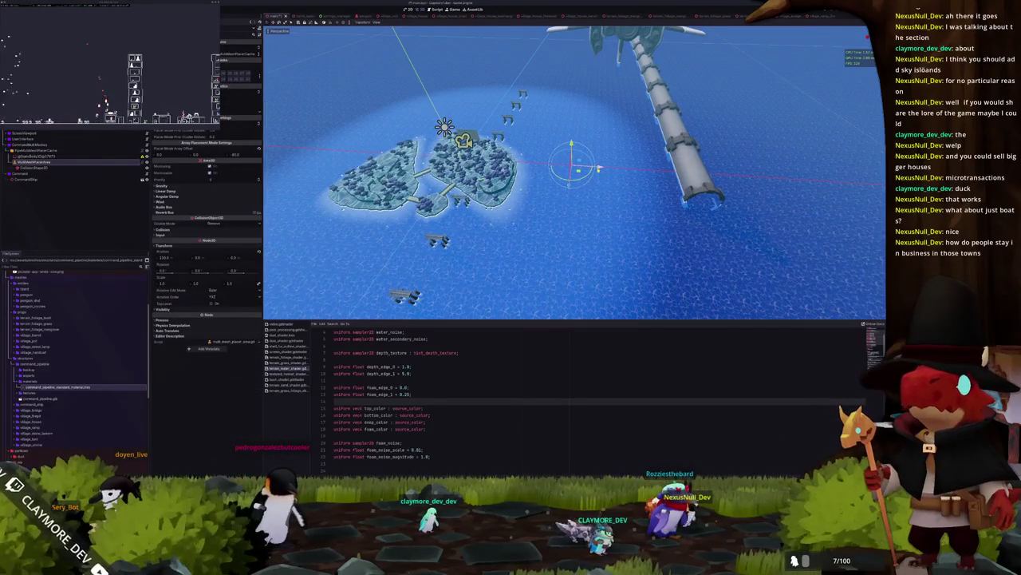
click(64, 151)
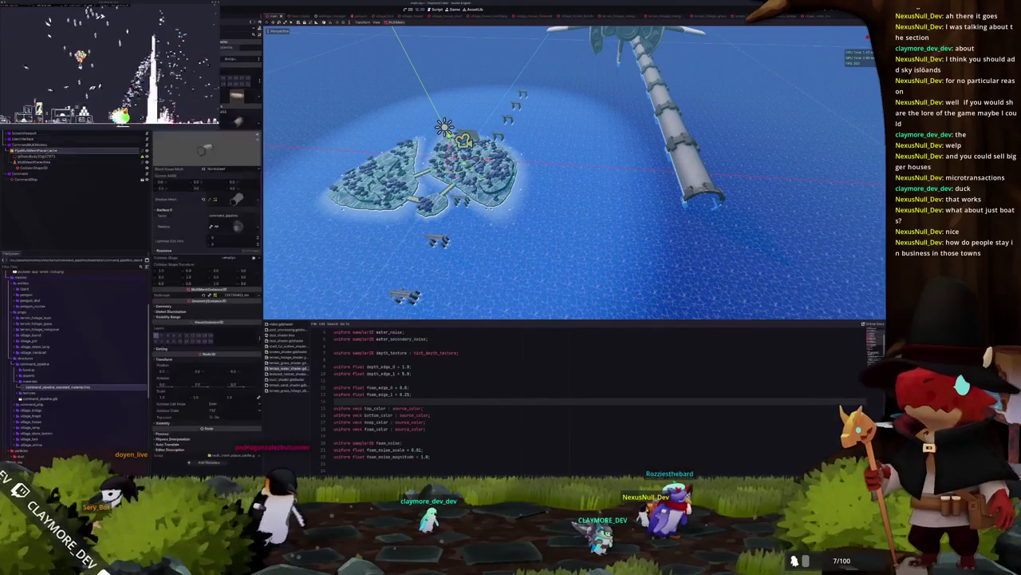
drag(664, 169, 609, 169)
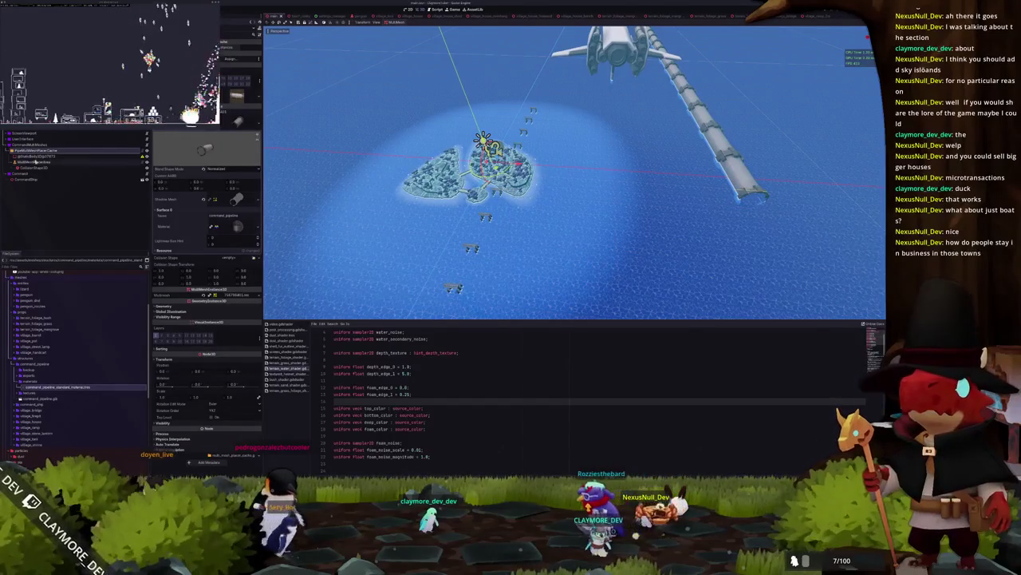
Frame the placer area and its collision shape, then place the caret on script line 172.
click(26, 162)
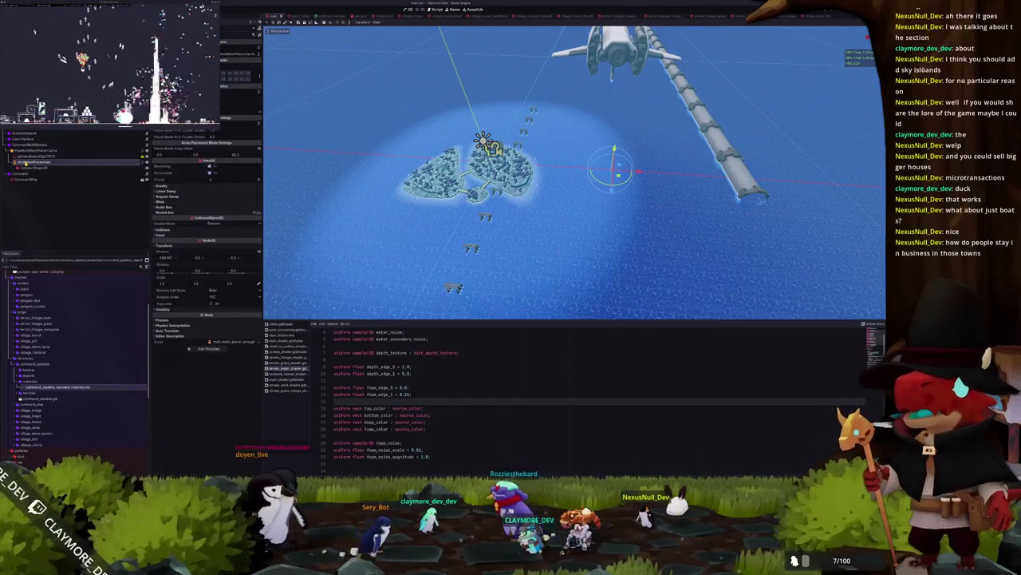
drag(609, 169, 584, 171)
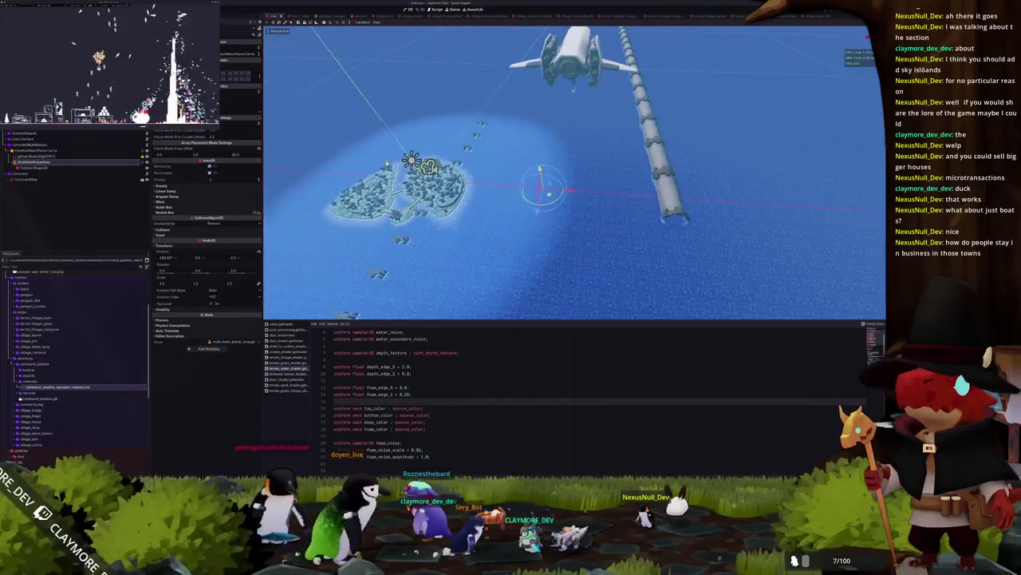
key(f)
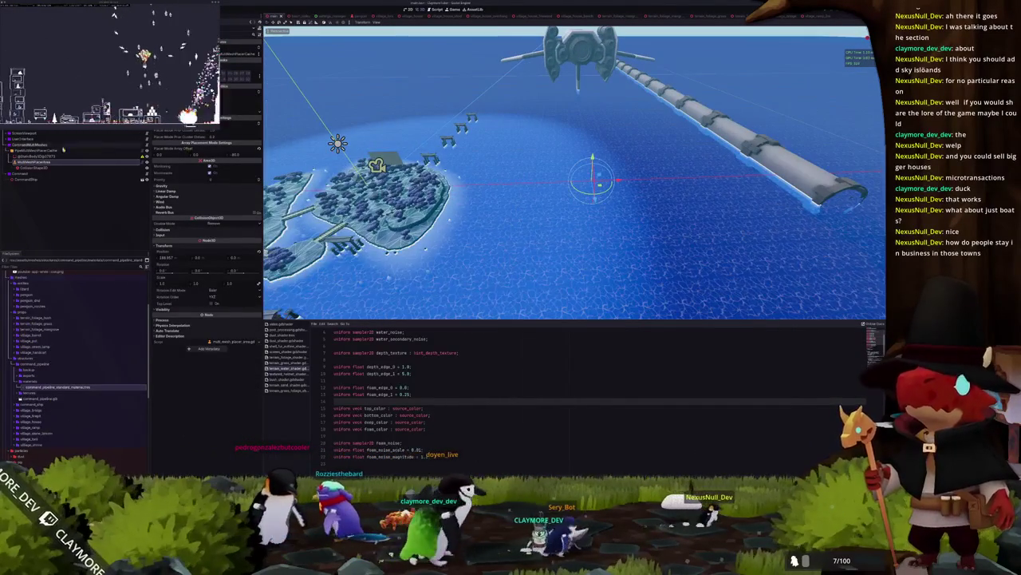
click(41, 150)
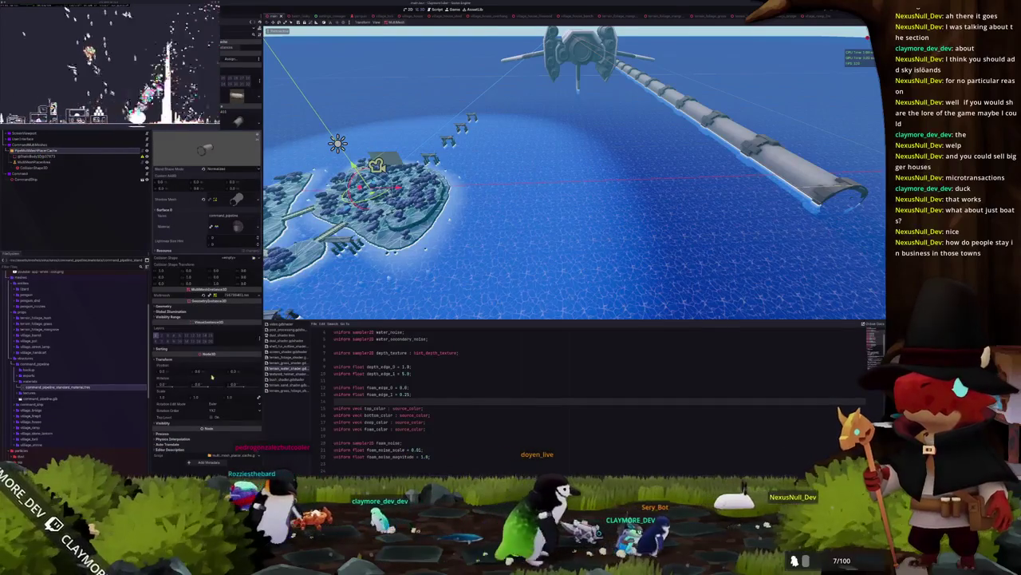
click(39, 162)
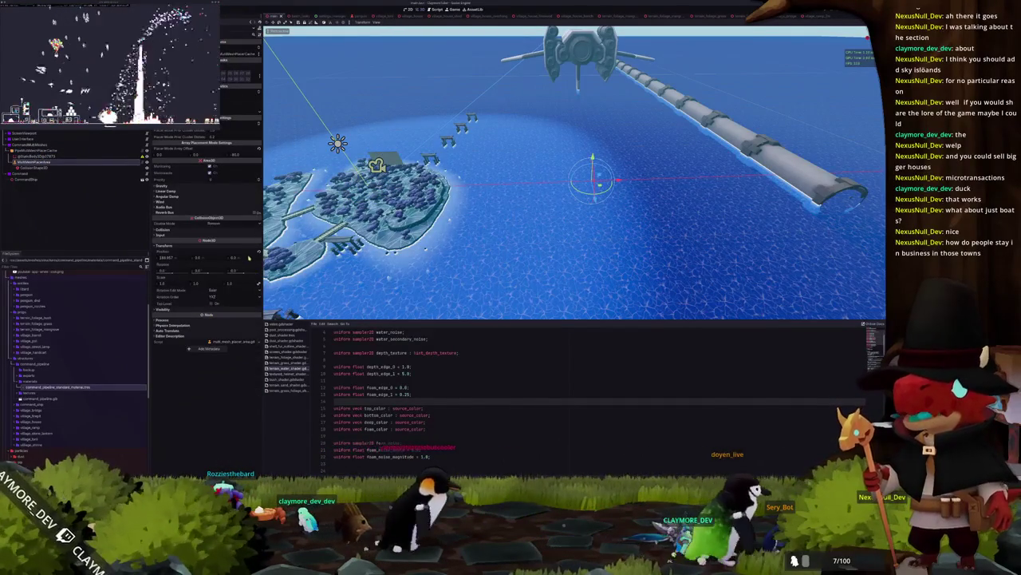
click(35, 167)
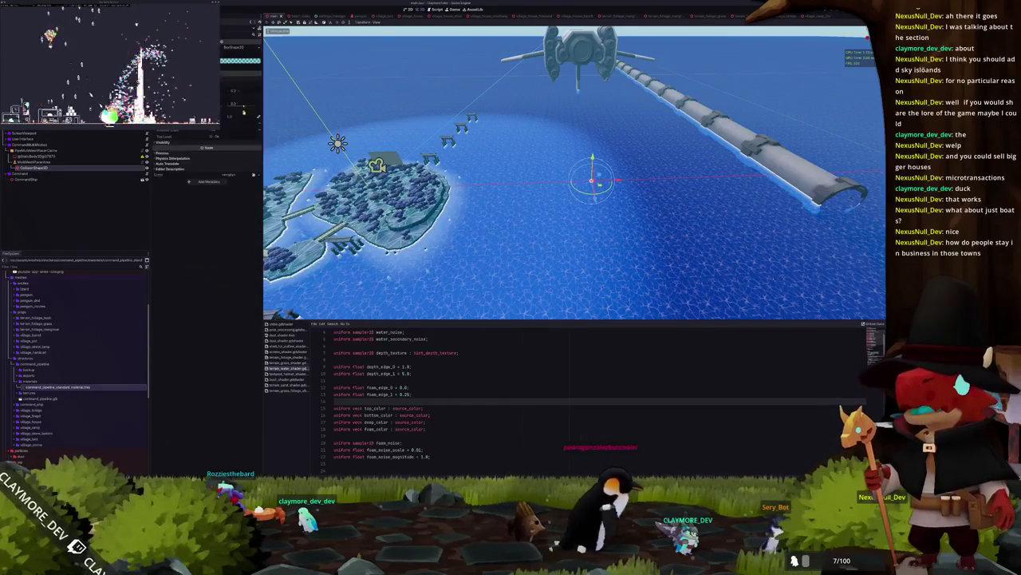
key(alt+Tab)
click(400, 235)
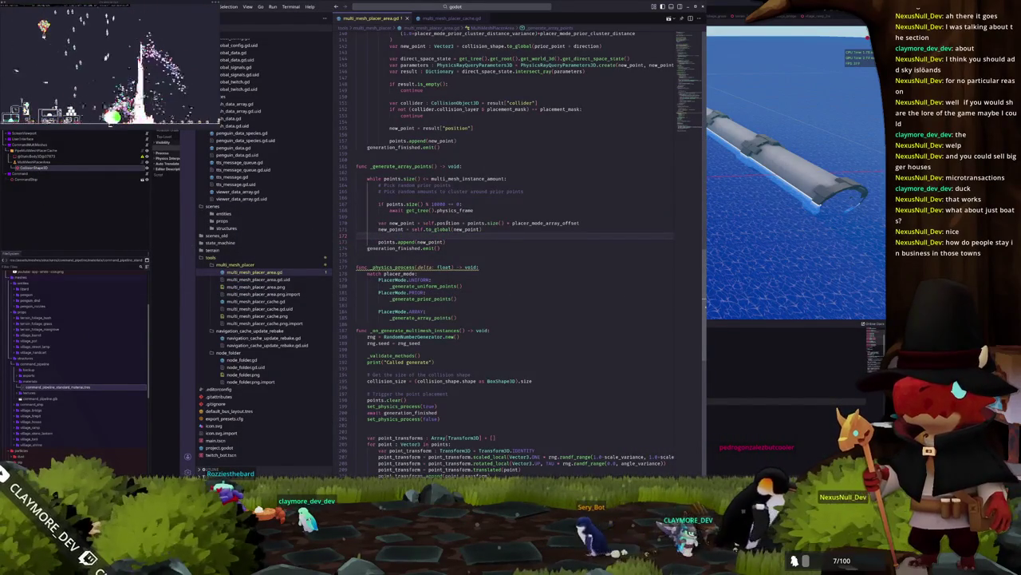
Select self in self.position on line 170 of _generate_array_points.
mouse_move(459, 222)
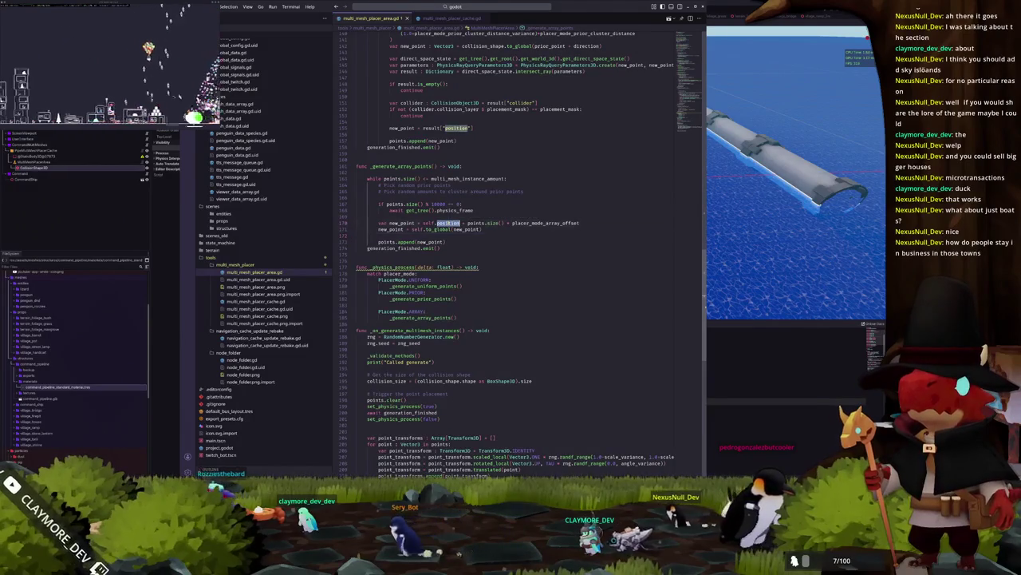
double_click(448, 223)
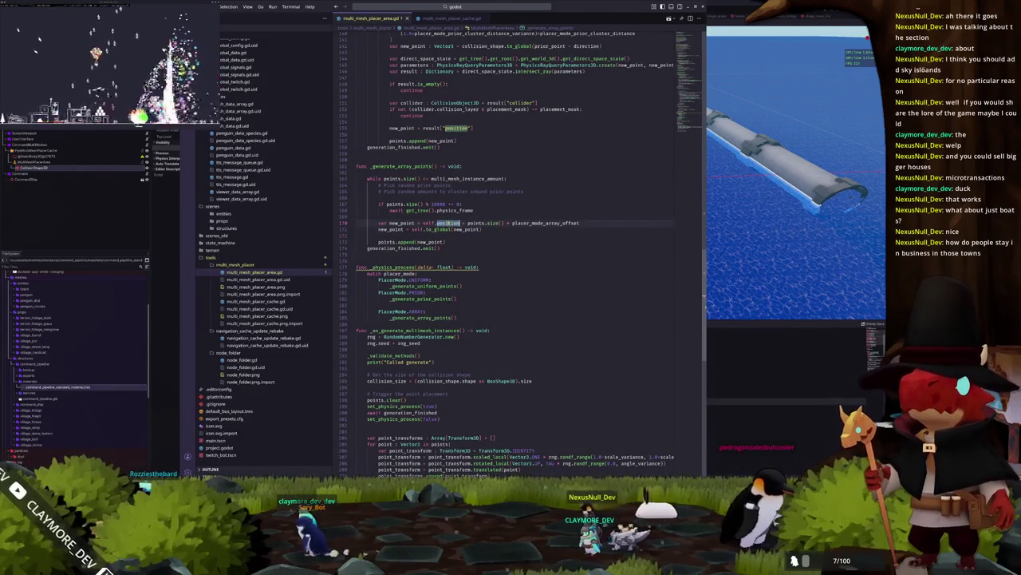
key(shift+alt+Right)
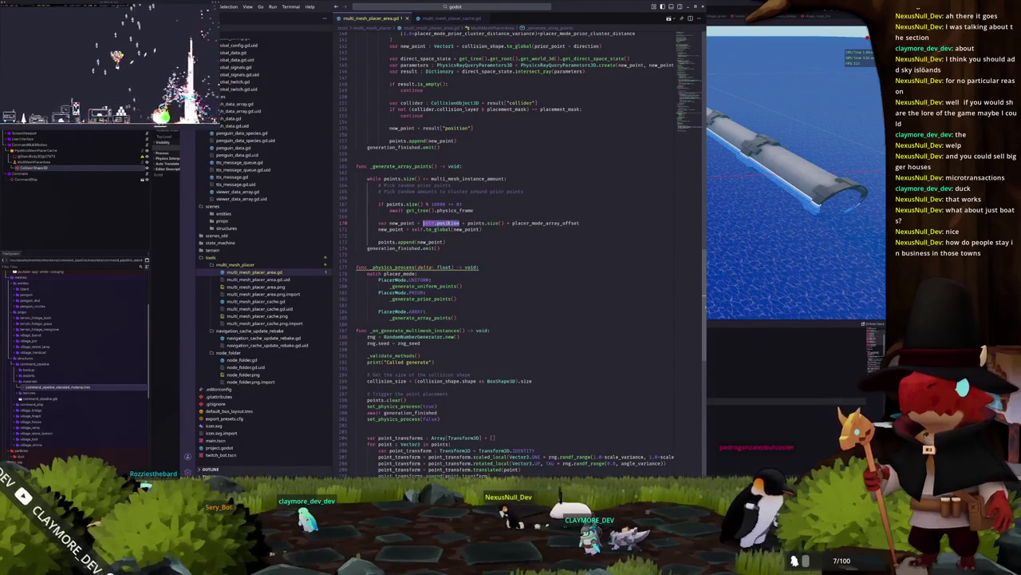
key(Right)
click(469, 223)
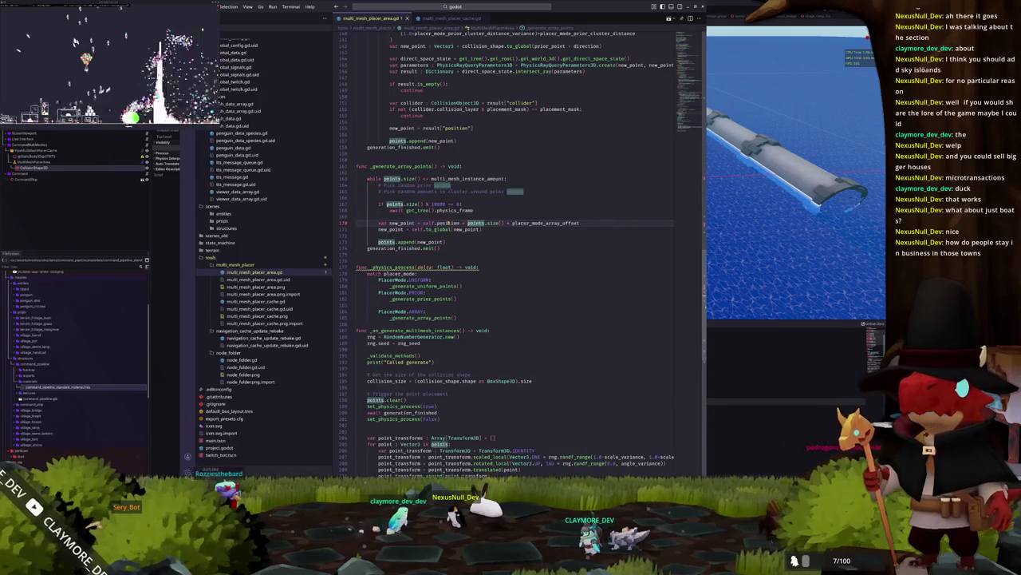
double_click(448, 223)
key(shift+alt+Right)
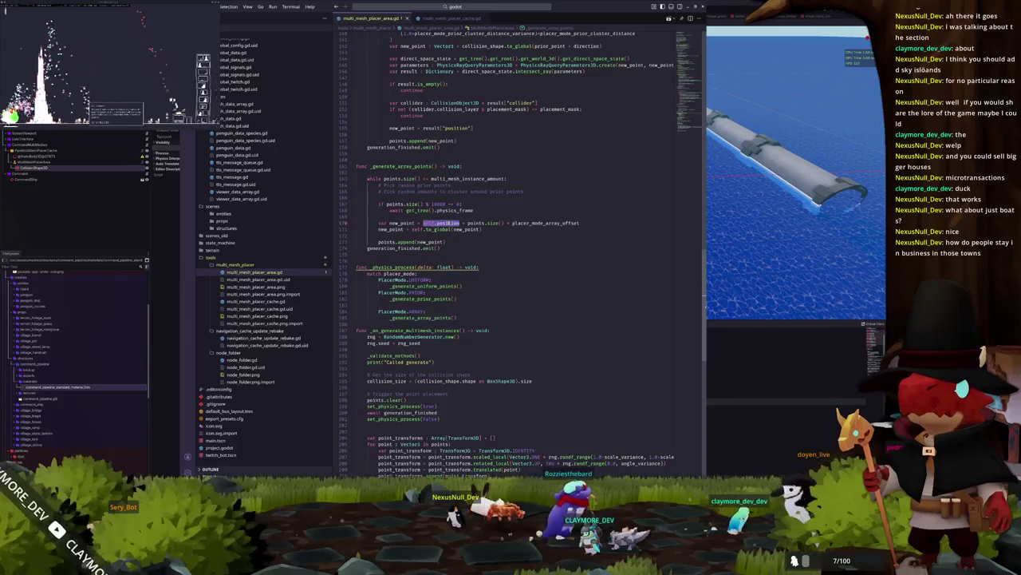
key(ctrl+Right)
key(ctrl+Right)
key(ctrl+Right)
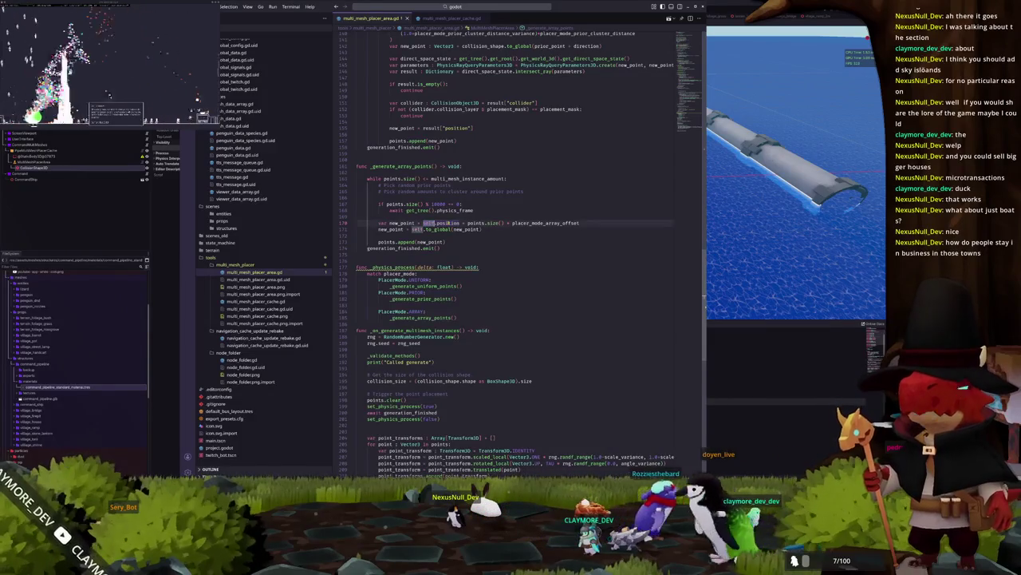
key(ctrl+Right)
key(ctrl+Right)
key(ctrl+Right)
key(shift+alt+Right)
key(ctrl+Left)
key(ctrl+Left)
key(ctrl+Left)
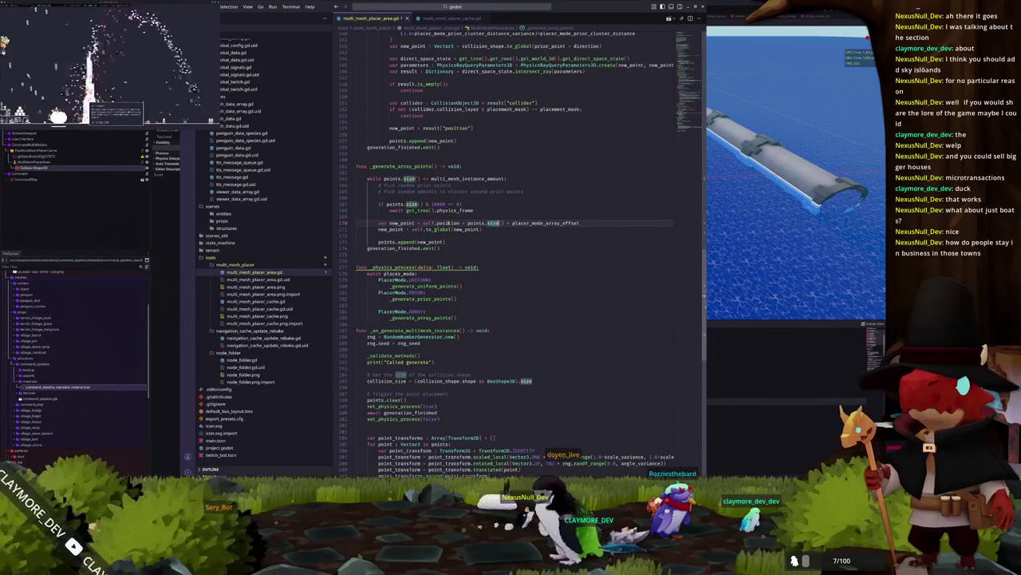
key(ctrl+Left)
key(ctrl+Left)
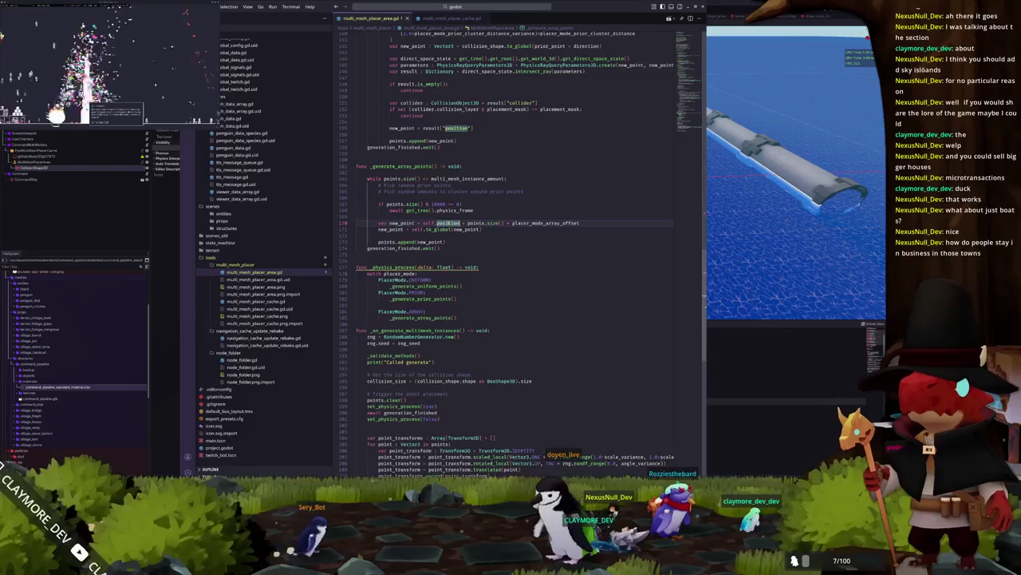
key(ctrl+Left)
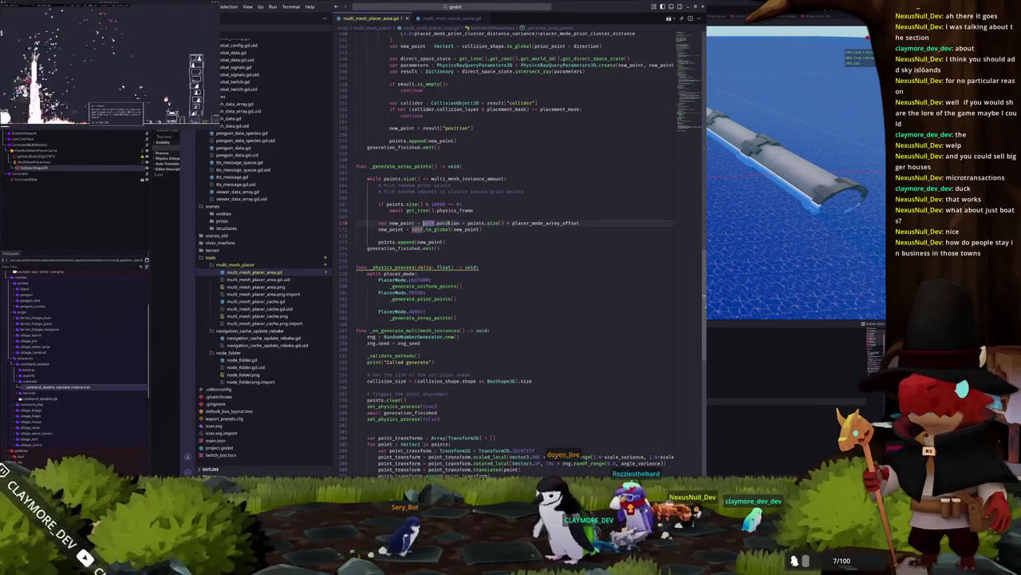
key(ctrl+shift+Right)
key(ctrl+shift+Right)
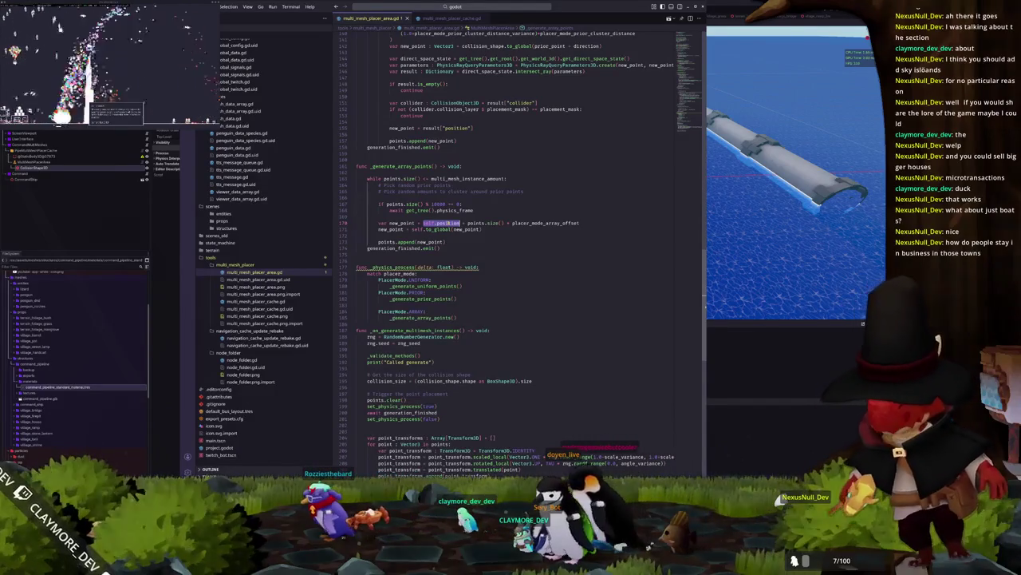
key(ctrl+shift+Left)
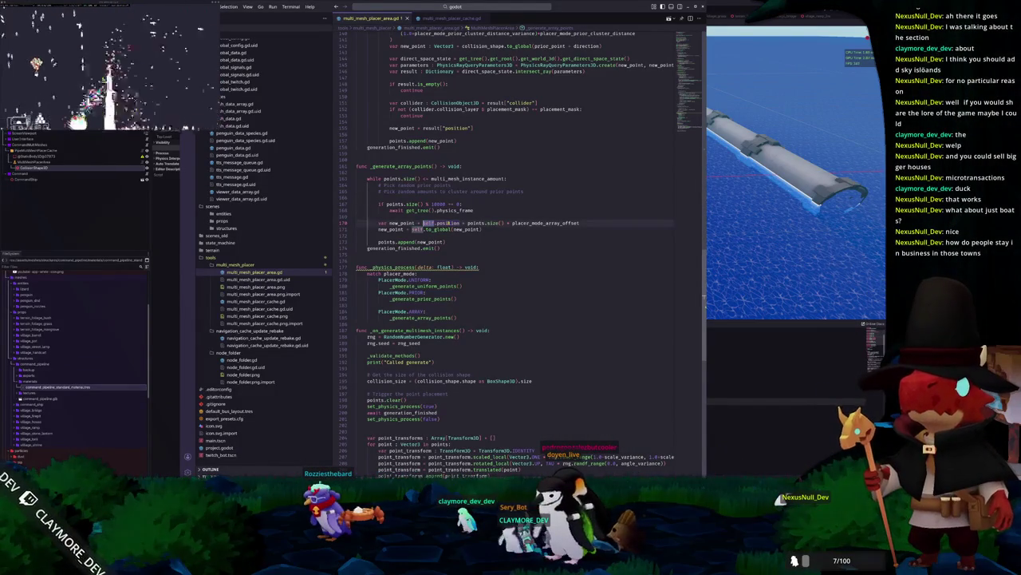
key(ctrl+shift+Right)
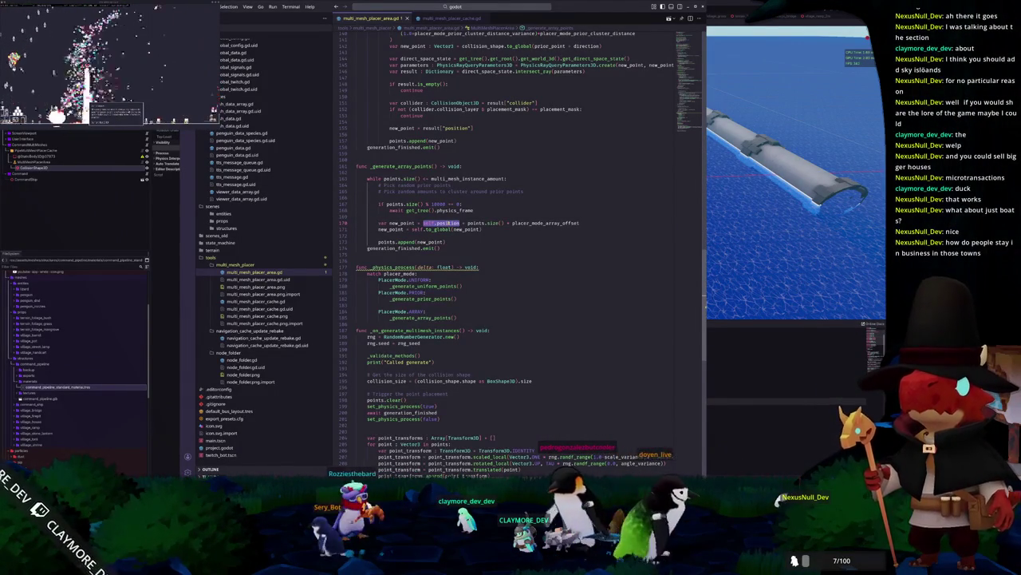
key(ctrl+shift+Left)
Replace self with collision_shape on lines 170 and 171, then return to Godot.
text(collision_s)
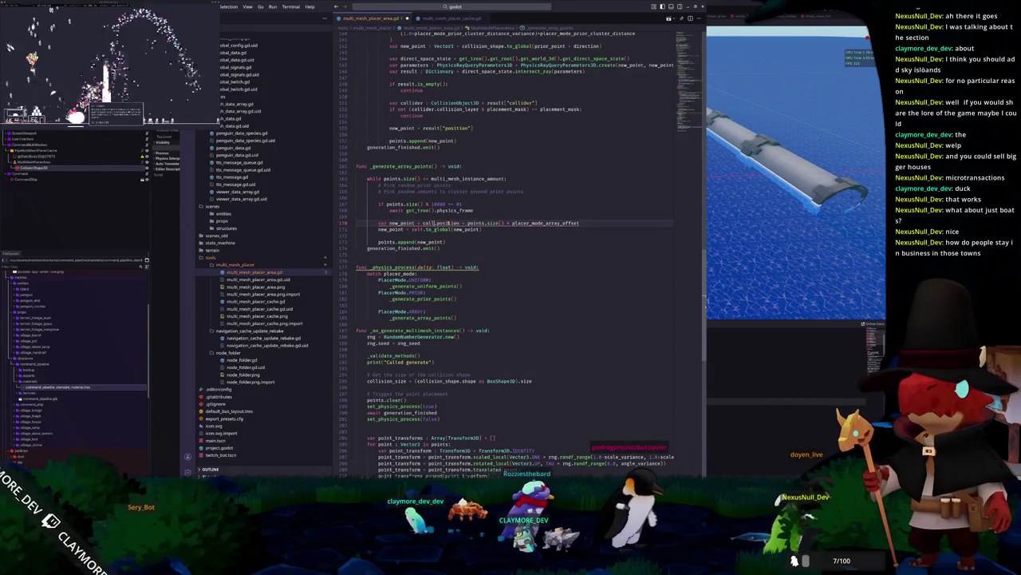
key(Return)
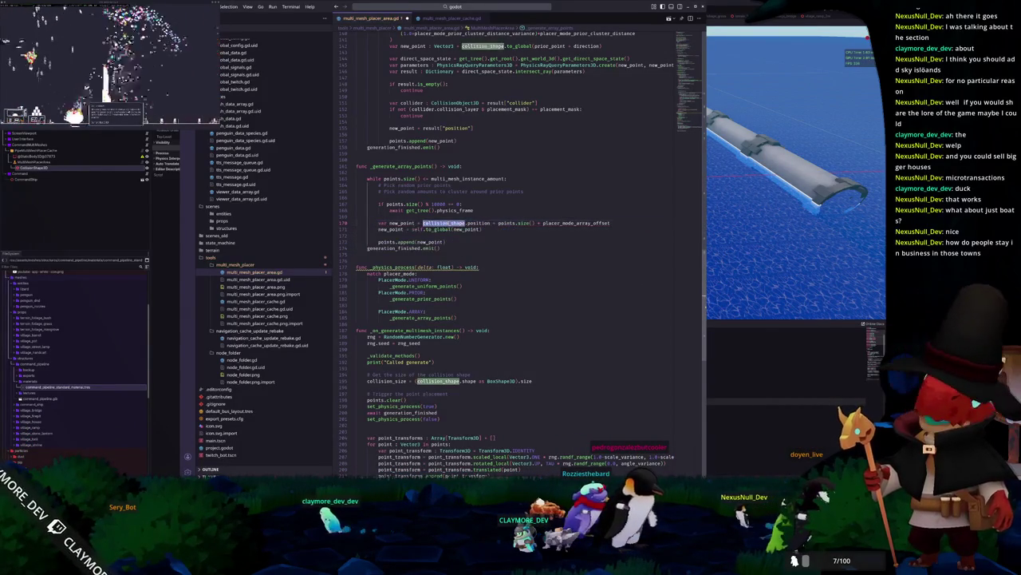
text(collision_shape)
key(Down)
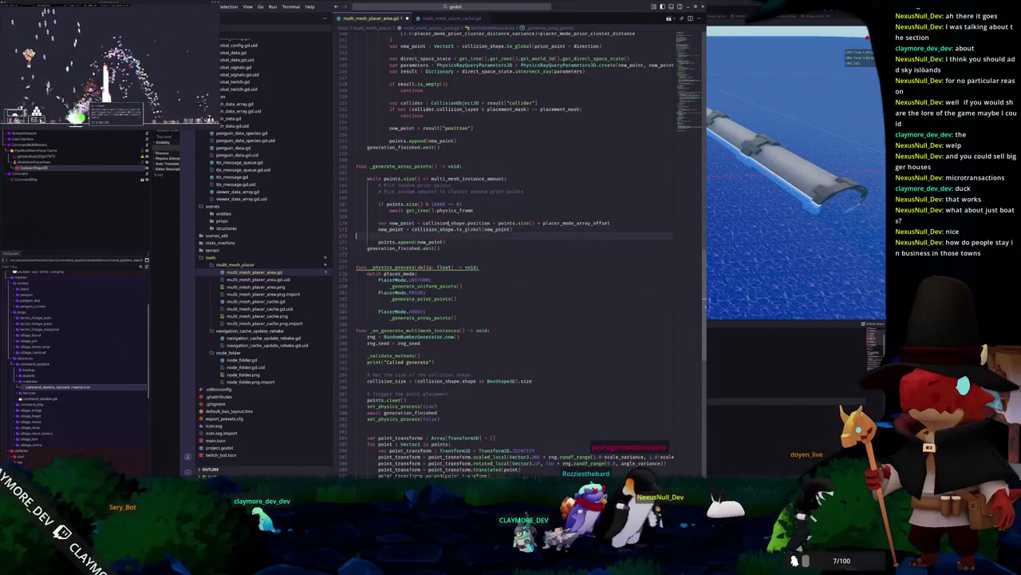
key(alt+Tab)
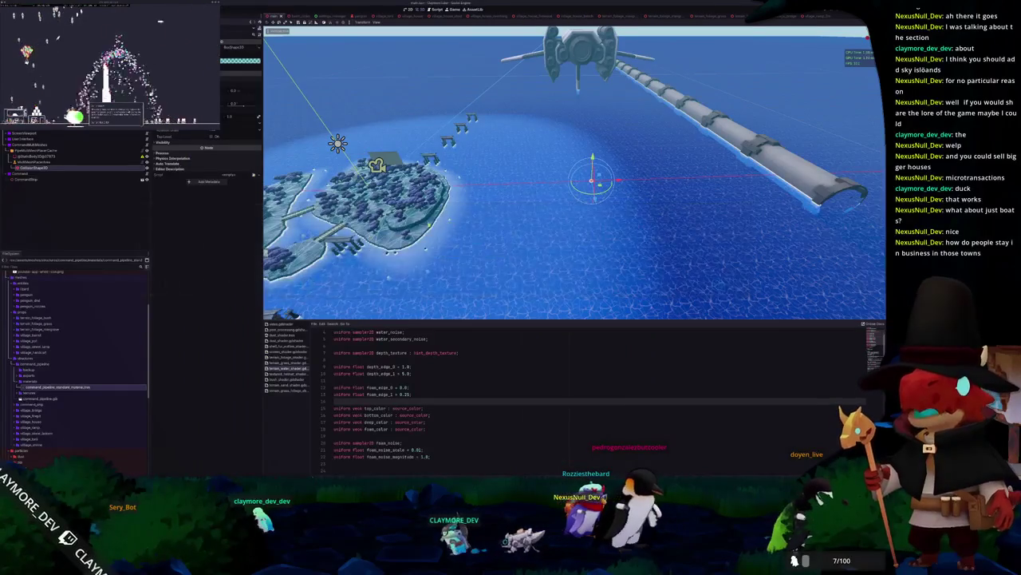
Inspect the pipe multimesh and MultiMeshPlacerArea nodes, orbiting to see the pipeline over the sea.
click(75, 152)
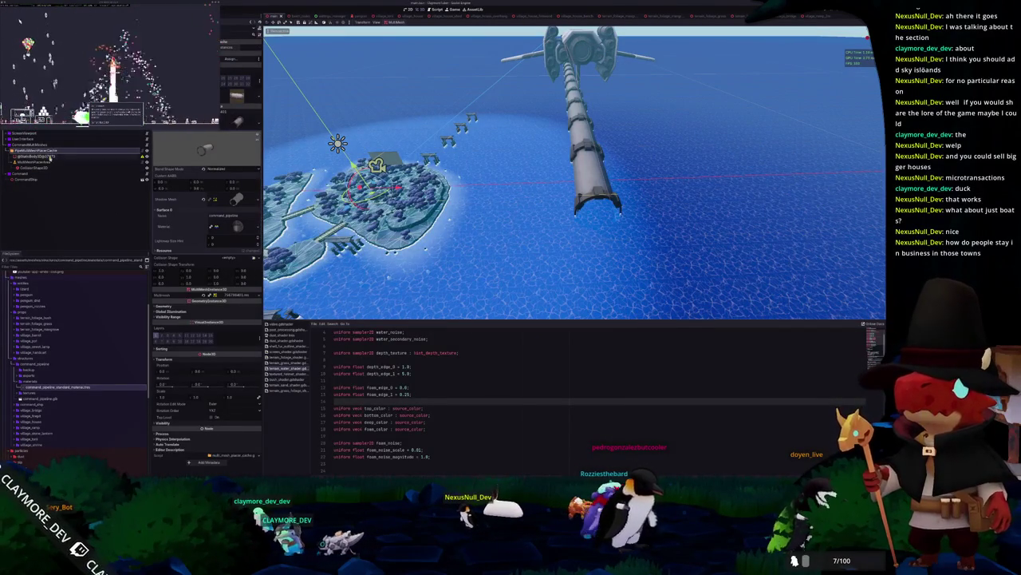
click(72, 162)
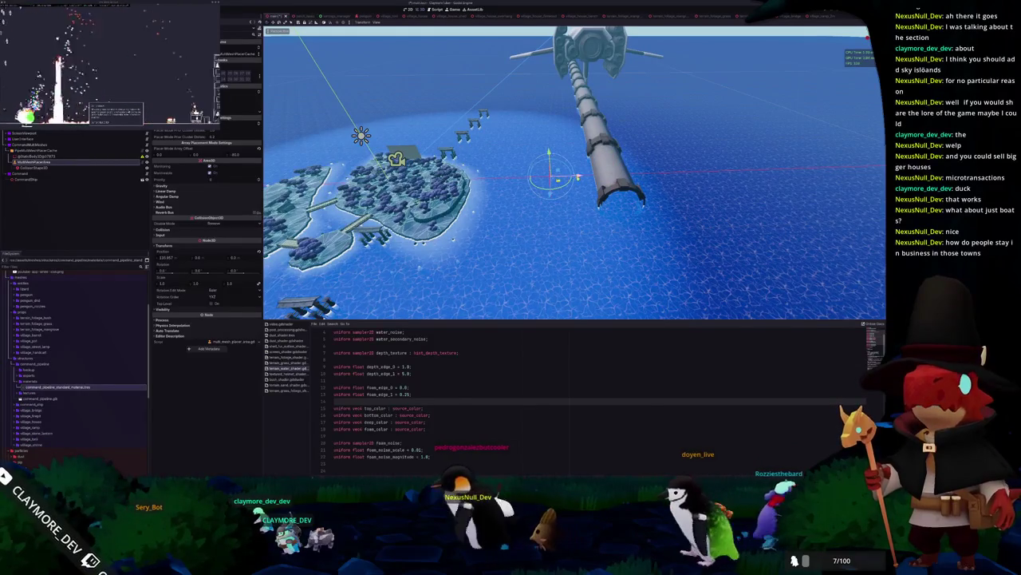
scroll(575, 172, down, 5)
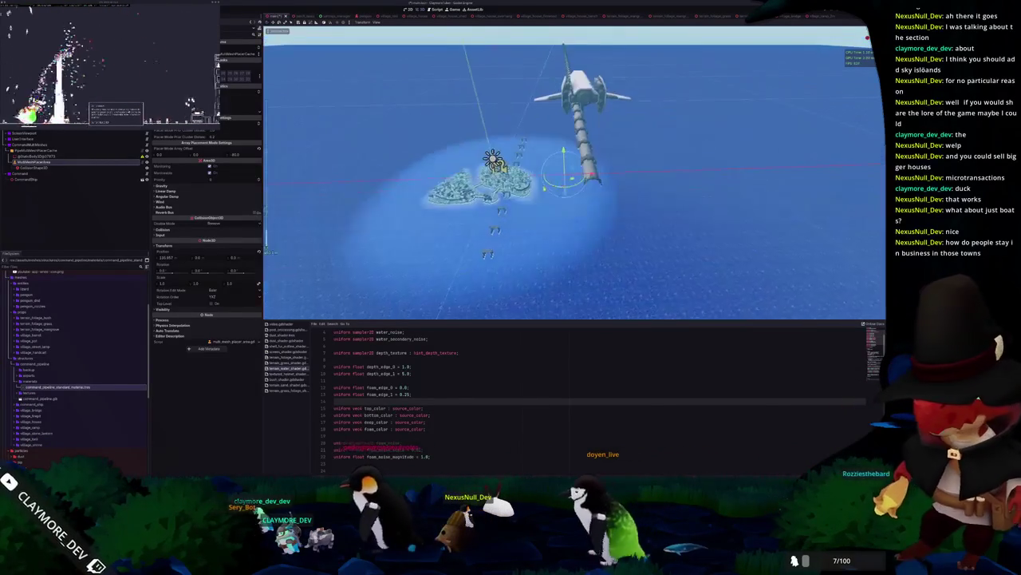
scroll(574, 171, up, 4)
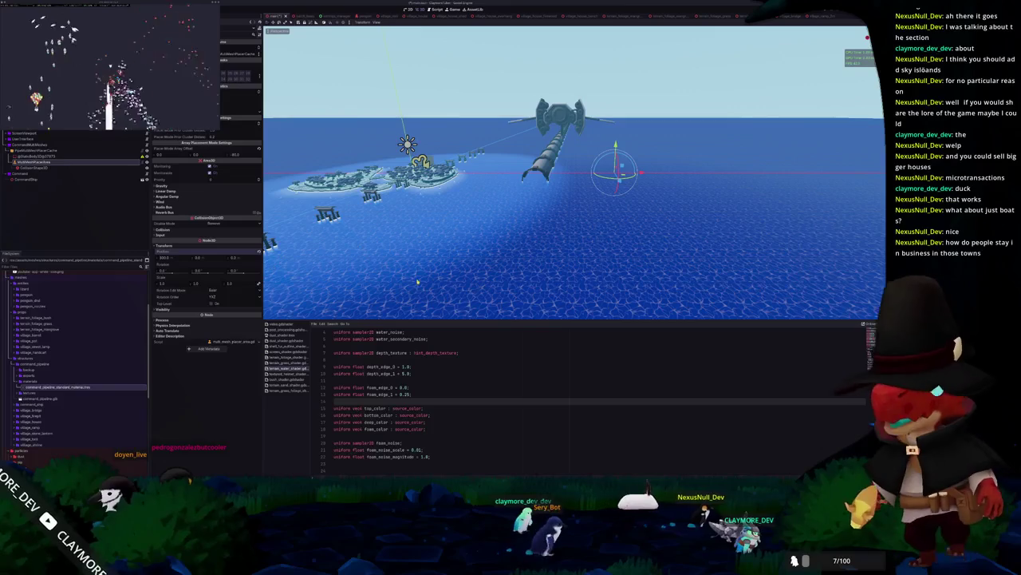
mouse_move(605, 242)
mouse_down()
mouse_move(810, 185)
mouse_move(446, 144)
mouse_move(383, 235)
mouse_move(343, 240)
mouse_move(289, 197)
mouse_up()
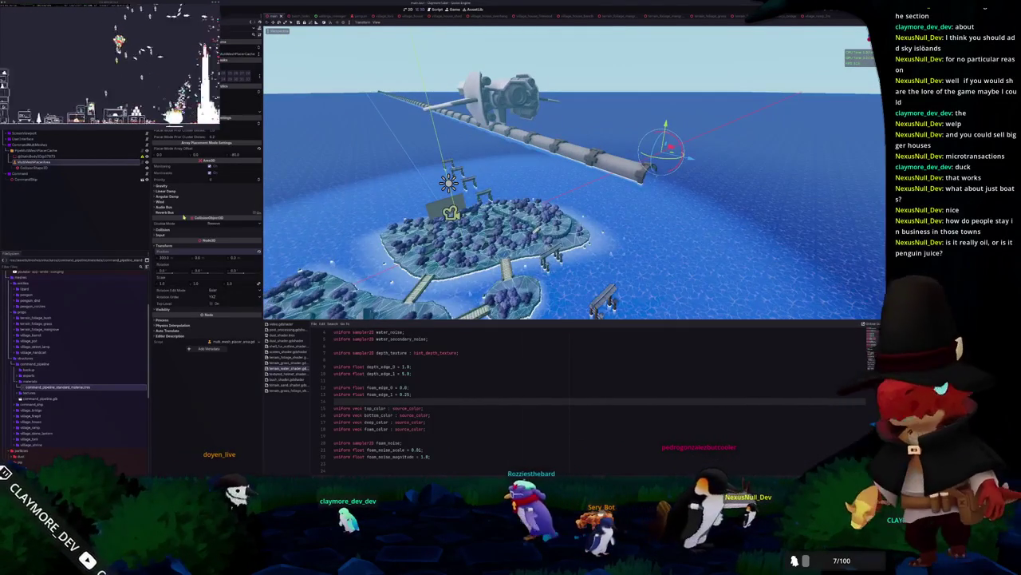
click(44, 150)
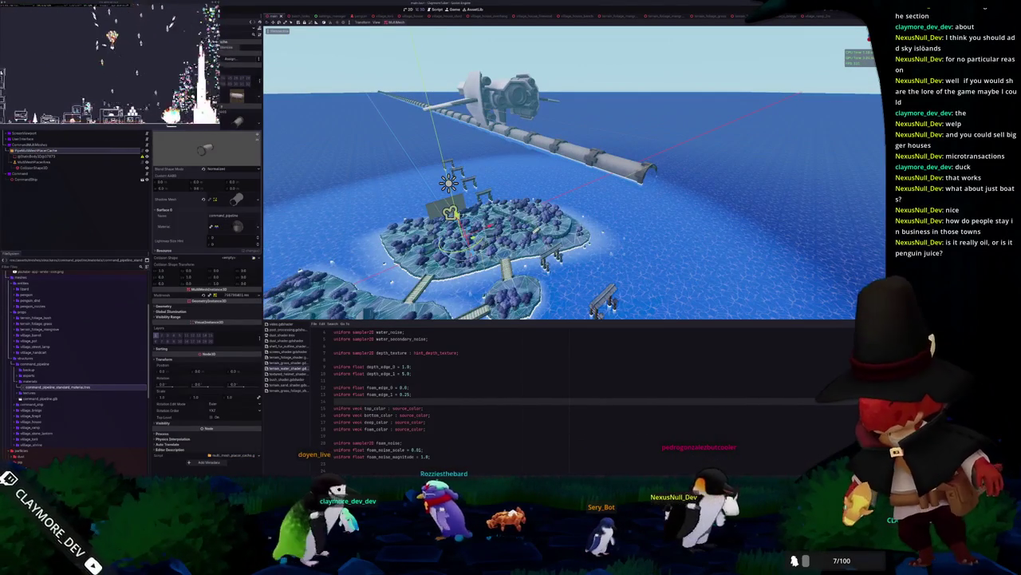
double_click(32, 162)
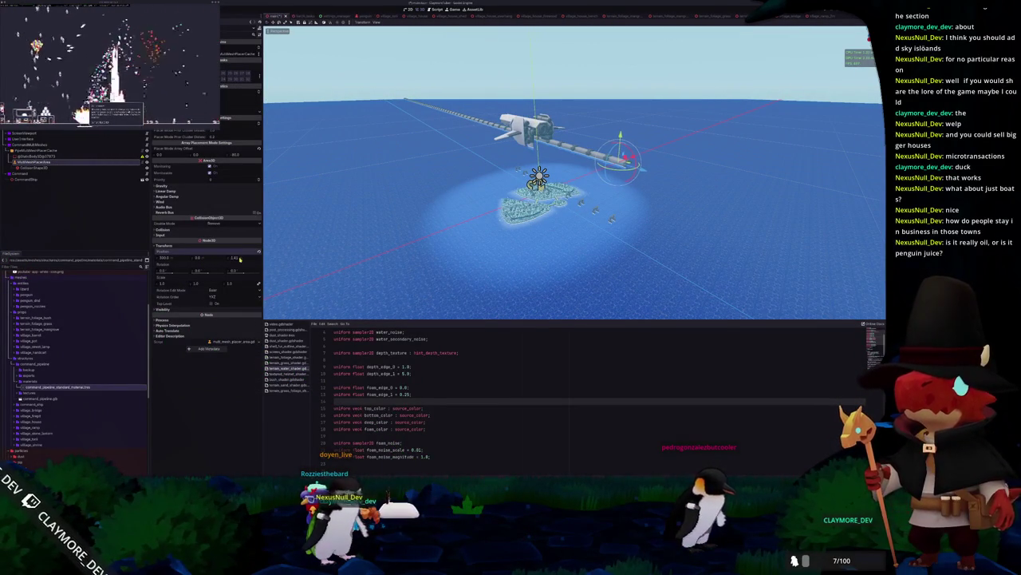
scroll(574, 208, up, 2)
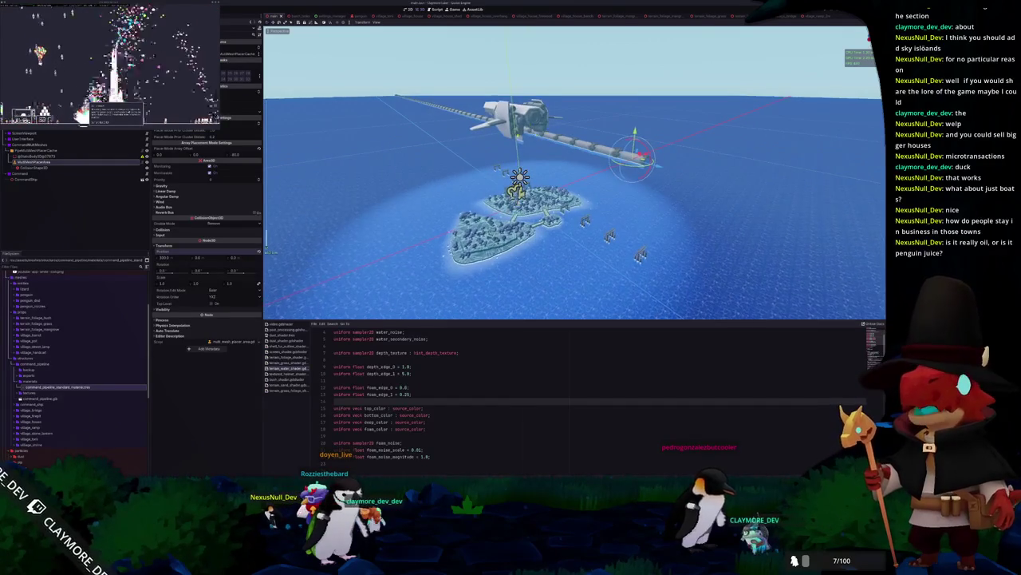
scroll(575, 207, up, 3)
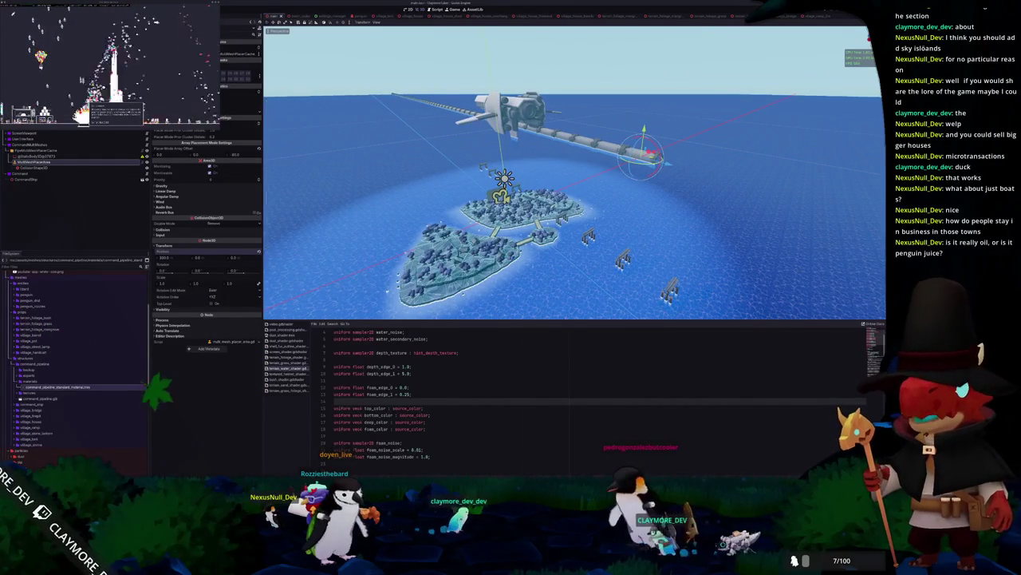
Run a chosen scene with Ctrl+Shift+F5 and exit to the game's main menu.
key(ctrl+shift+F5)
key(Up)
key(Up)
key(Return)
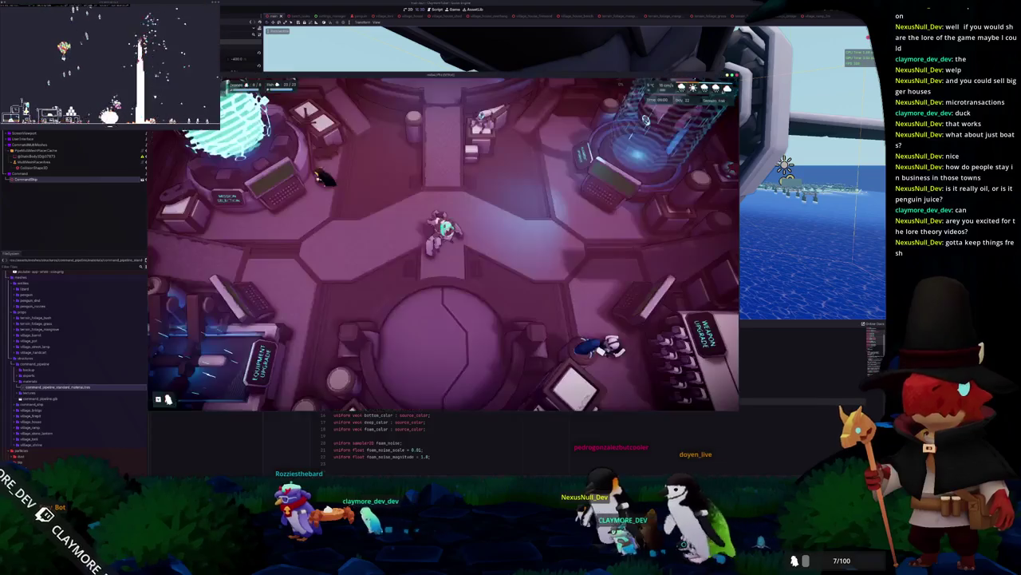
key(Escape)
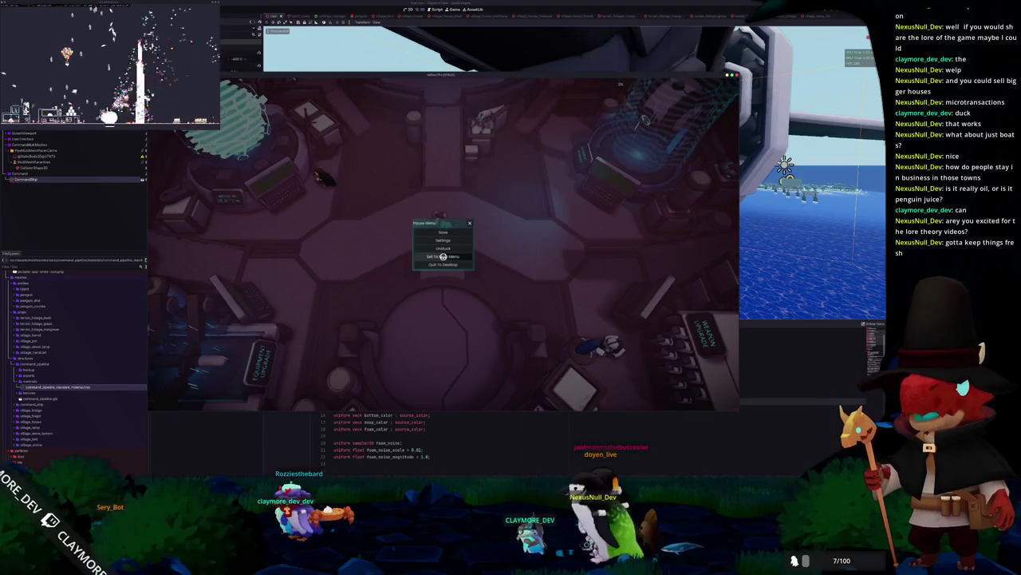
click(443, 257)
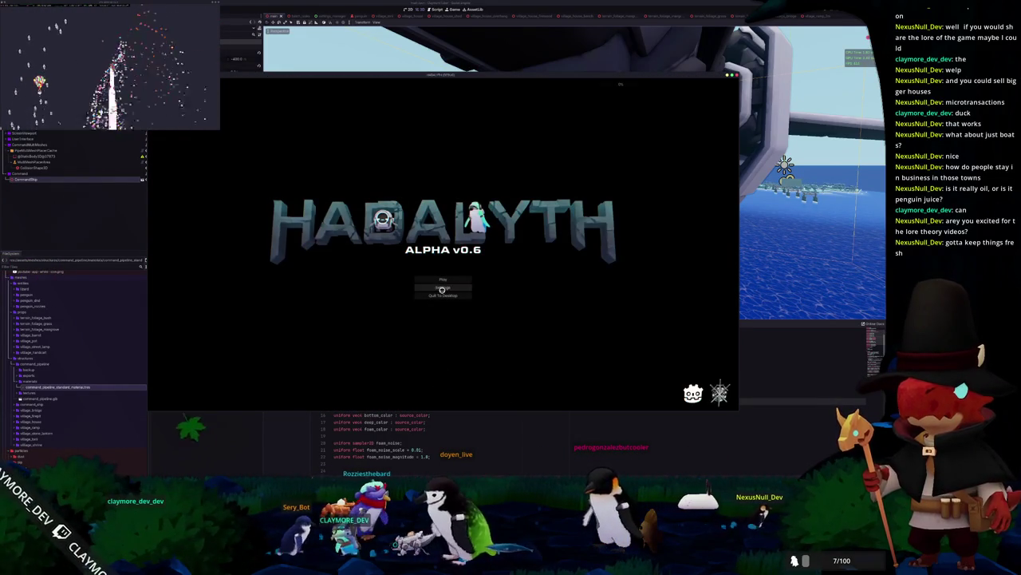
Create a new game, then orbit the editor view to bring the village island forward.
click(435, 279)
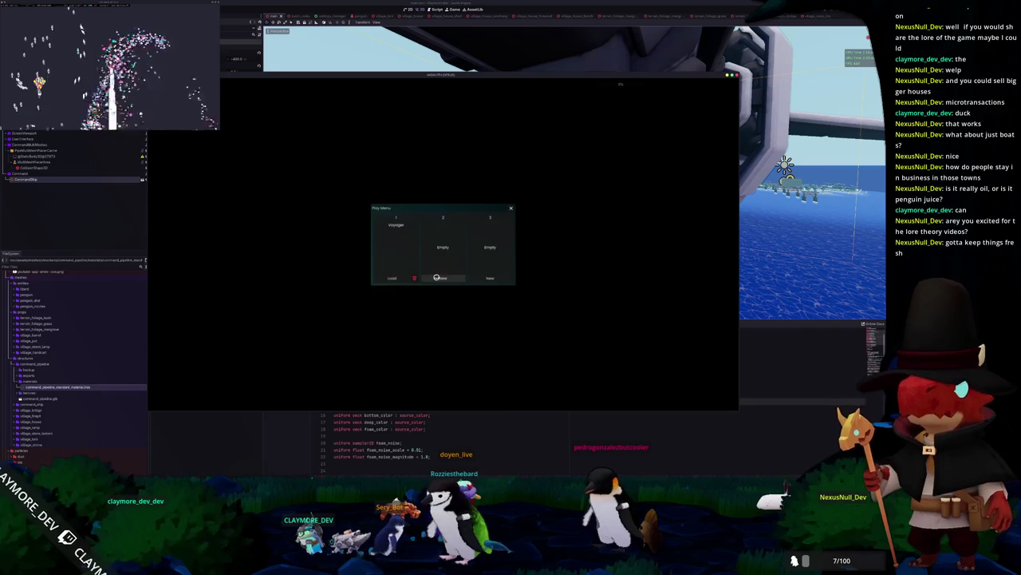
click(435, 279)
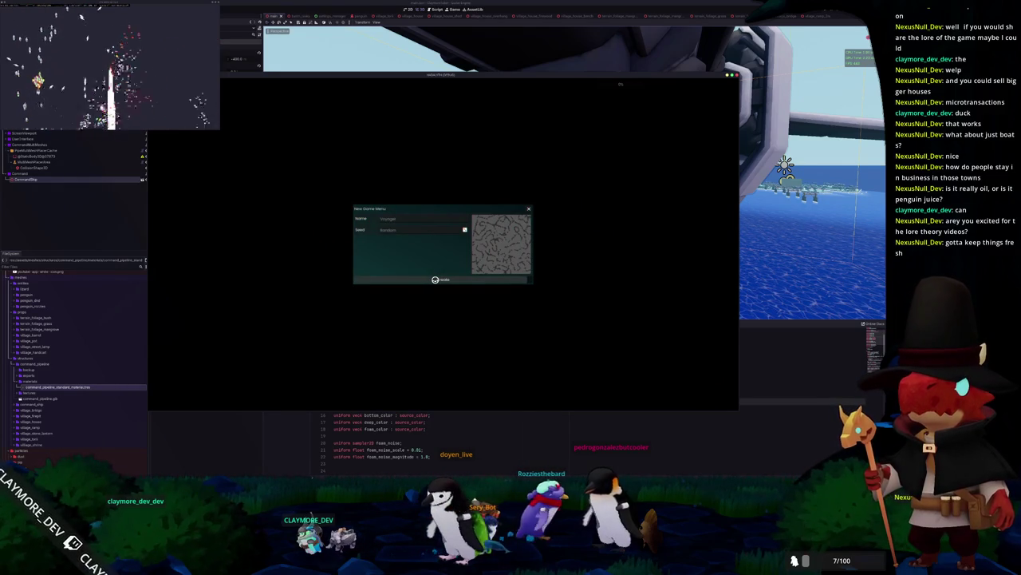
click(435, 280)
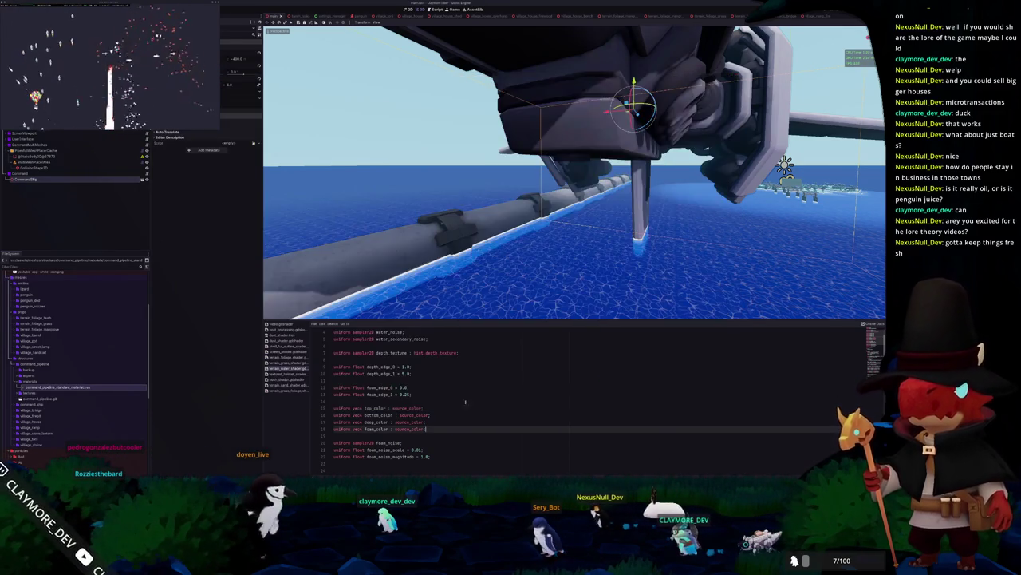
scroll(532, 252, down, 5)
drag(532, 252, 444, 207)
click(479, 199)
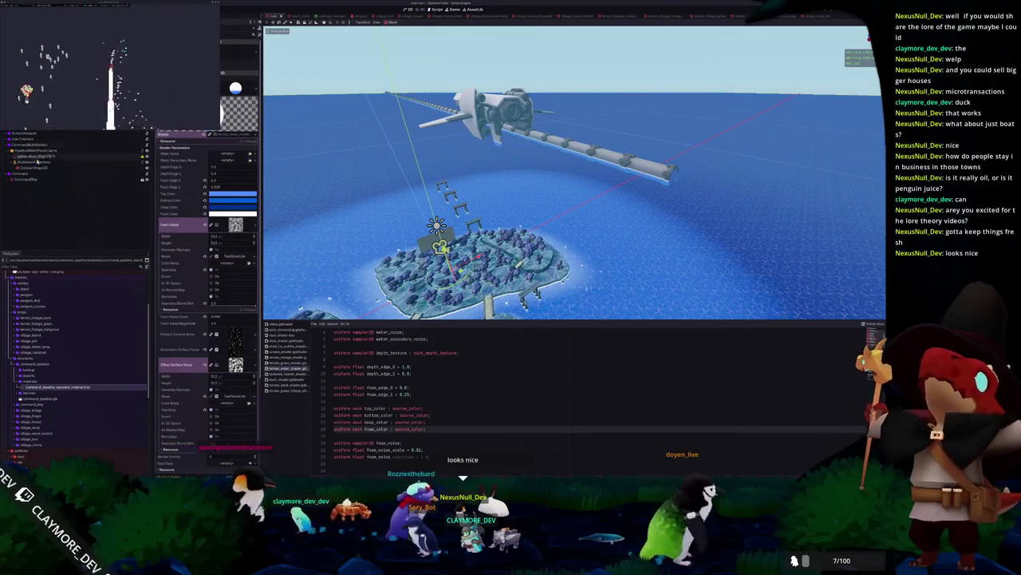
click(56, 161)
scroll(440, 196, down, 3)
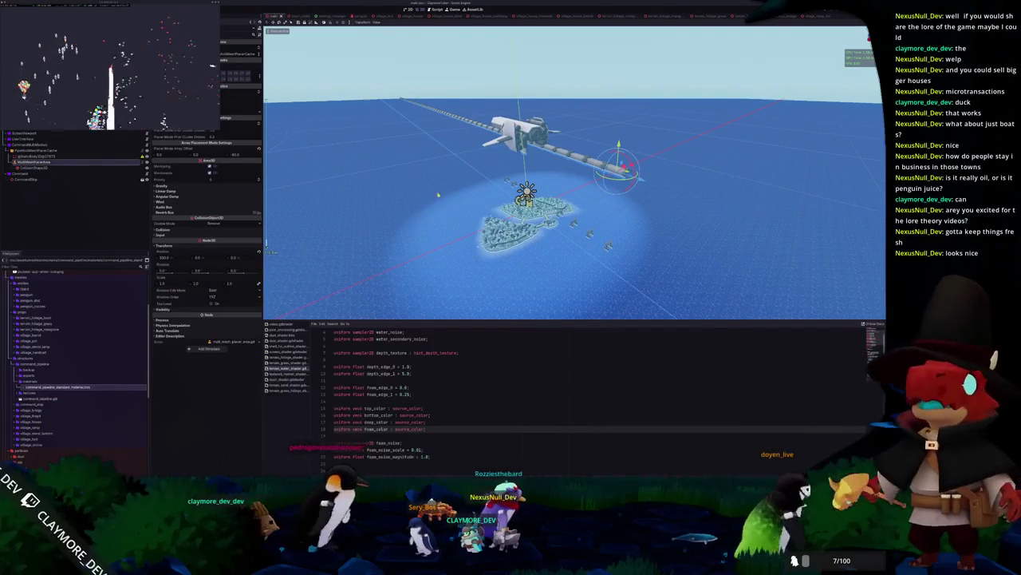
scroll(440, 196, up, 3)
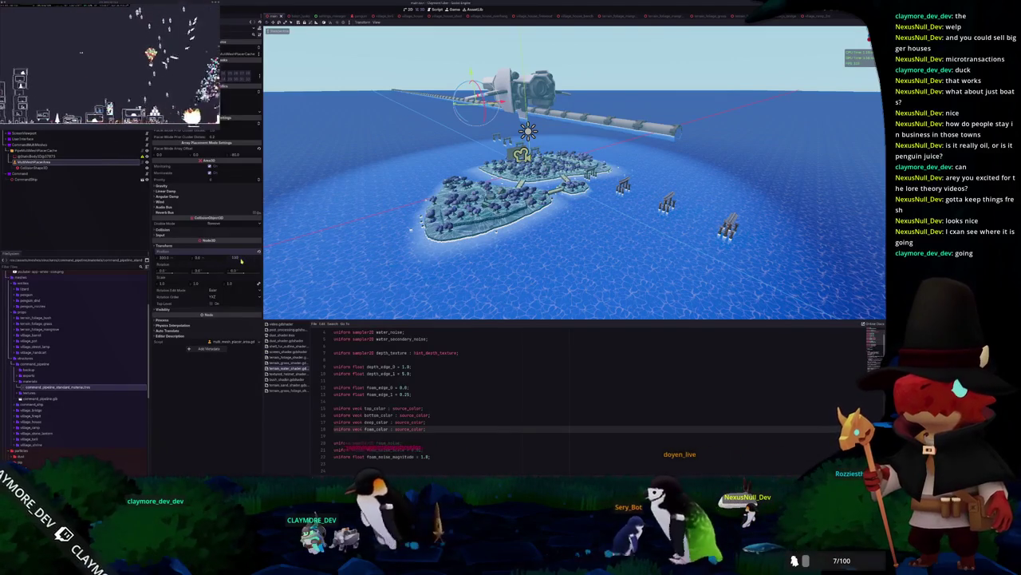
click(58, 151)
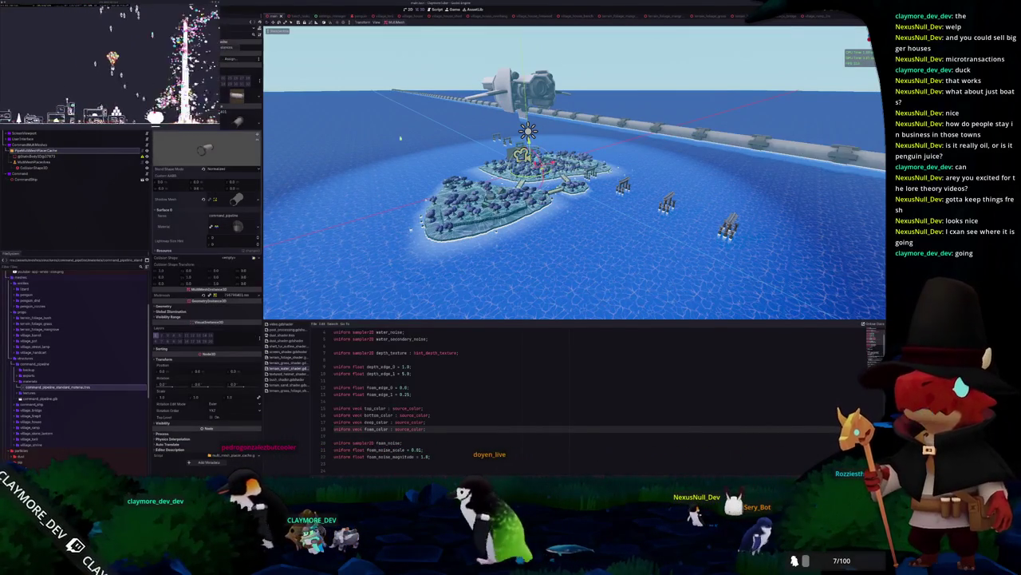
key(f)
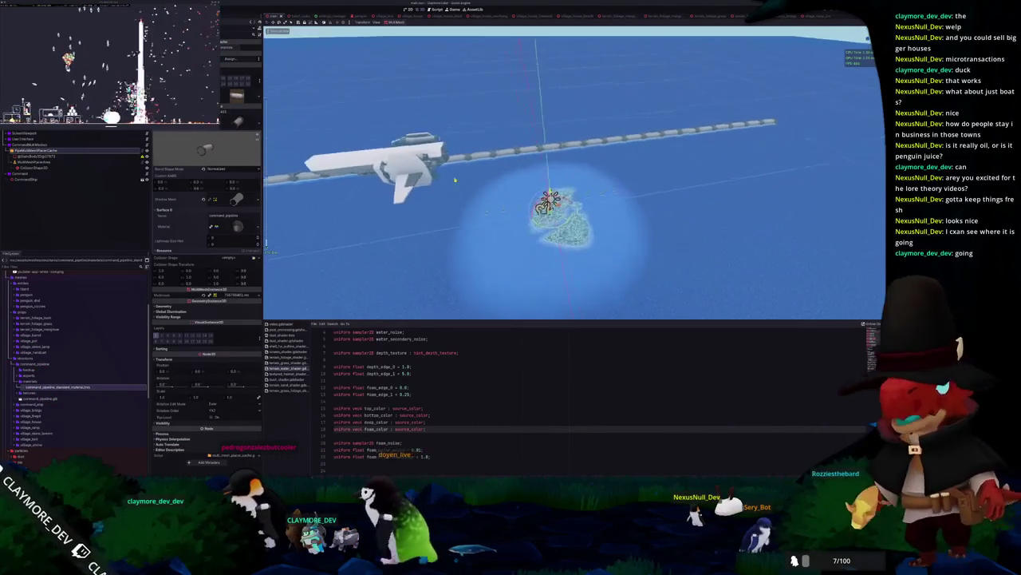
scroll(511, 191, up, 10)
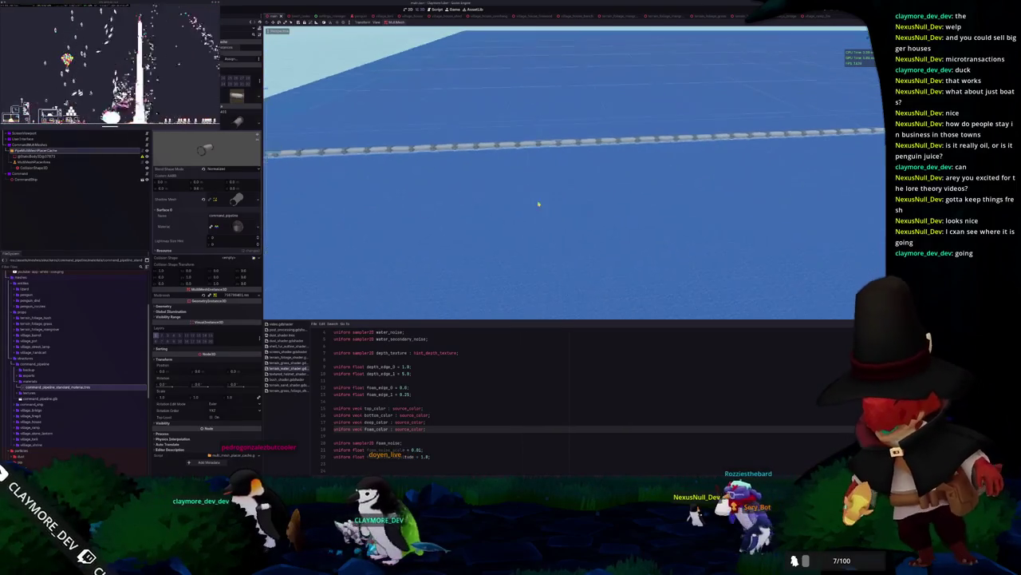
scroll(534, 214, up, 5)
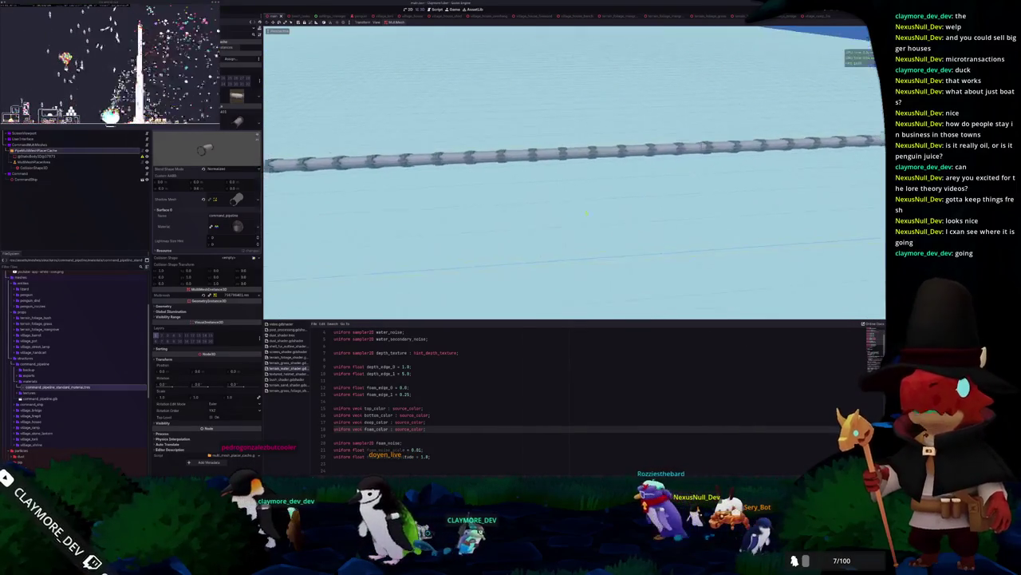
scroll(471, 210, down, 10)
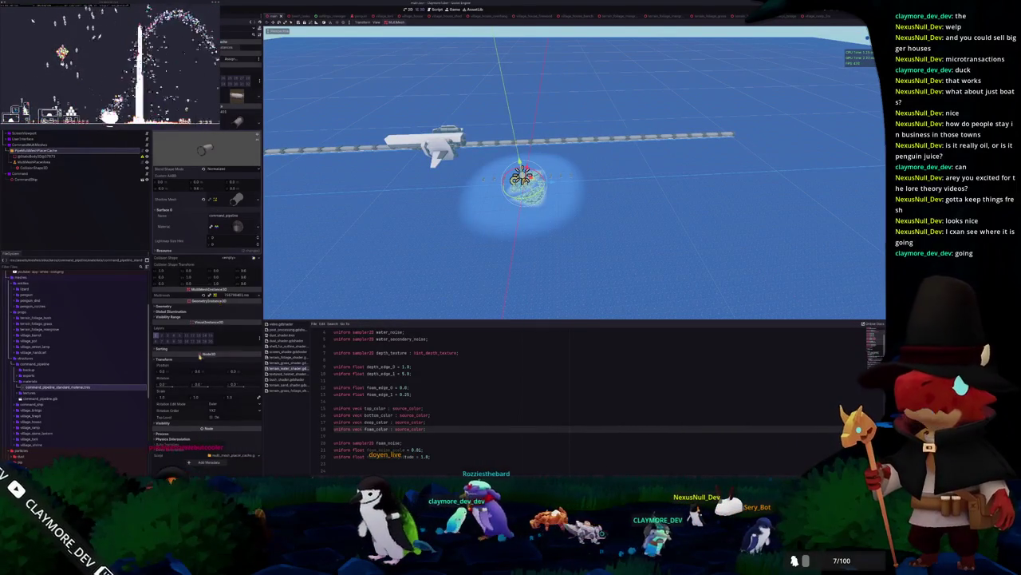
click(44, 162)
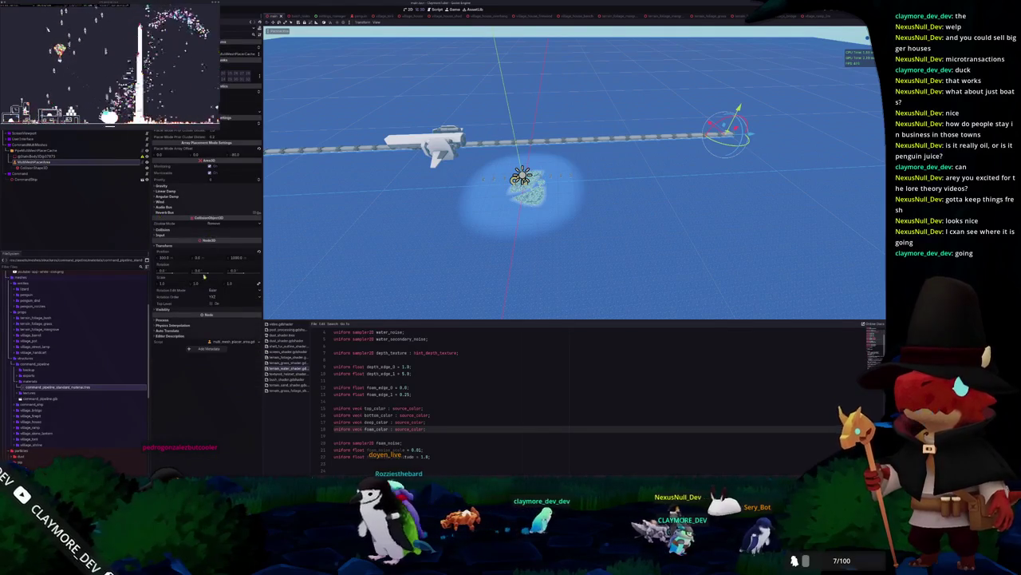
click(243, 259)
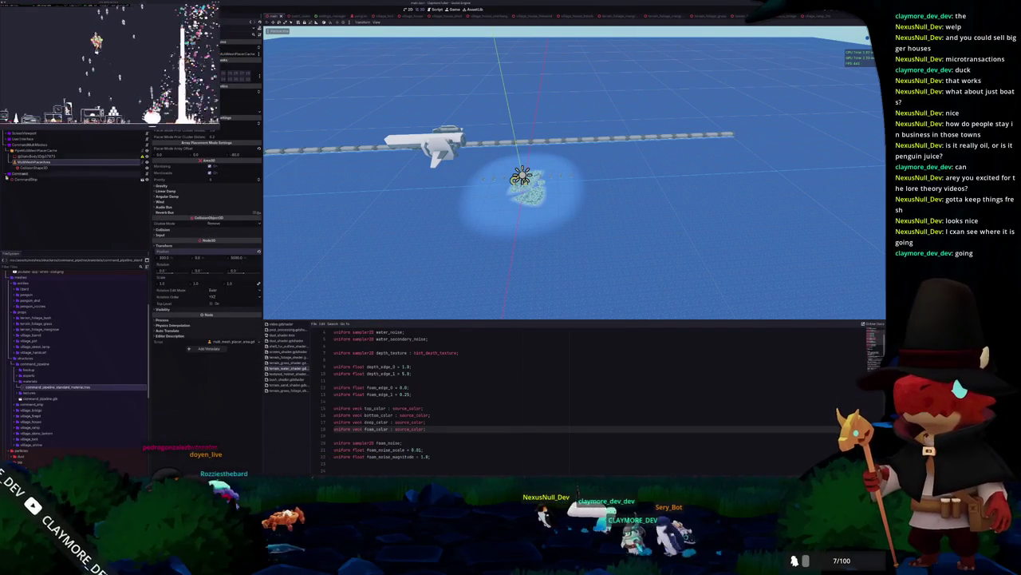
click(56, 148)
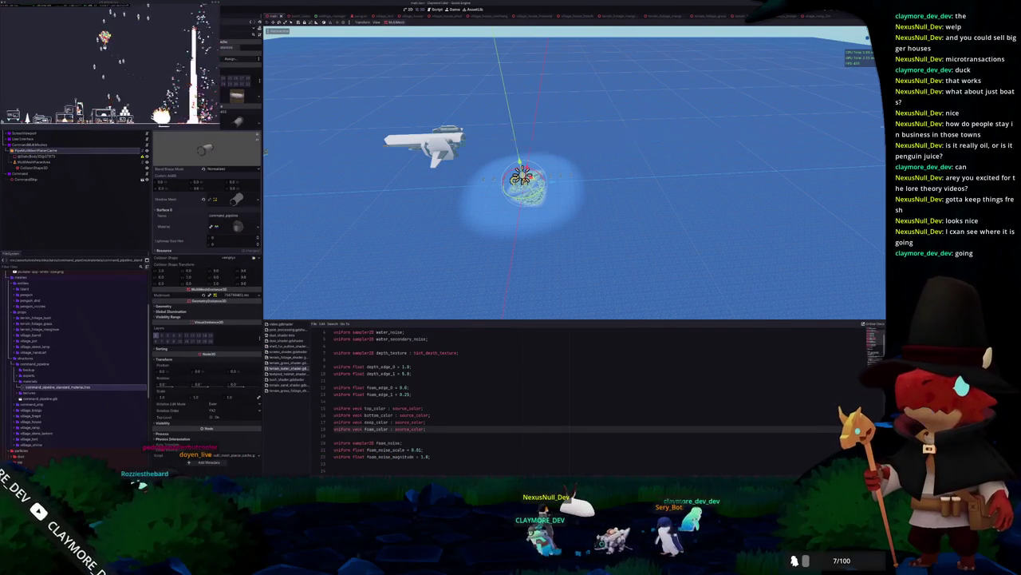
mouse_move(402, 200)
mouse_down()
mouse_move(372, 195)
mouse_move(468, 247)
mouse_move(638, 228)
mouse_up()
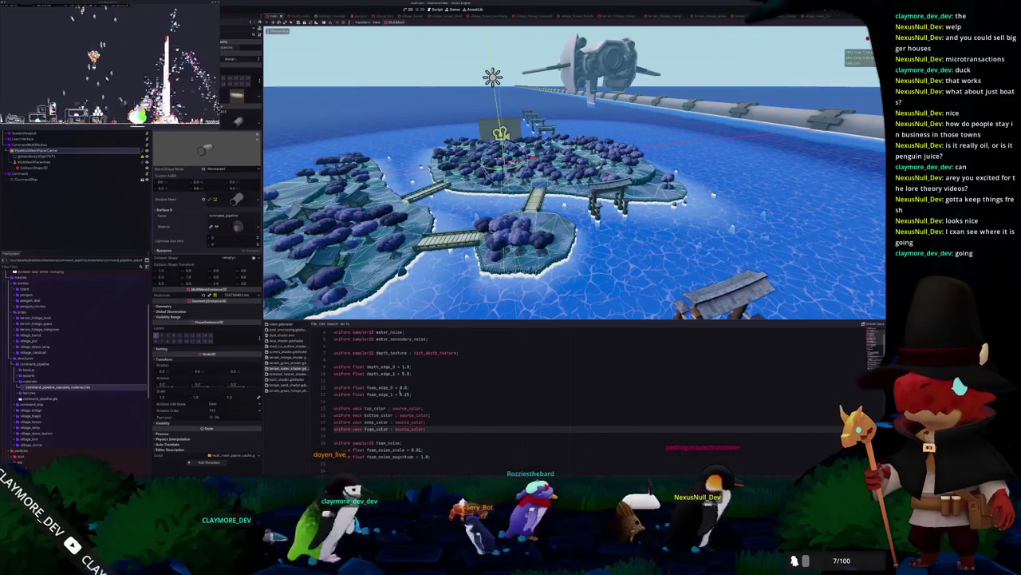
key(super)
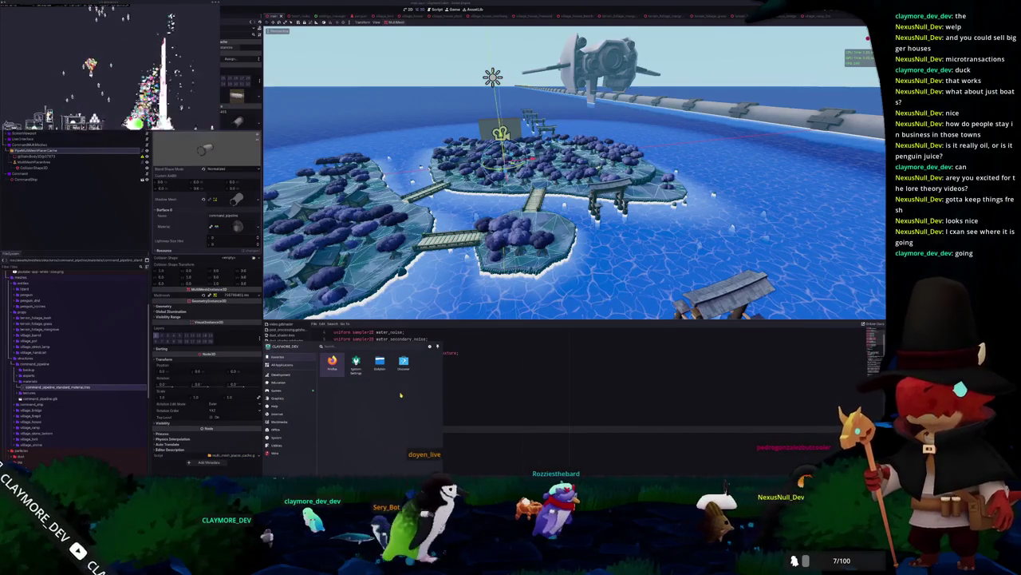
Launch KCalc, close it again, and bring the placer script in VS Code back to the front.
text(krit)
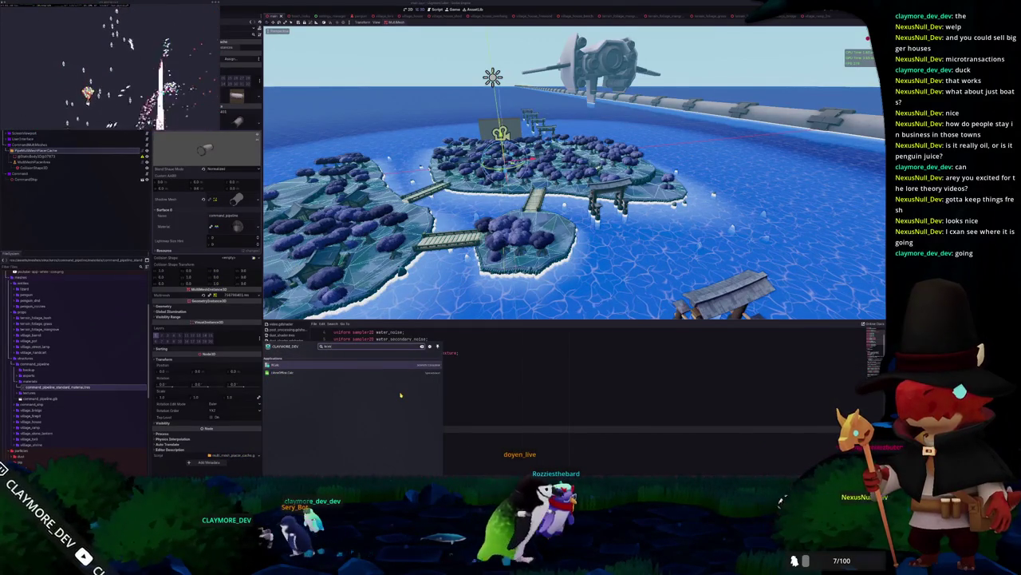
key(Return)
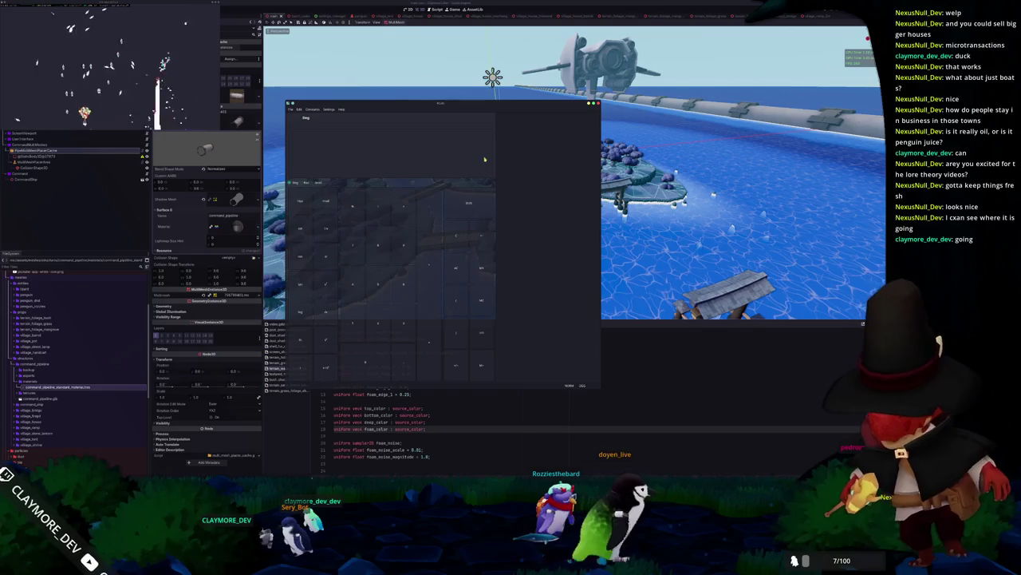
click(465, 340)
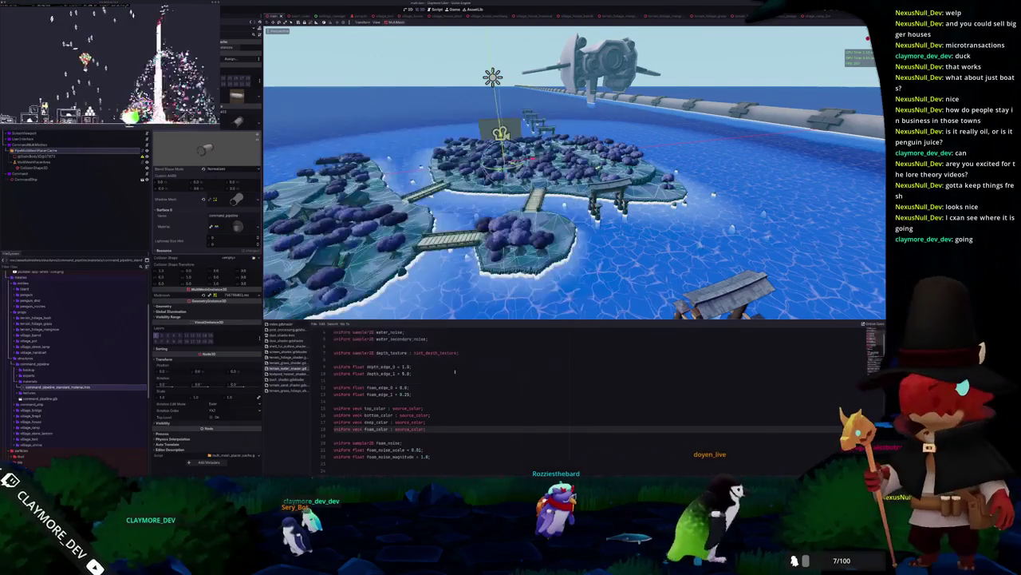
key(alt+Tab)
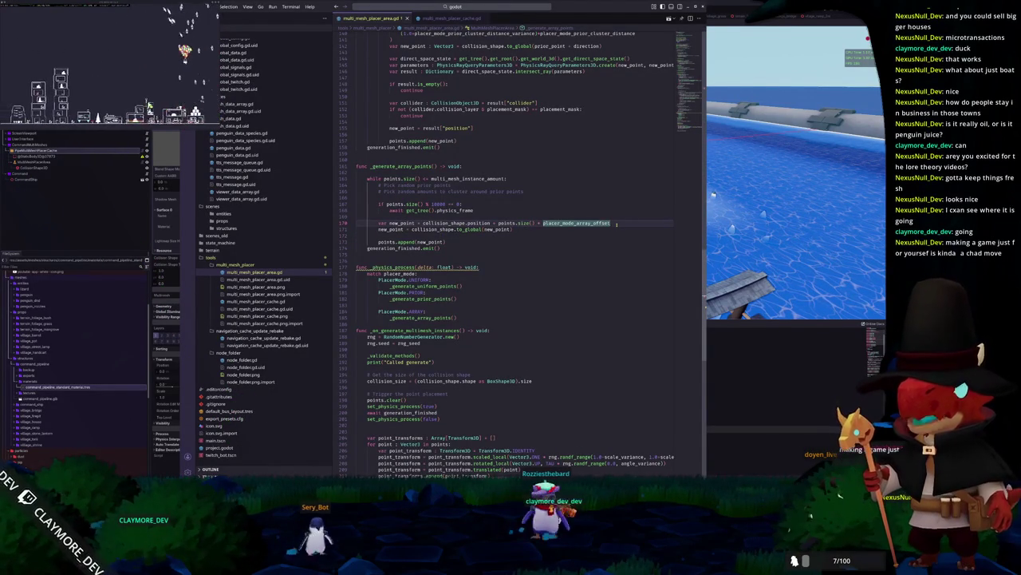
Glance at the Godot islands, then step through lines 170–172 of multi_mesh_placer_area.gd.
key(alt+Tab)
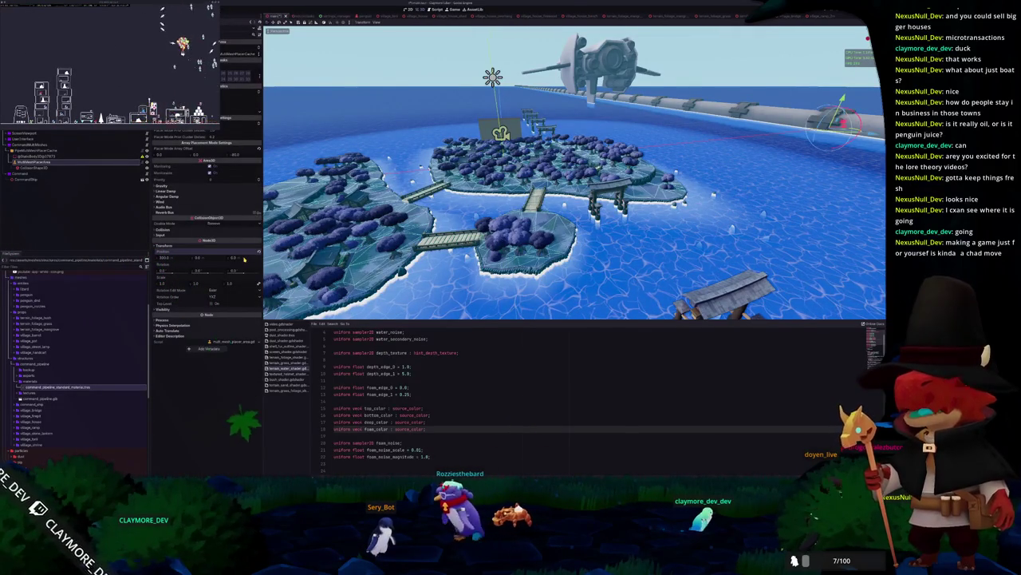
drag(832, 118, 827, 123)
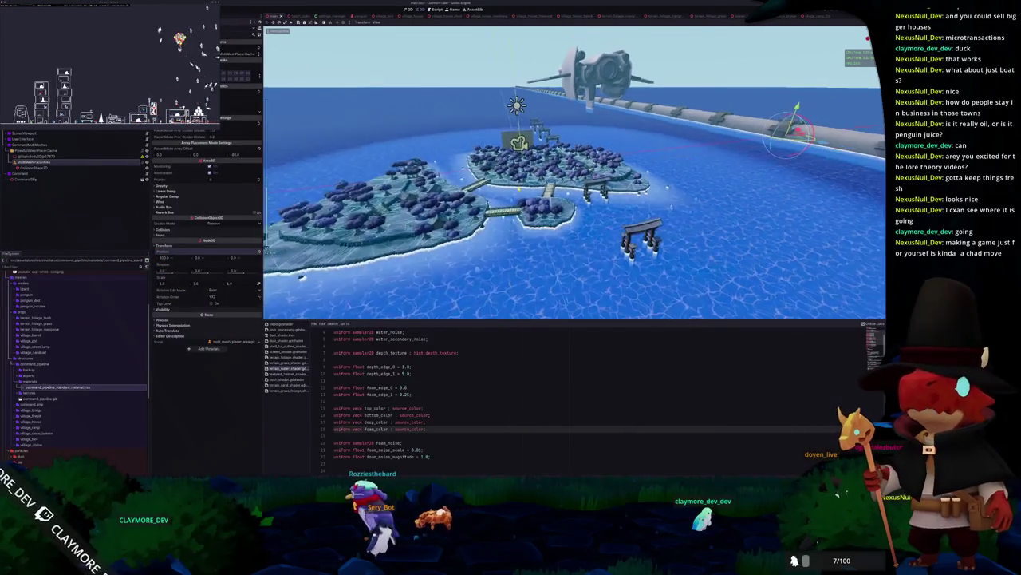
key(alt+Tab)
click(472, 233)
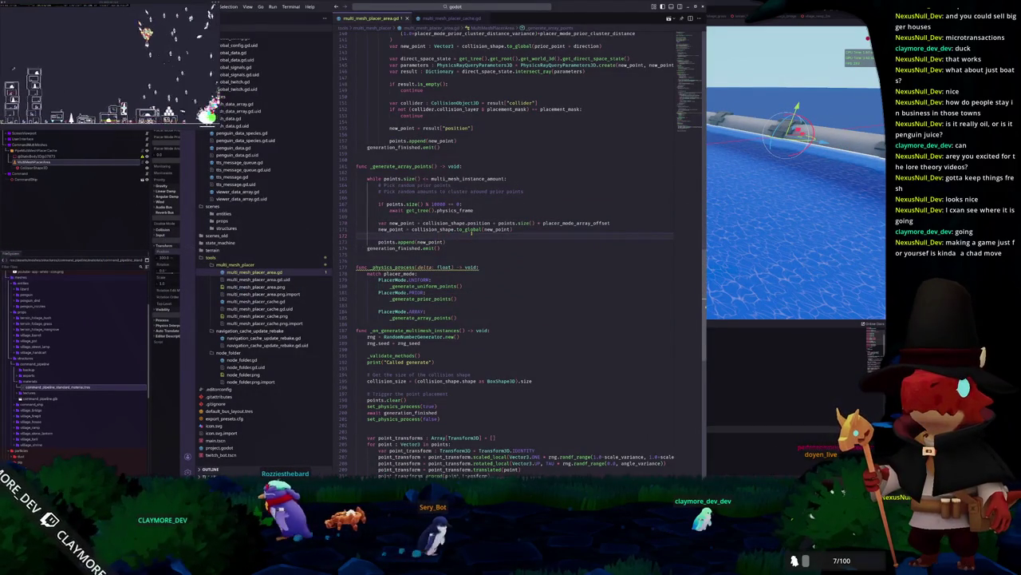
key(Up)
key(Up)
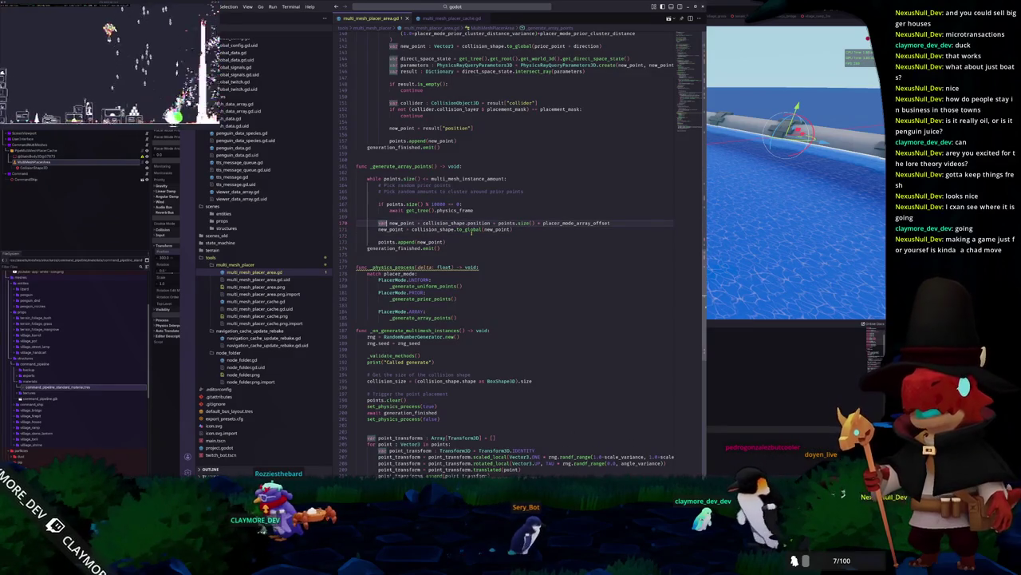
scroll(472, 231, down, 1)
key(Down)
key(End)
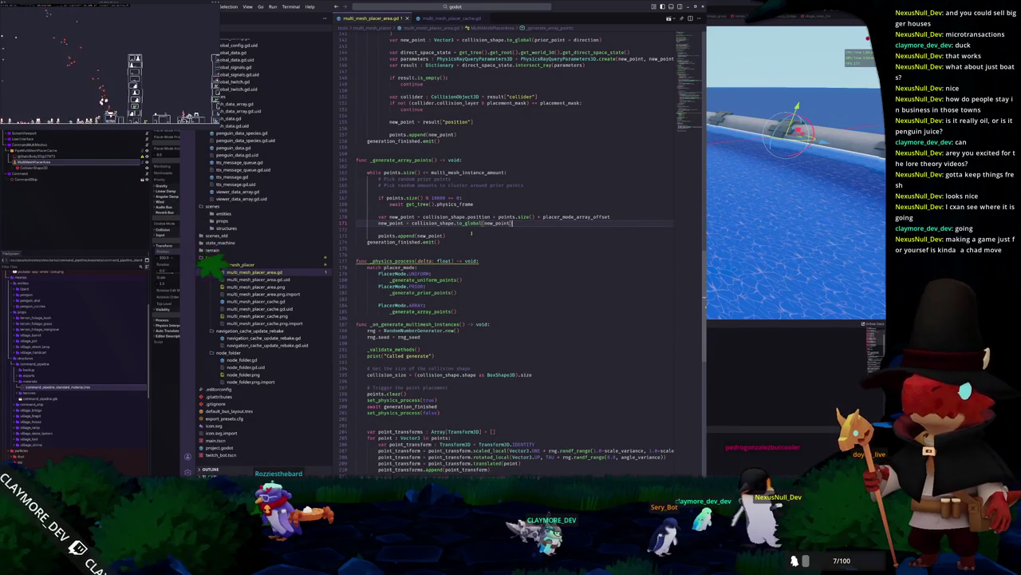
Launch KolourPaint from the application launcher.
key(super)
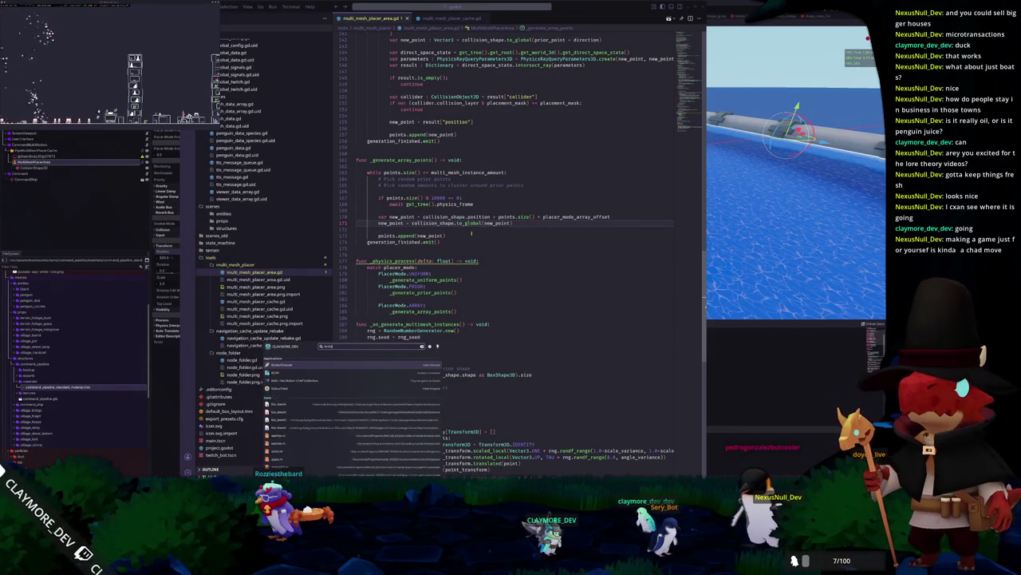
text(e)
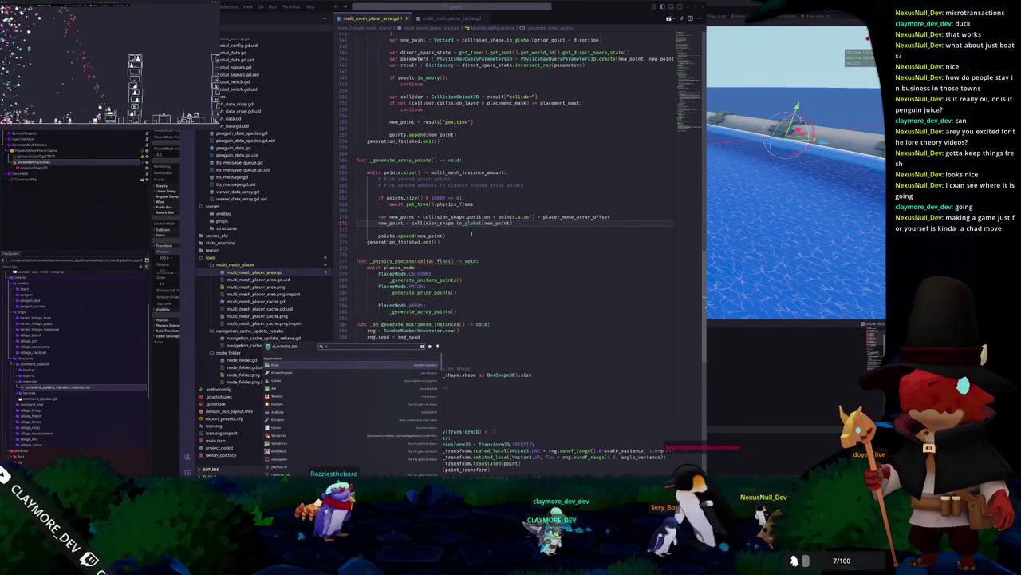
text(r)
key(BackSpace)
key(BackSpace)
text(c)
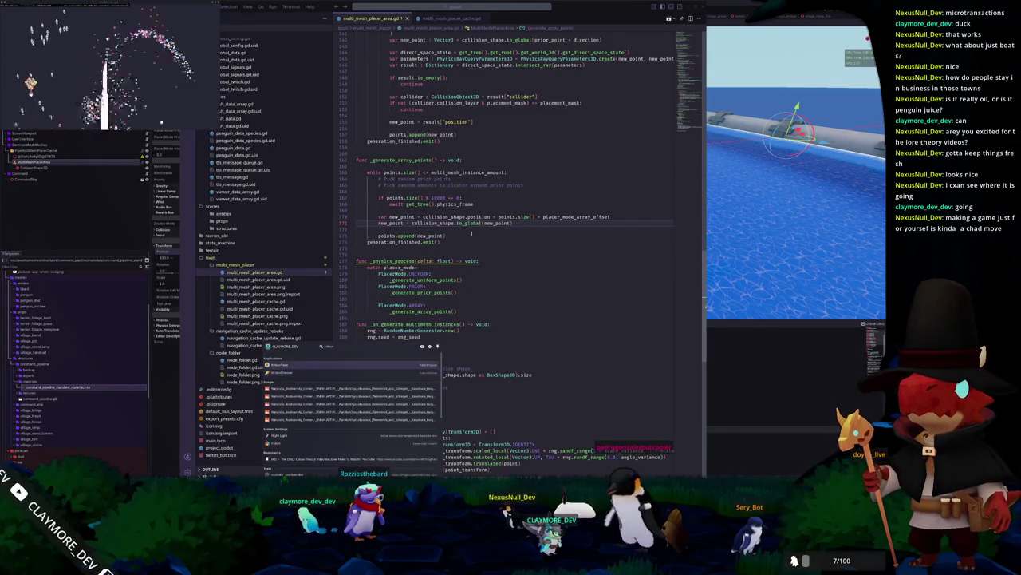
key(Return)
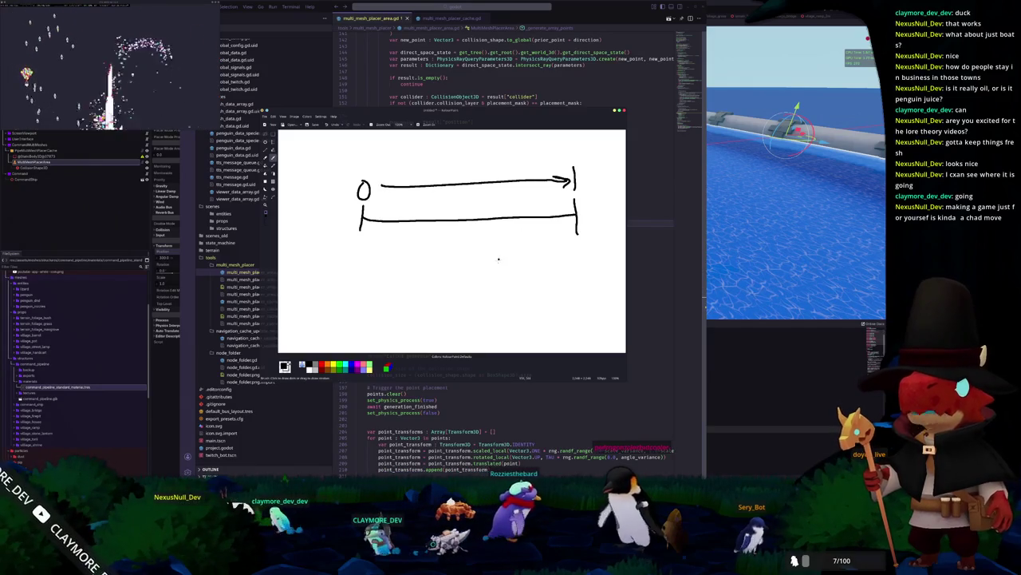
Write the 0.5 and -0.5 labels on the range sketch, then return to the placement code.
drag(559, 257, 595, 246)
click(574, 257)
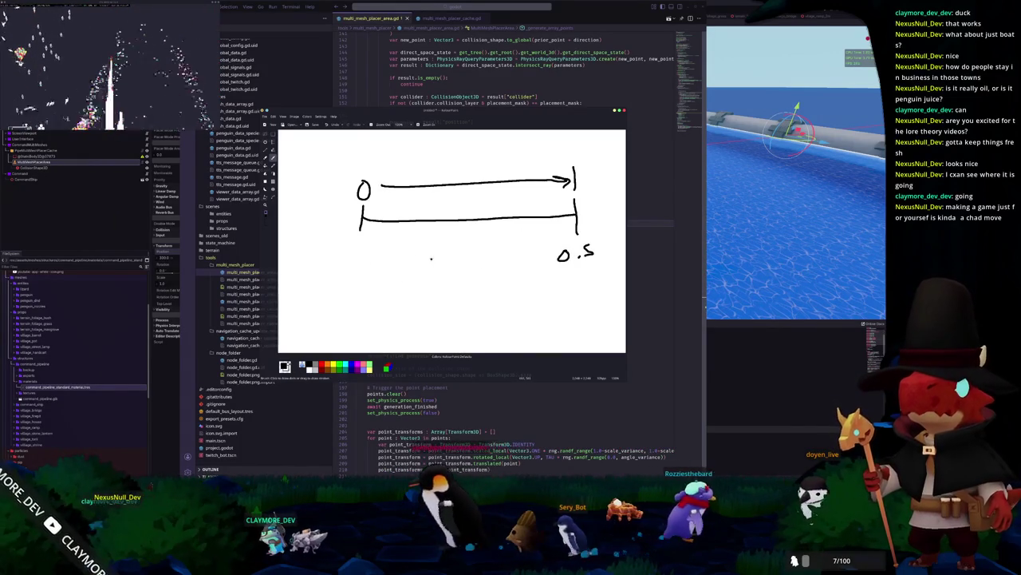
key(ctrl+z)
key(ctrl+z)
key(ctrl+z)
key(ctrl+shift+z)
key(ctrl+shift+z)
key(ctrl+shift+z)
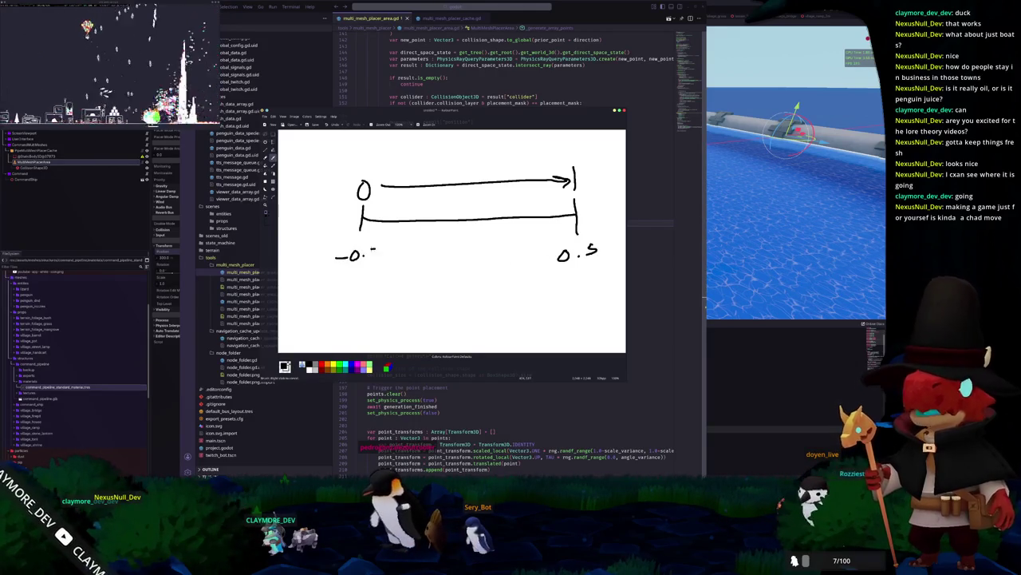
drag(372, 250, 368, 260)
key(alt+Tab)
click(588, 222)
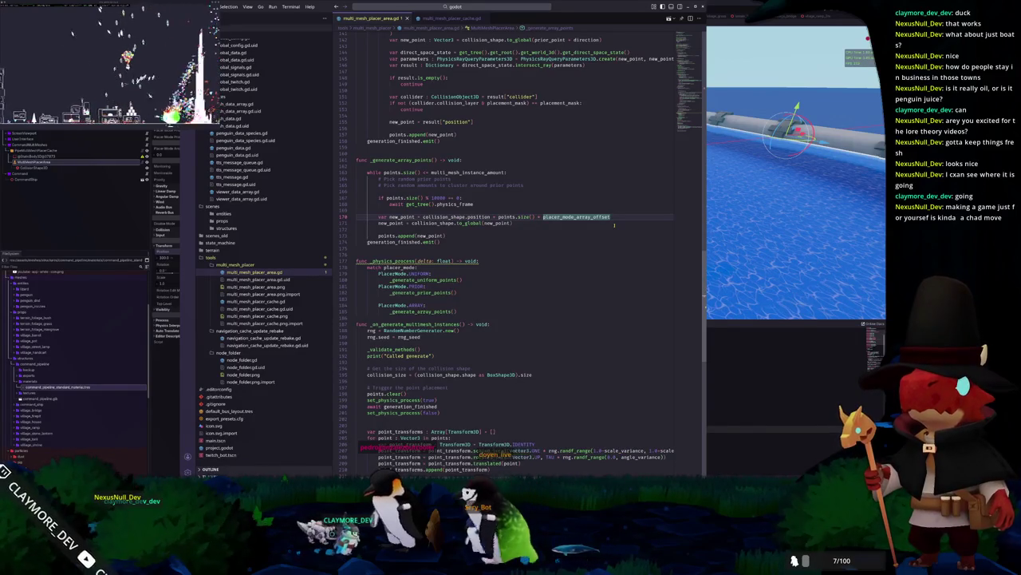
Add '- 0.5 * points.size() * placer_mode_array_offset' to the new_point line to centre the array.
text(- 0)
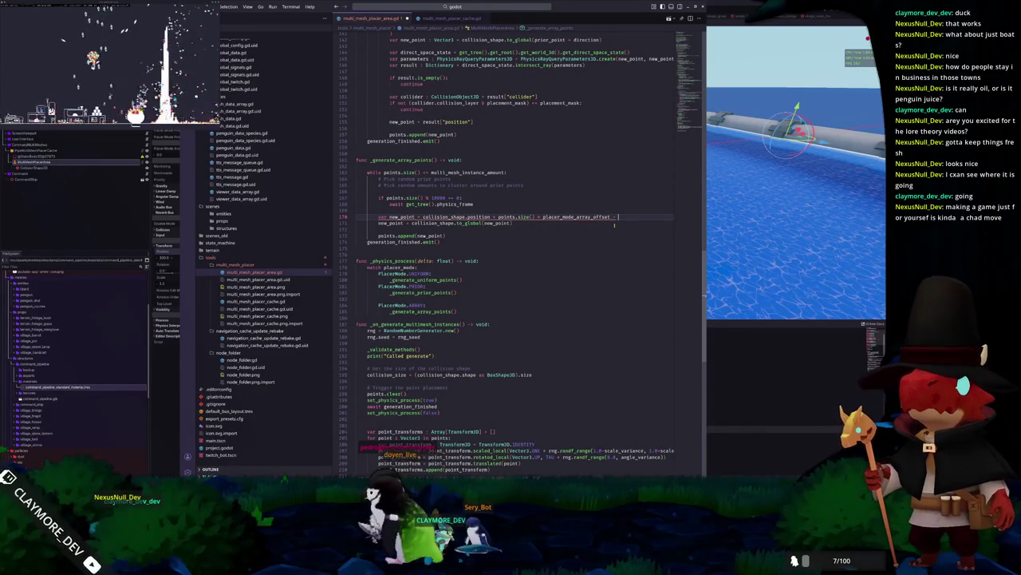
text(.5 * placer_mode)
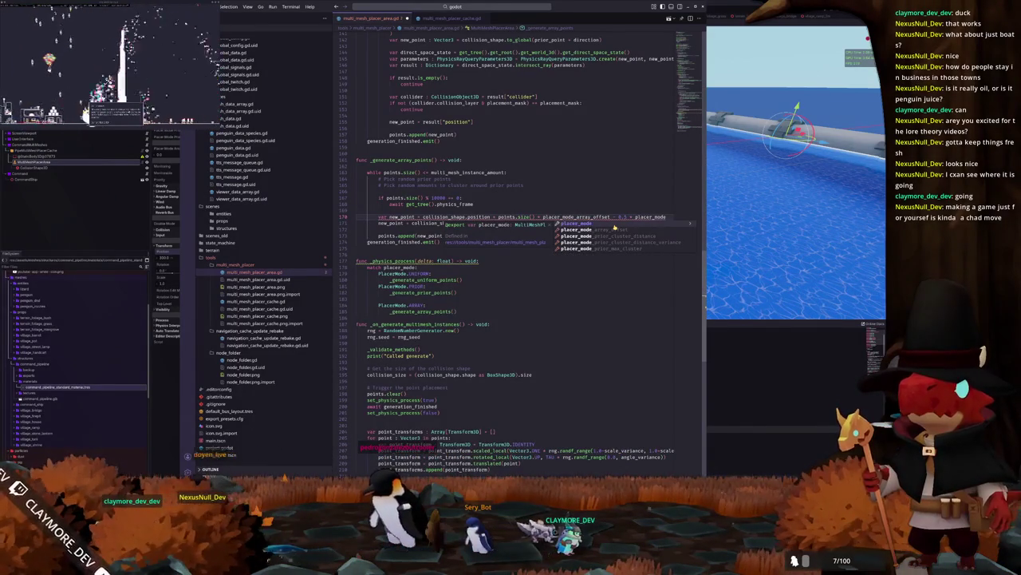
key(Down)
key(Return)
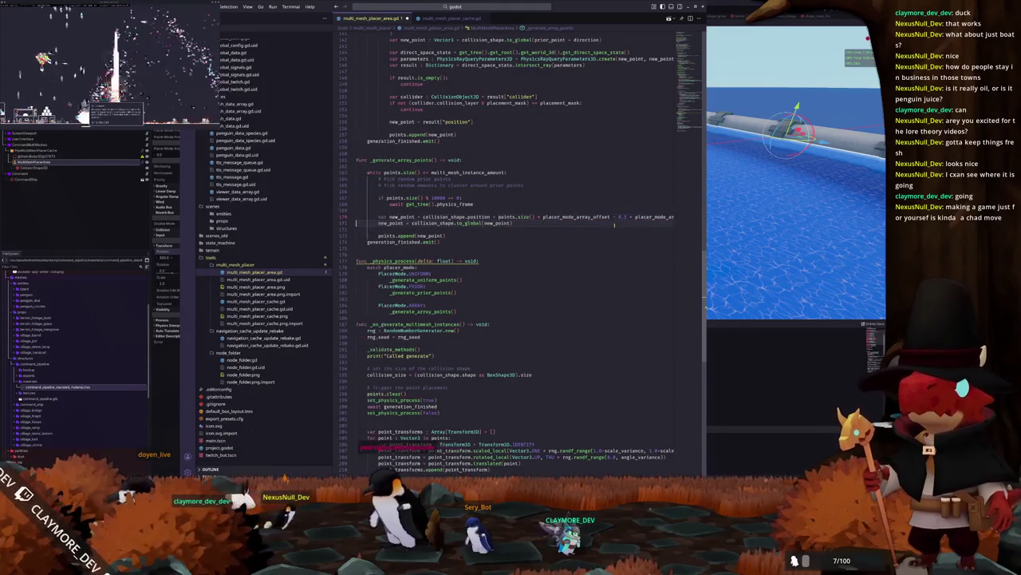
key(ctrl+Left)
key(ctrl+Left)
key(ctrl+Left)
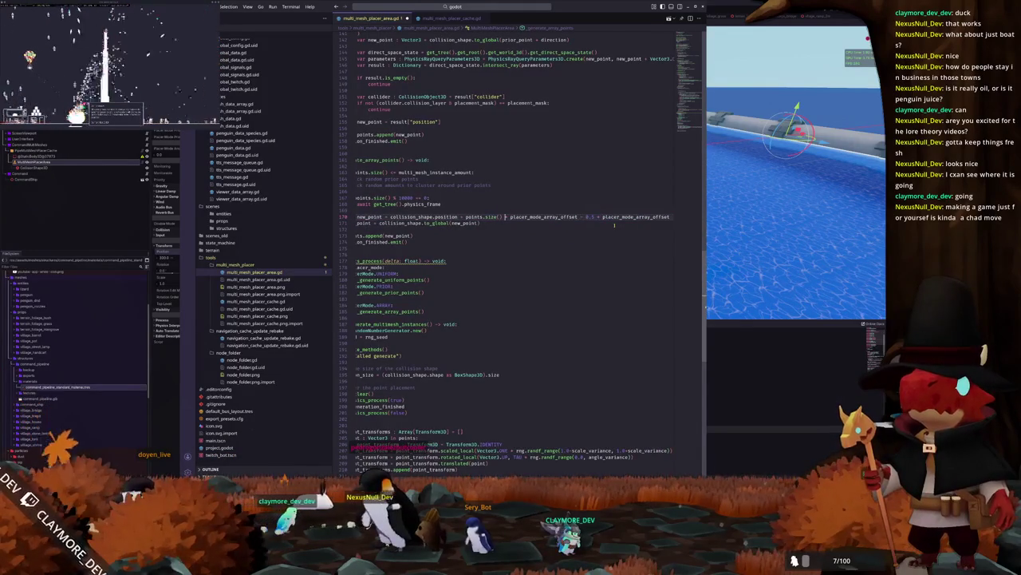
key(ctrl+shift+Left)
key(ctrl+shift+Left)
key(ctrl+shift+Left)
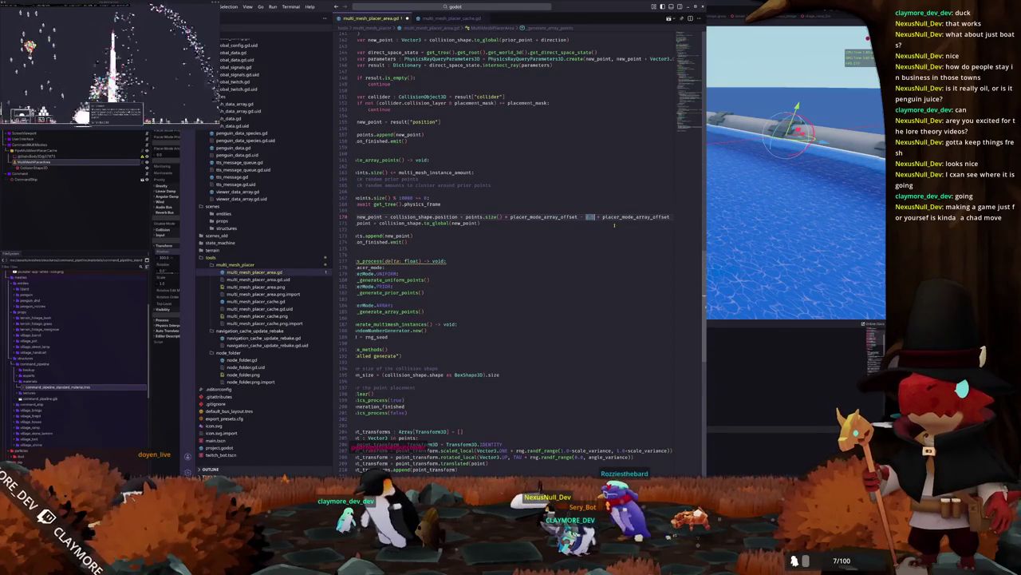
text(points.size() *)
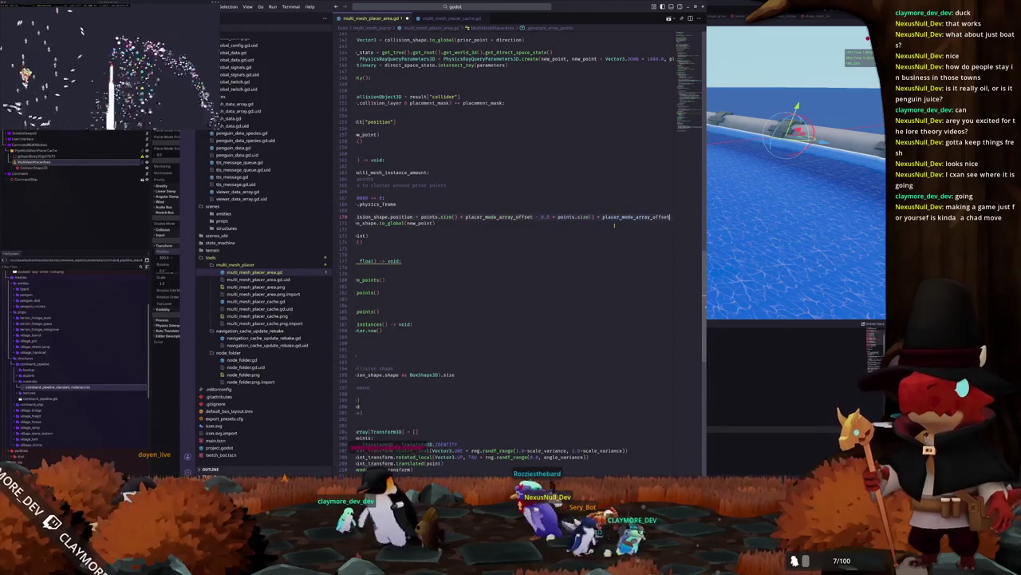
key(alt+Tab)
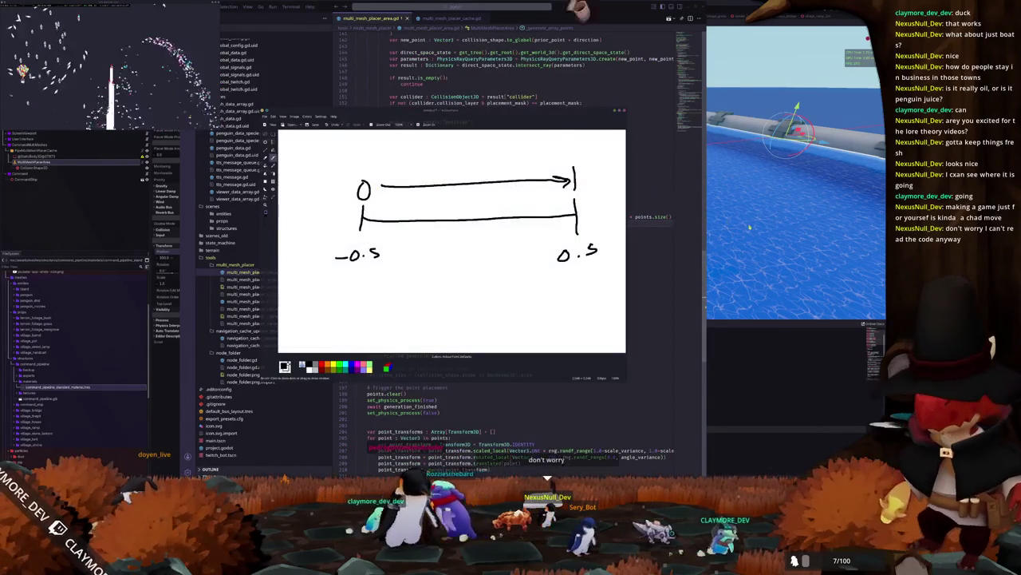
key(alt+Tab)
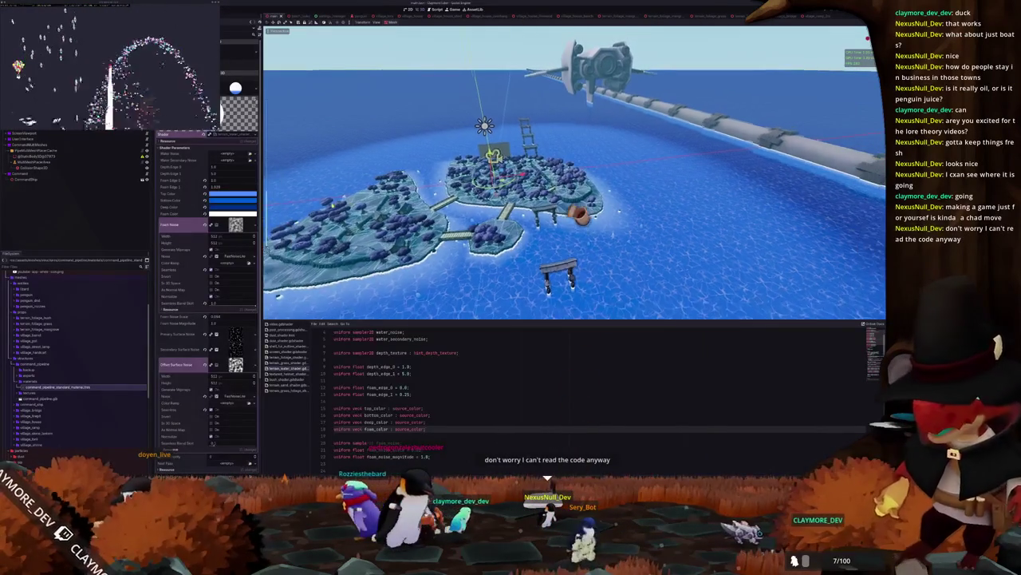
Select HyperMultiMesh, hide the shader panel with Ctrl+J, and run the project with F5.
click(46, 150)
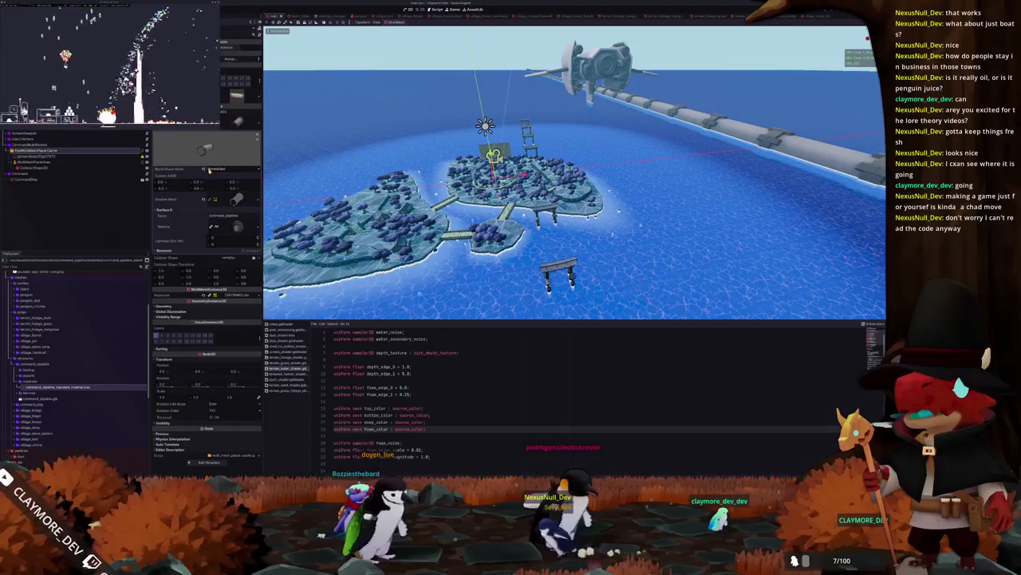
key(ctrl+j)
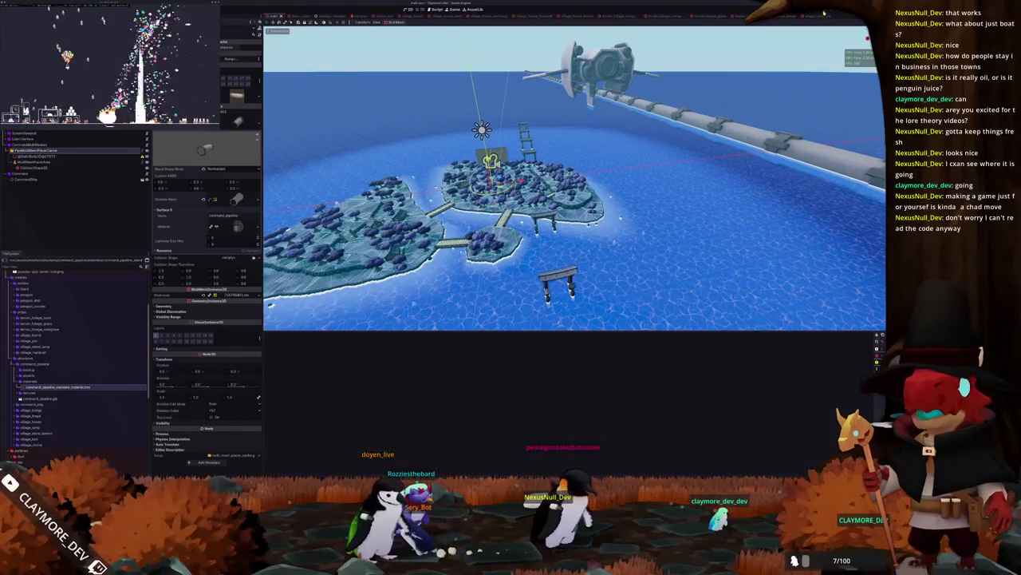
key(F5)
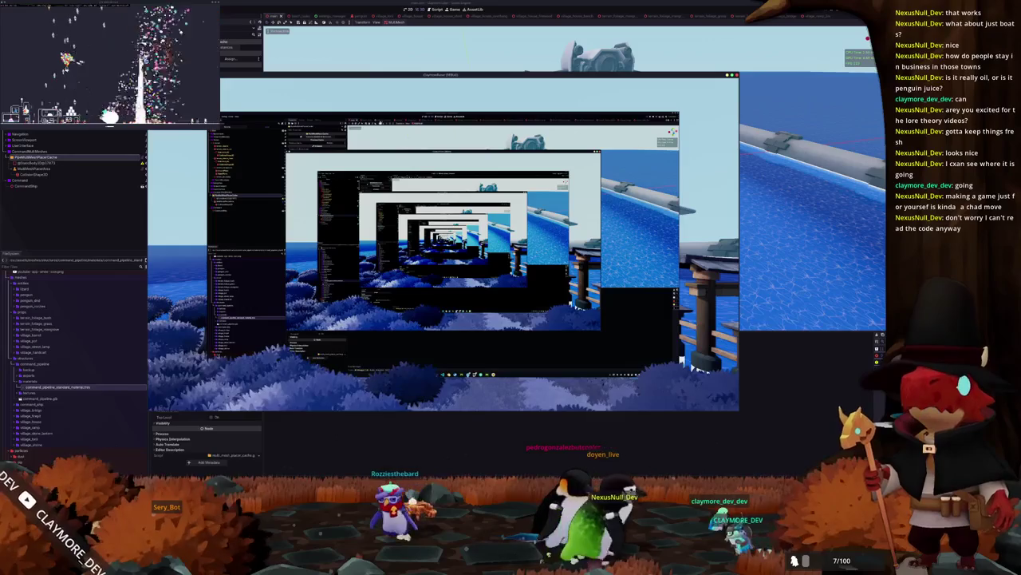
Reposition the game window, then leave the test run for the editor's island view.
drag(339, 71, 363, 59)
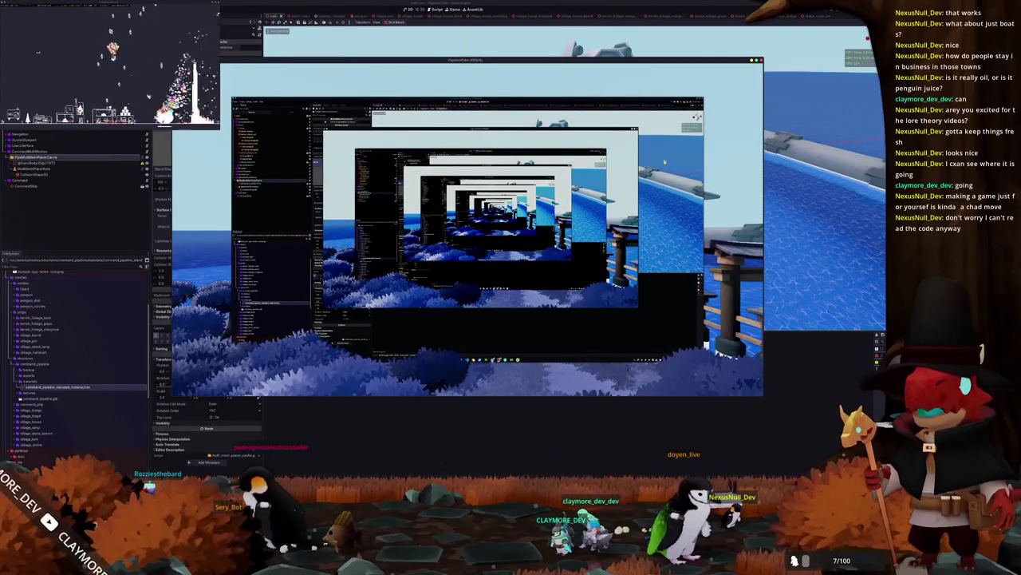
mouse_move(593, 60)
mouse_down()
mouse_move(629, 107)
mouse_move(508, 125)
mouse_move(630, 90)
mouse_move(526, 74)
mouse_move(601, 79)
mouse_up()
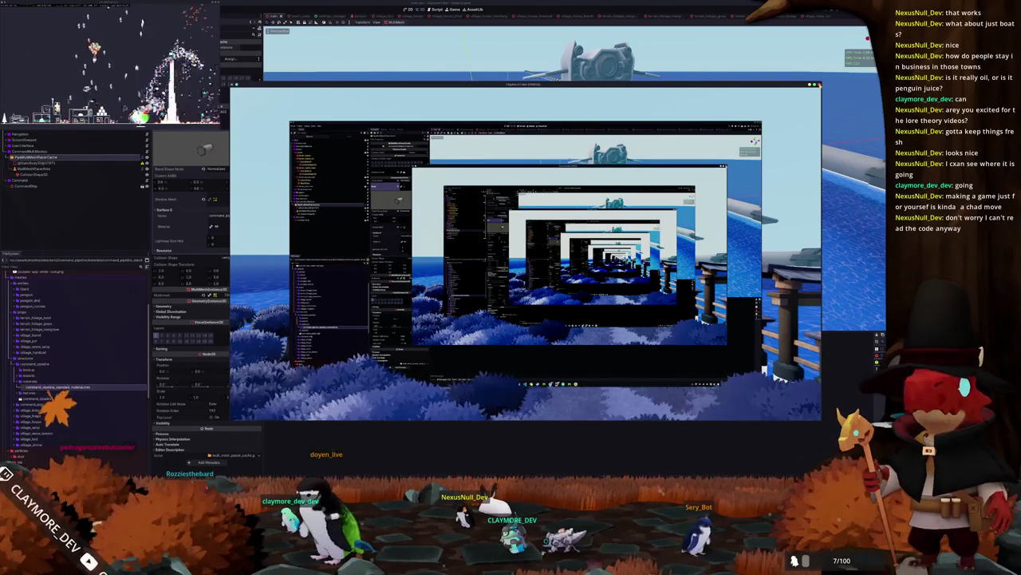
key(alt+Tab)
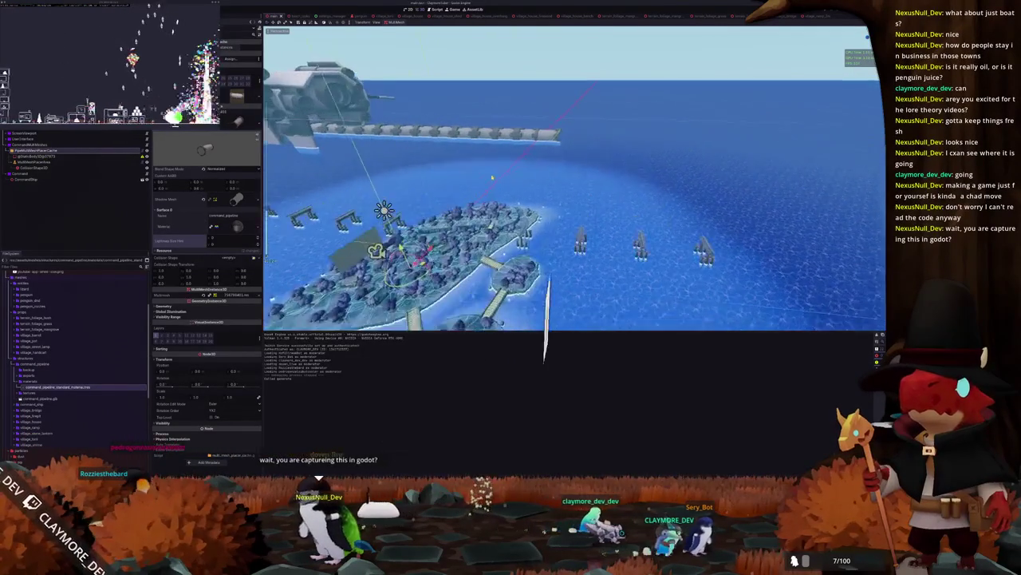
Cycle past the range sketch and OBS Studio, ending on multi_mesh_placer_area.gd in VS Code.
key(alt+Tab)
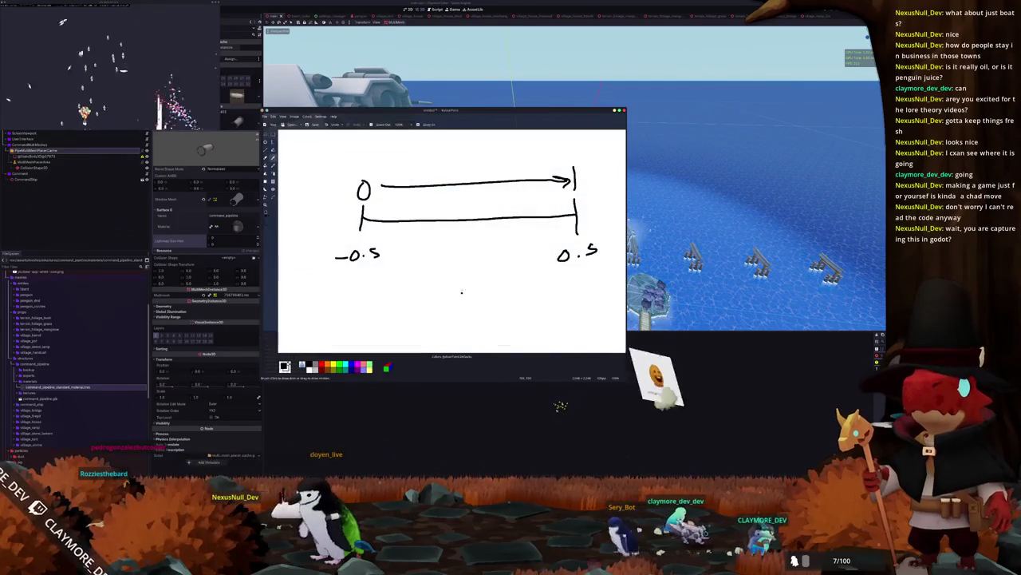
key(alt+Tab)
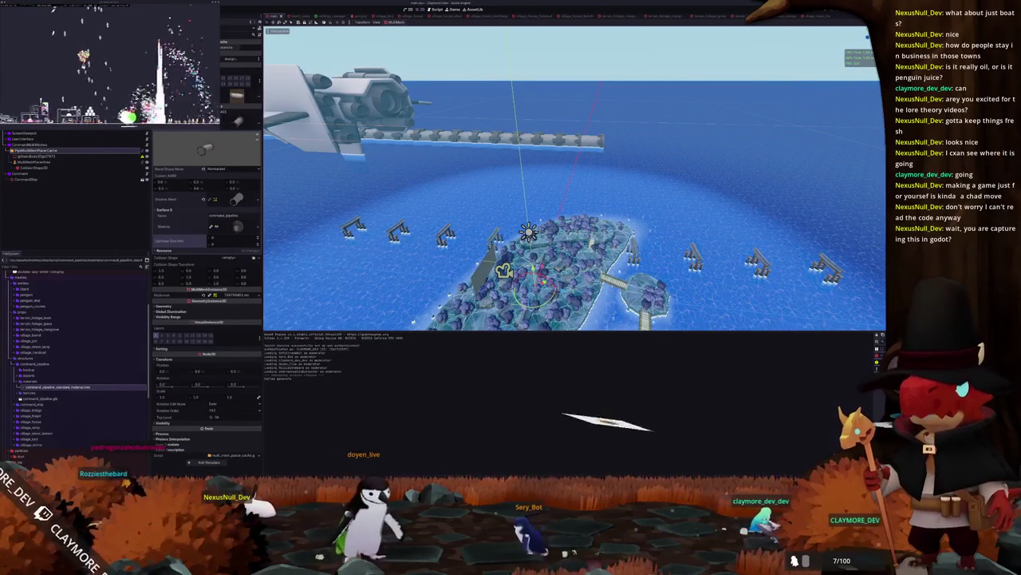
key(alt+Tab)
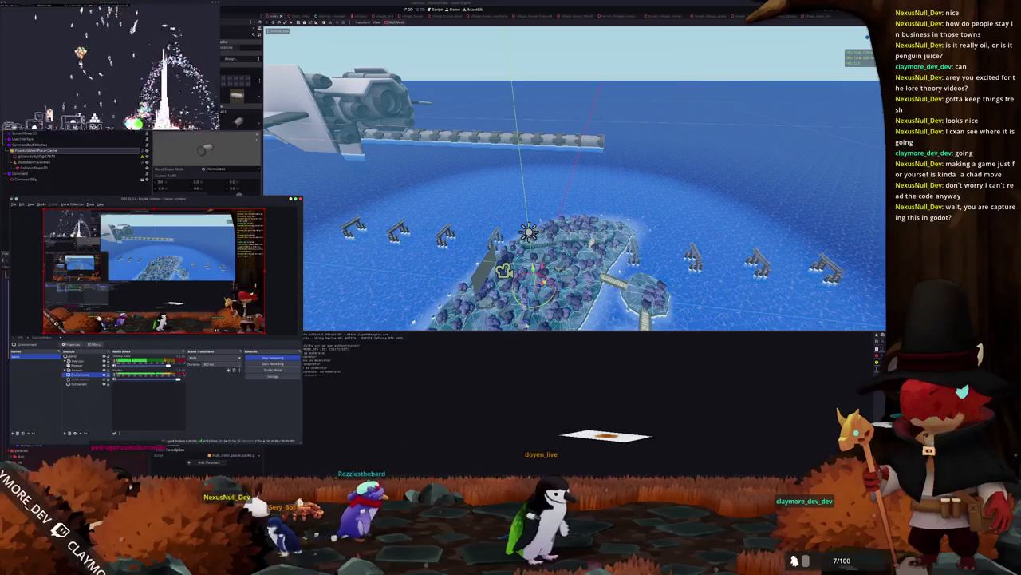
key(alt+Tab)
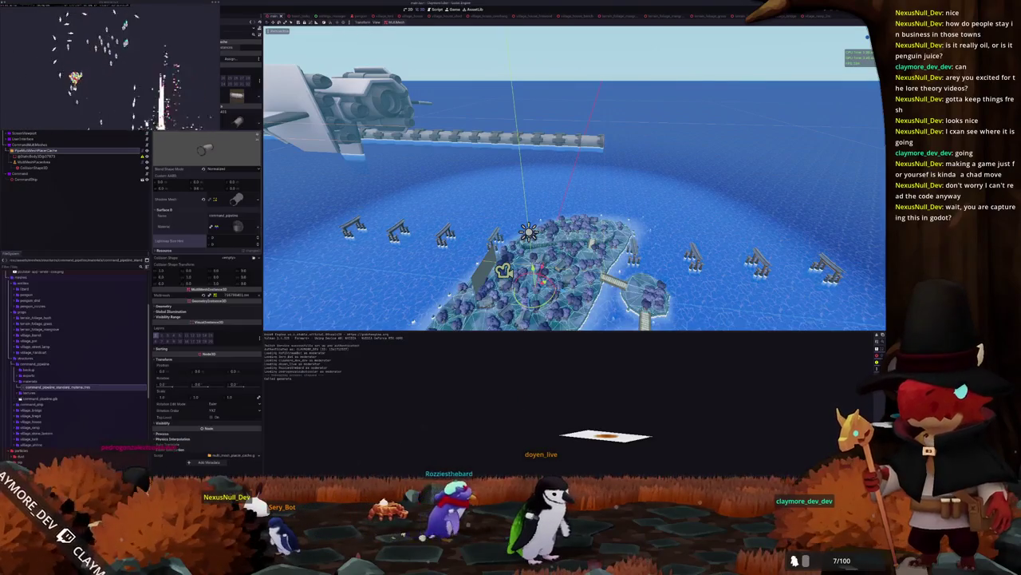
key(alt+Tab)
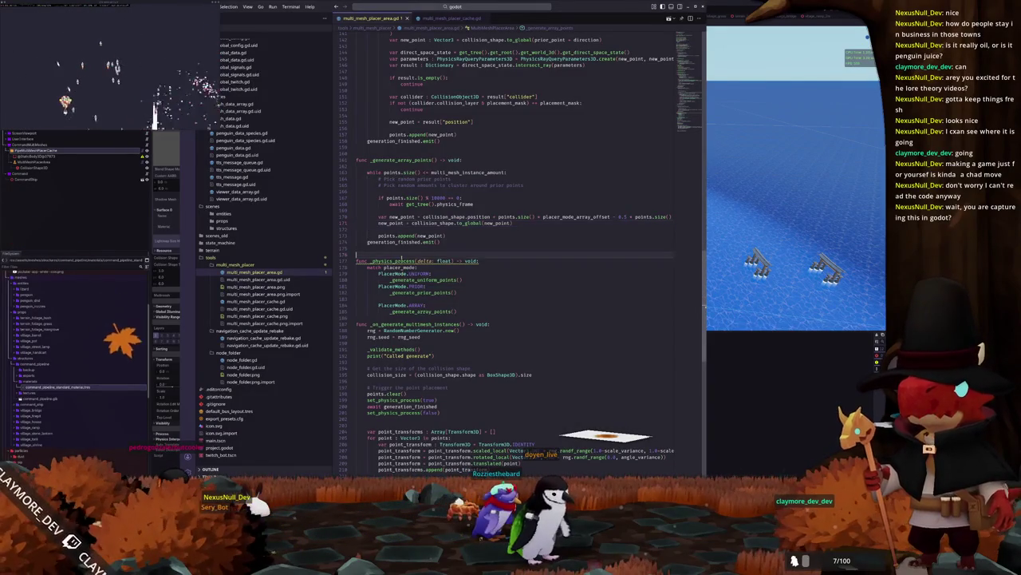
On line 170, select the offset expression after points.size() and try wrapping it in parentheses, then undo.
scroll(452, 261, up, 1)
click(424, 237)
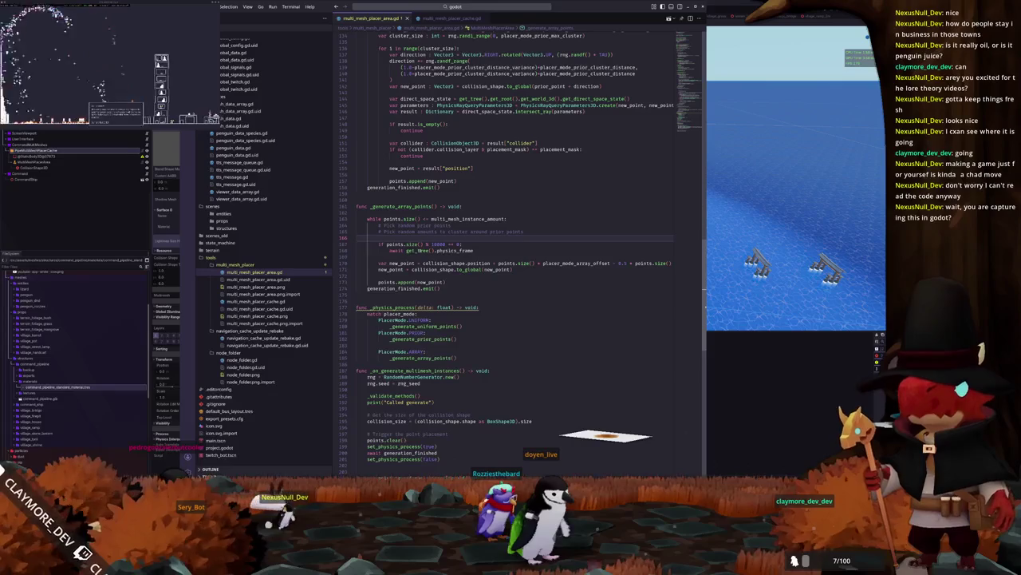
click(428, 257)
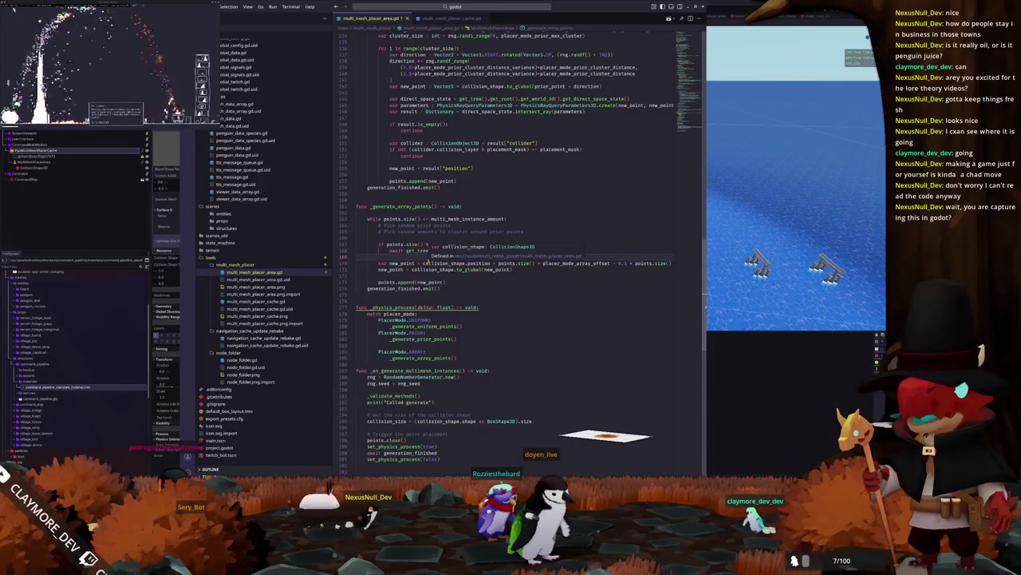
key(Down)
key(Down)
key(Down)
click(543, 264)
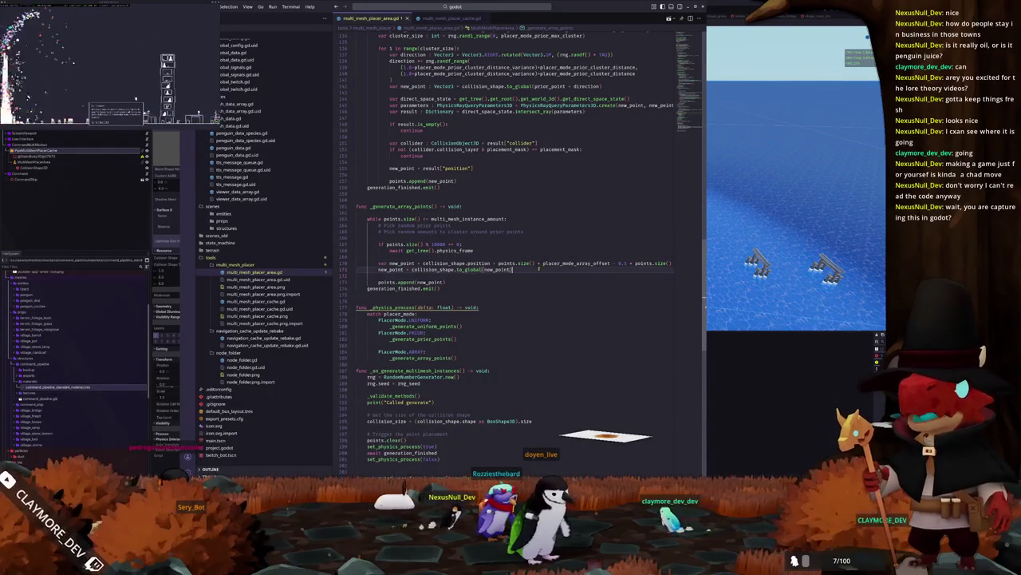
double_click(543, 265)
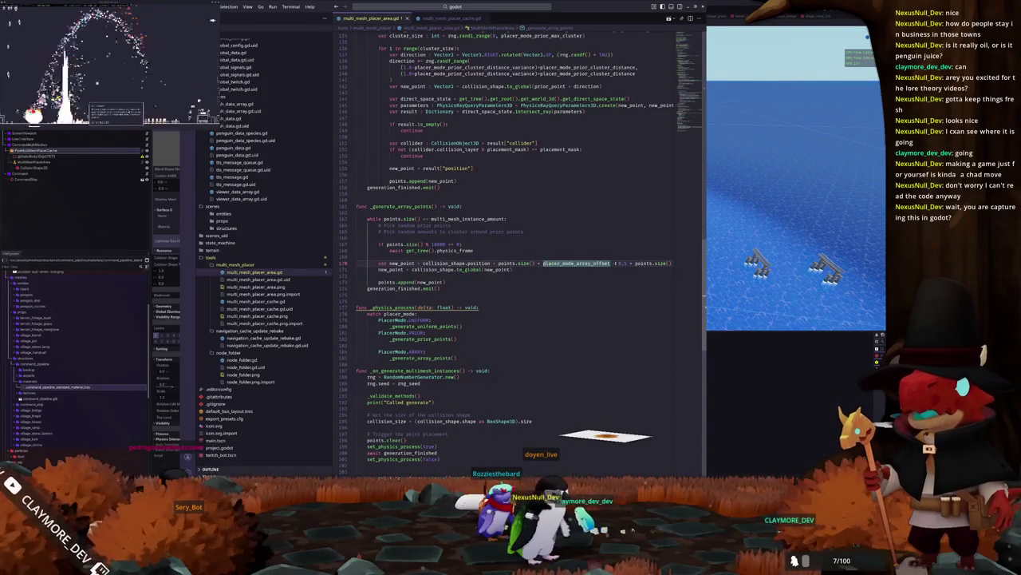
click(537, 263)
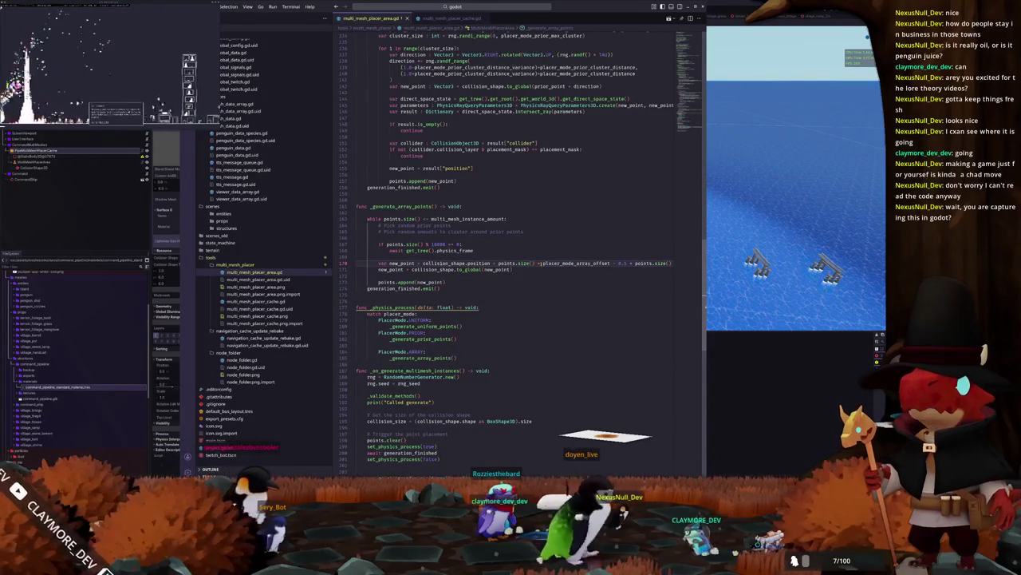
drag(537, 263, 672, 263)
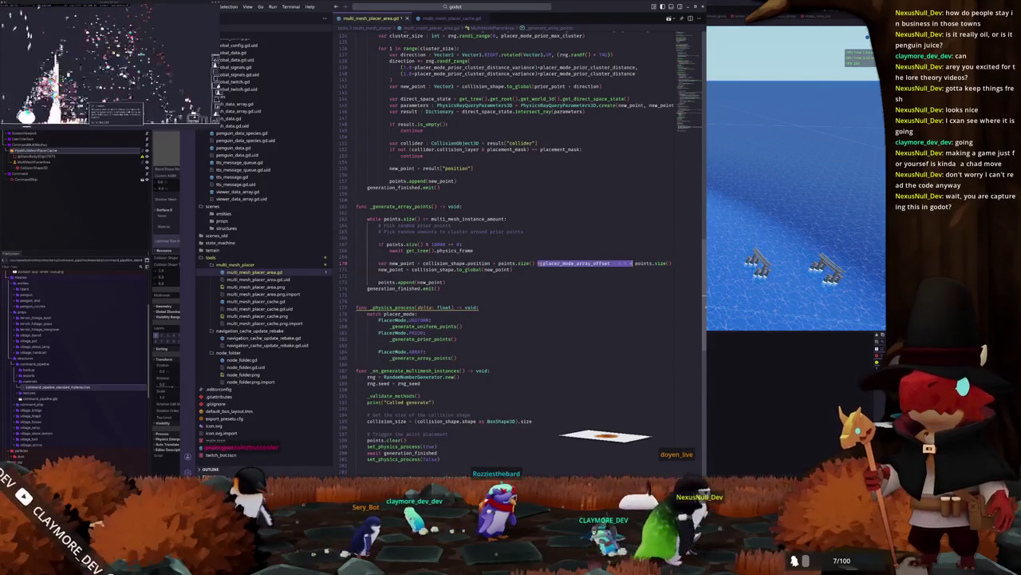
text(()
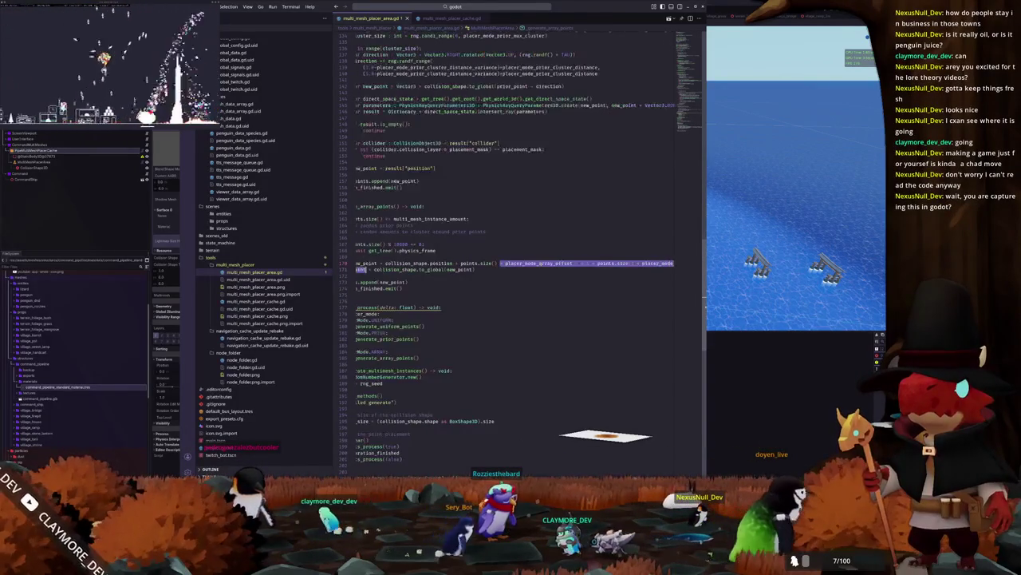
click(366, 269)
key(ctrl+z)
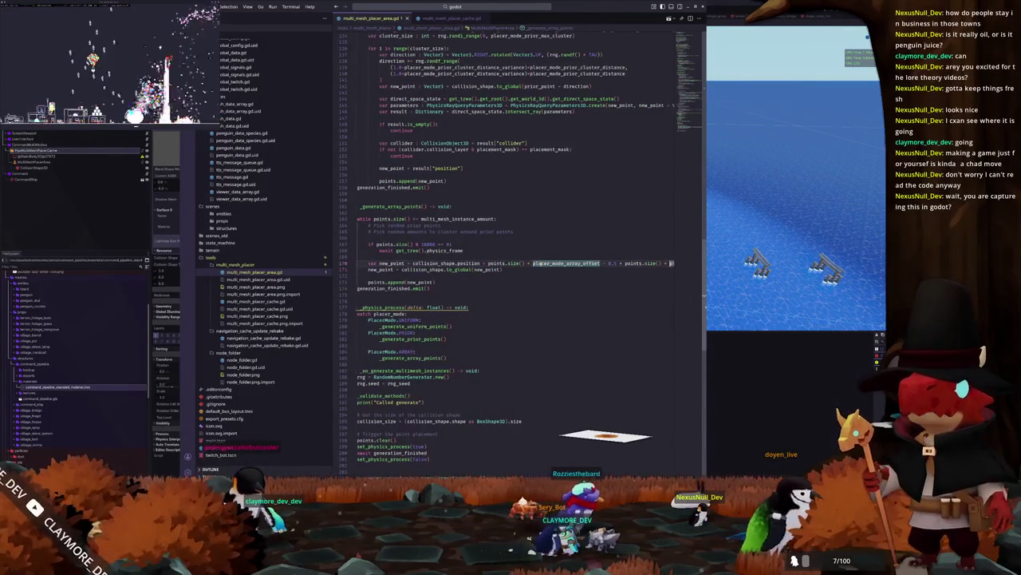
Append '* placer_mode_array_offset' and delete the duplicated points.size() term.
text(* placer_mode_array_offset)
drag(549, 263, 671, 263)
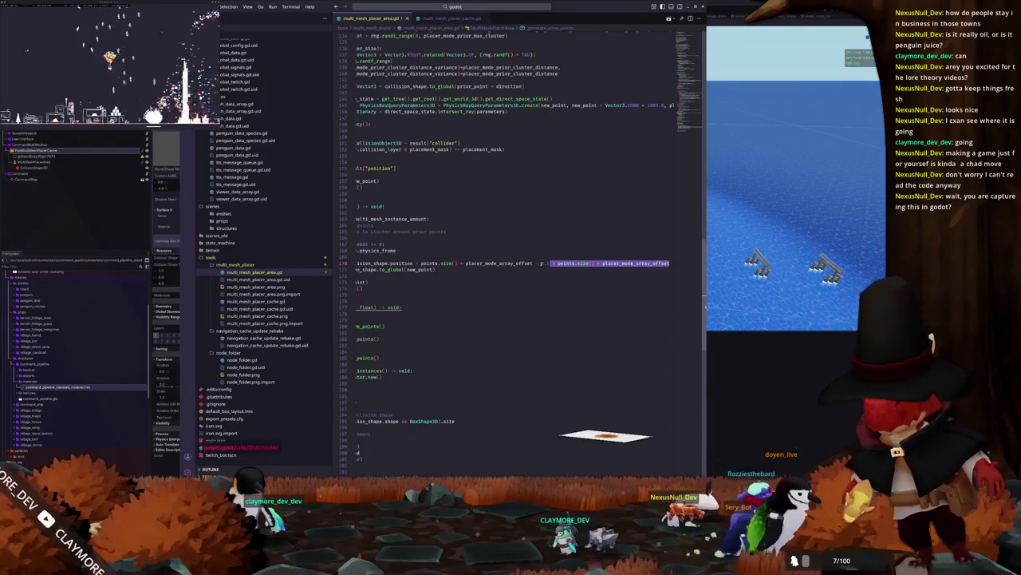
double_click(635, 263)
double_click(585, 264)
key(ctrl+BackSpace)
key(ctrl+BackSpace)
key(ctrl+BackSpace)
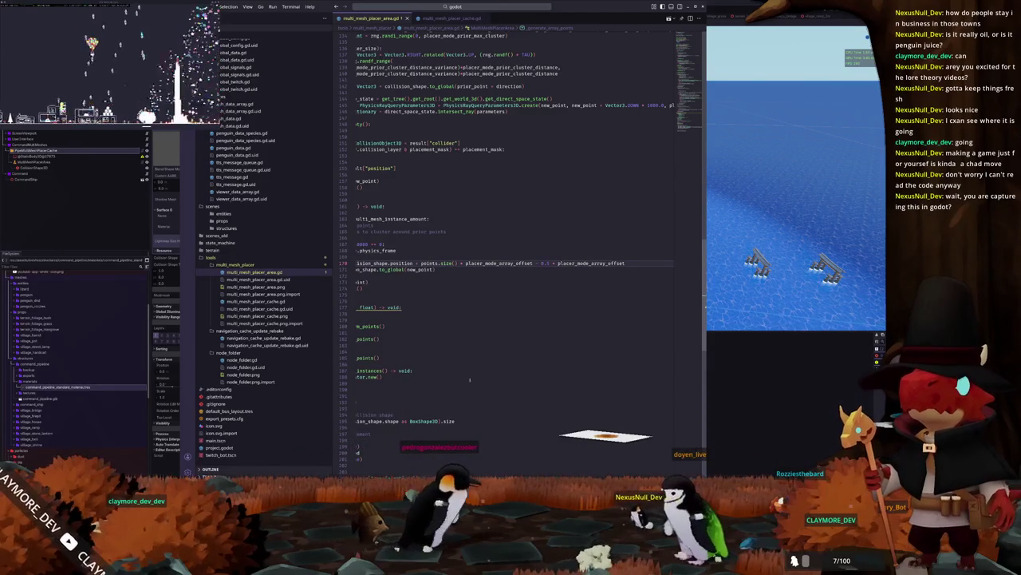
Add a multi_mesh_instance_amount term to the offset via autocomplete, then return to Godot.
mouse_move(508, 469)
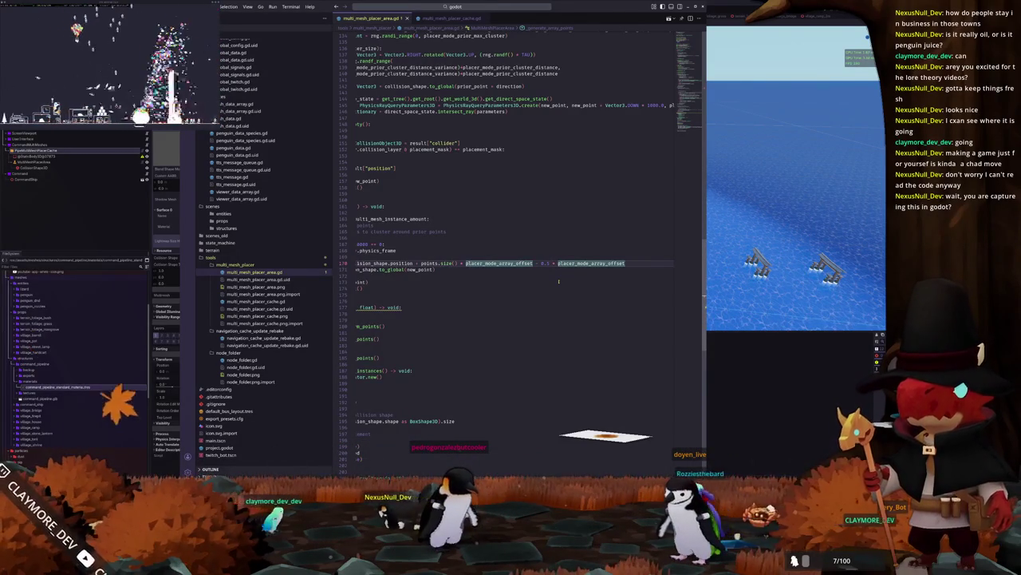
text(+ inst)
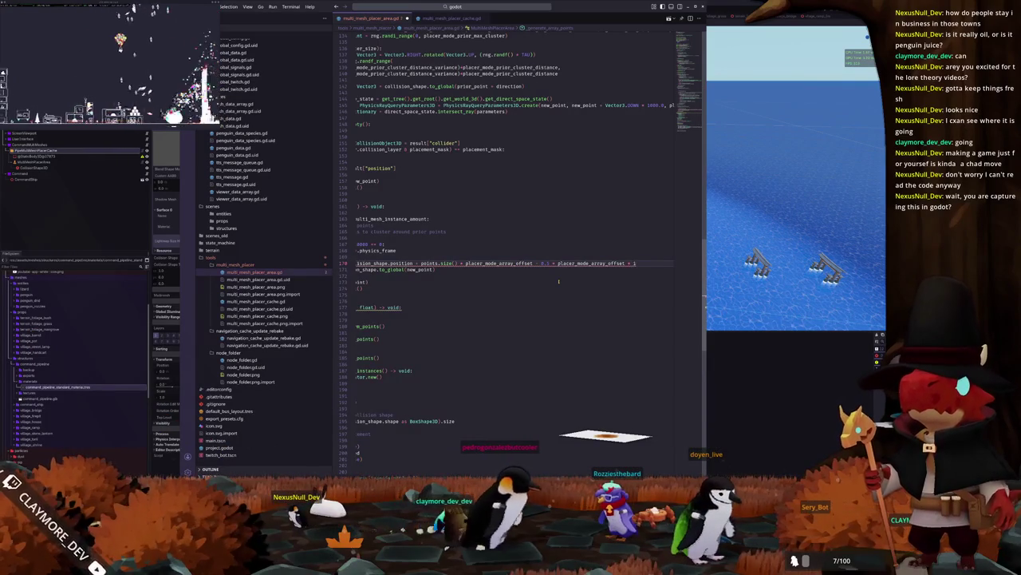
text(ance)
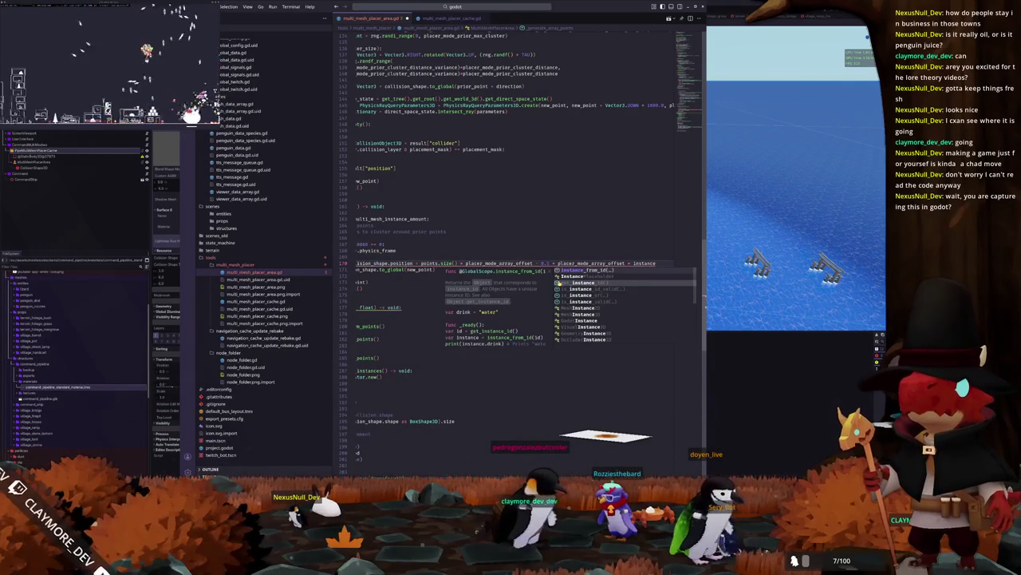
key(BackSpace)
key(BackSpace)
key(BackSpace)
text(m)
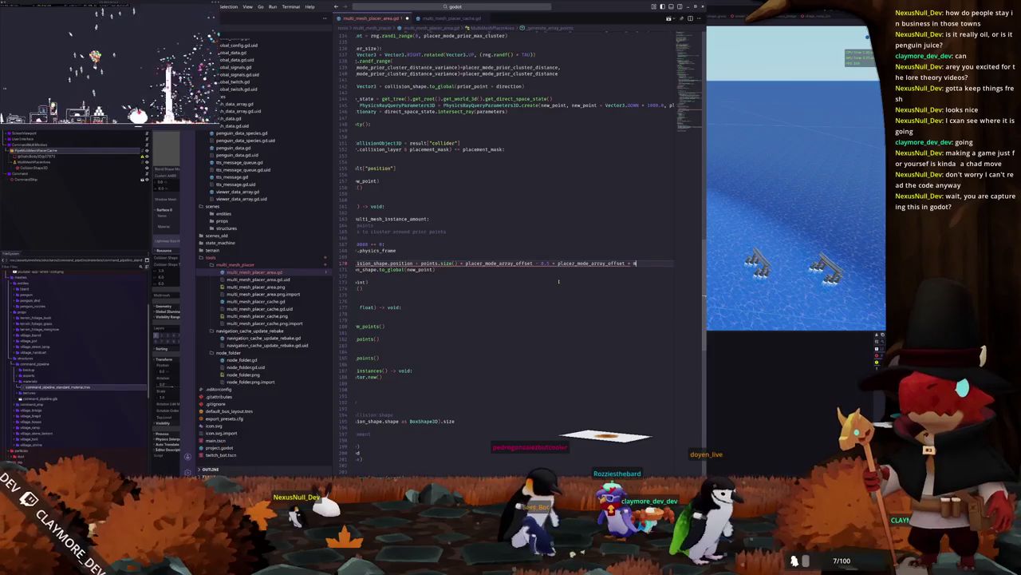
text(ulti)
key(Return)
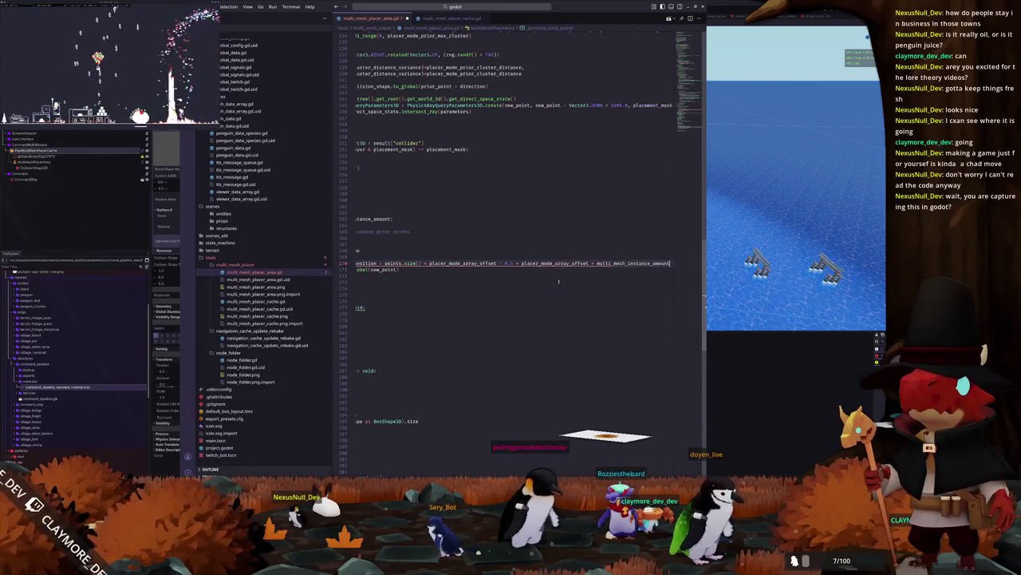
key(ctrl+F2)
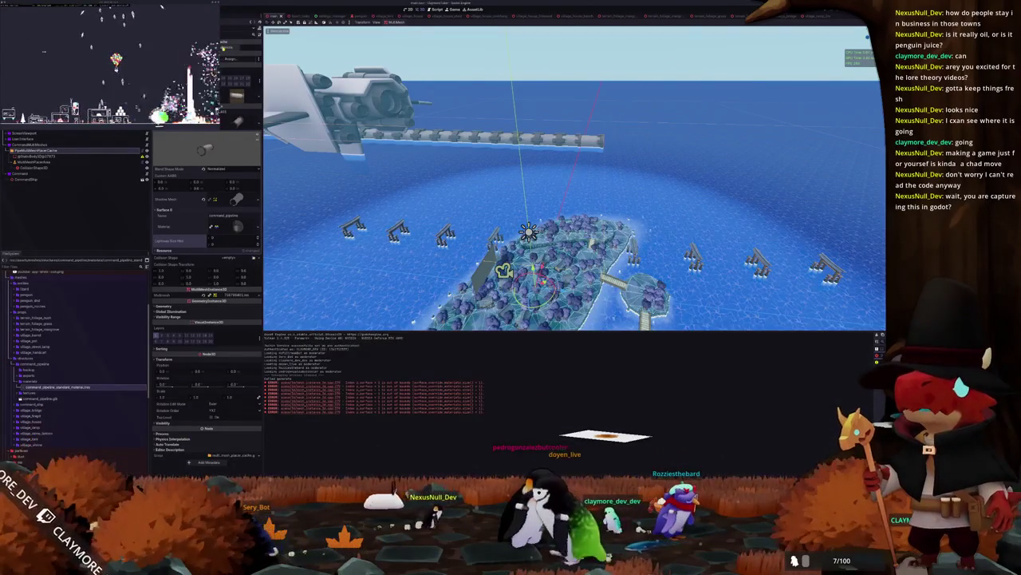
Select MultiMeshPlaceArea, then PipeMultiMeshPlacerCache, and orbit in to inspect the segmented pipeline.
scroll(366, 171, down, 5)
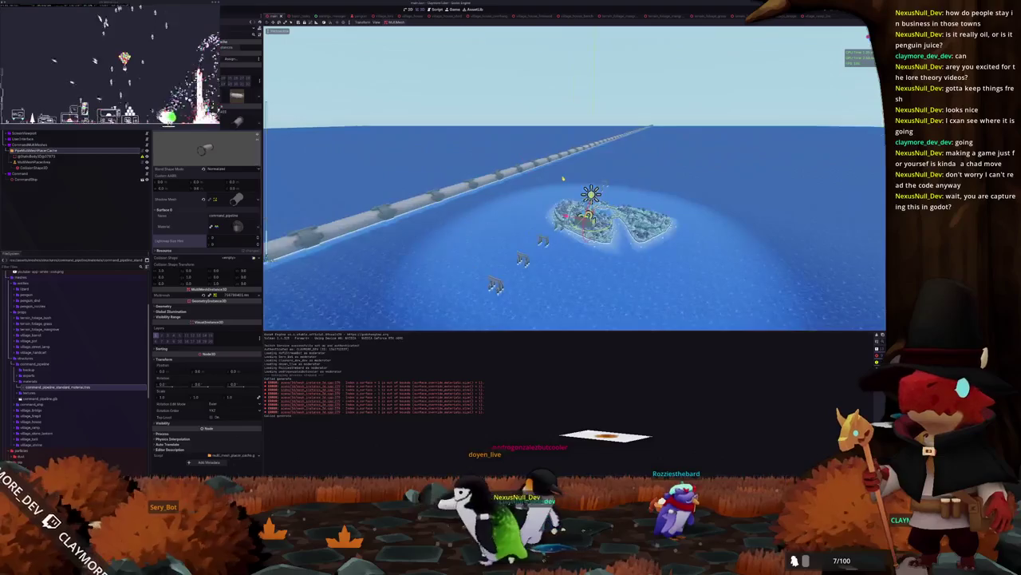
scroll(436, 179, up, 5)
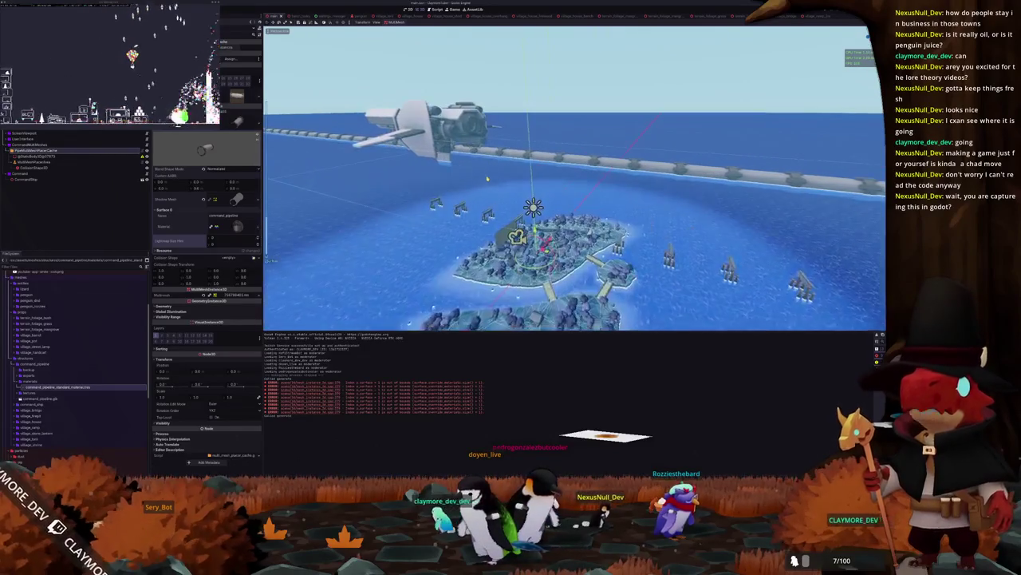
click(32, 162)
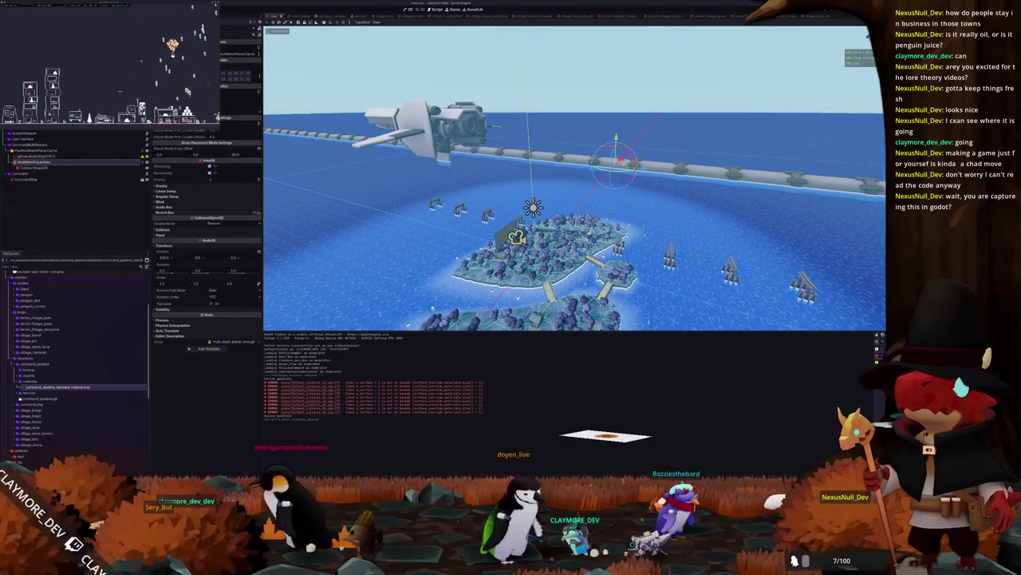
click(36, 150)
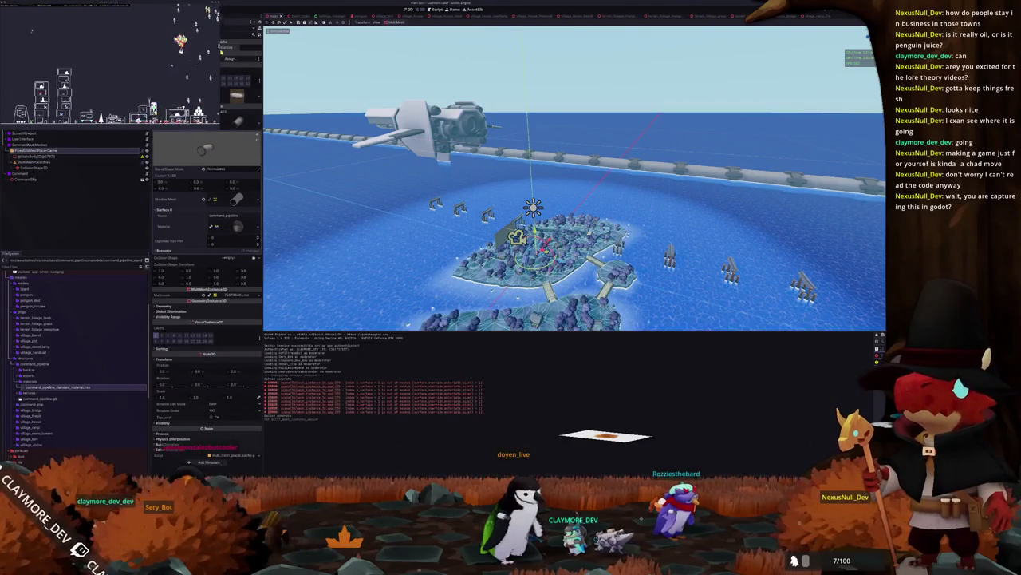
mouse_move(318, 170)
mouse_down()
mouse_move(538, 205)
mouse_move(381, 221)
mouse_move(392, 228)
mouse_move(375, 246)
mouse_move(460, 247)
mouse_up()
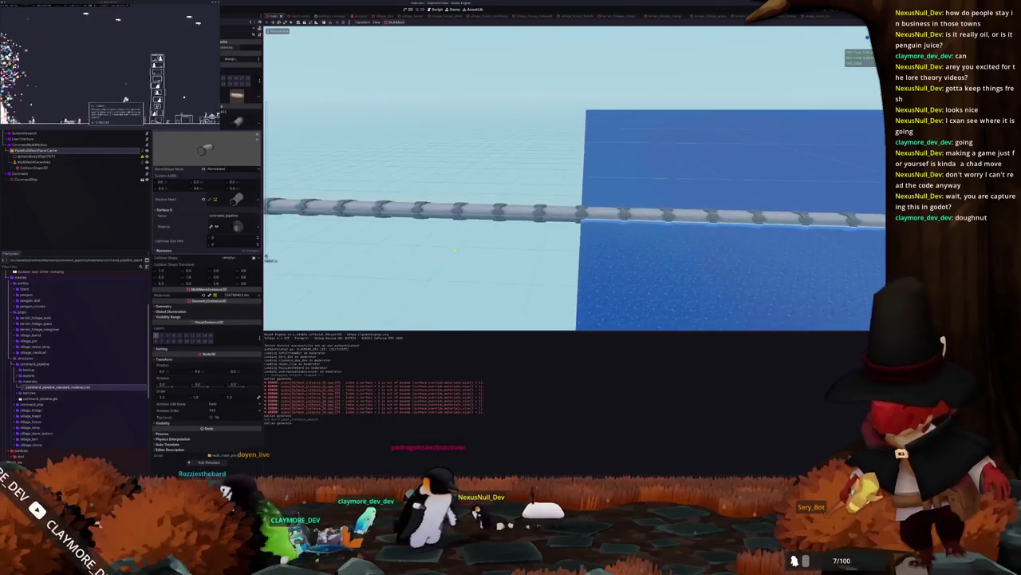
Alternate between the placer node's and PipeMultiMeshPlacerCache's settings, then switch to Blender.
click(28, 162)
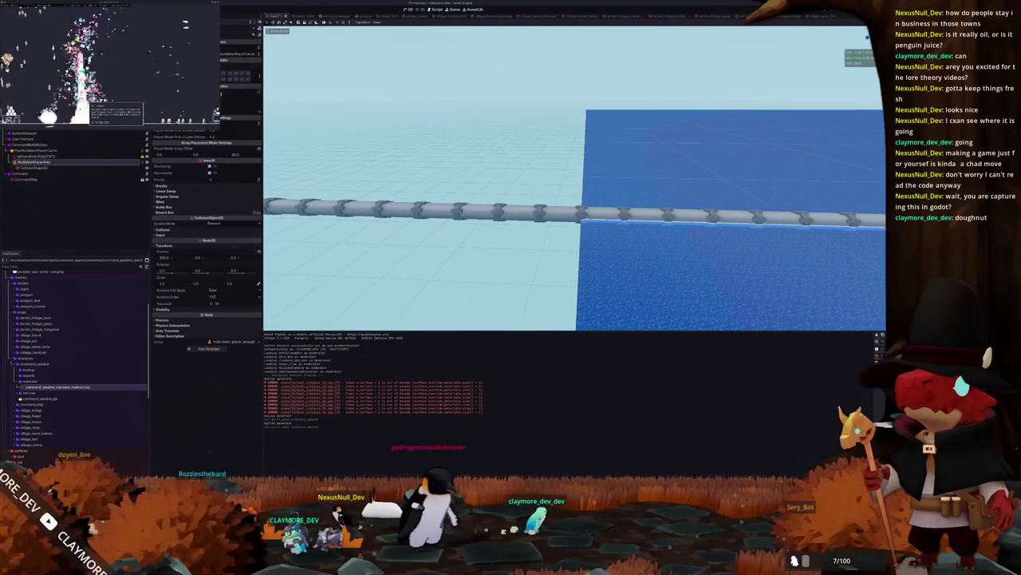
click(56, 150)
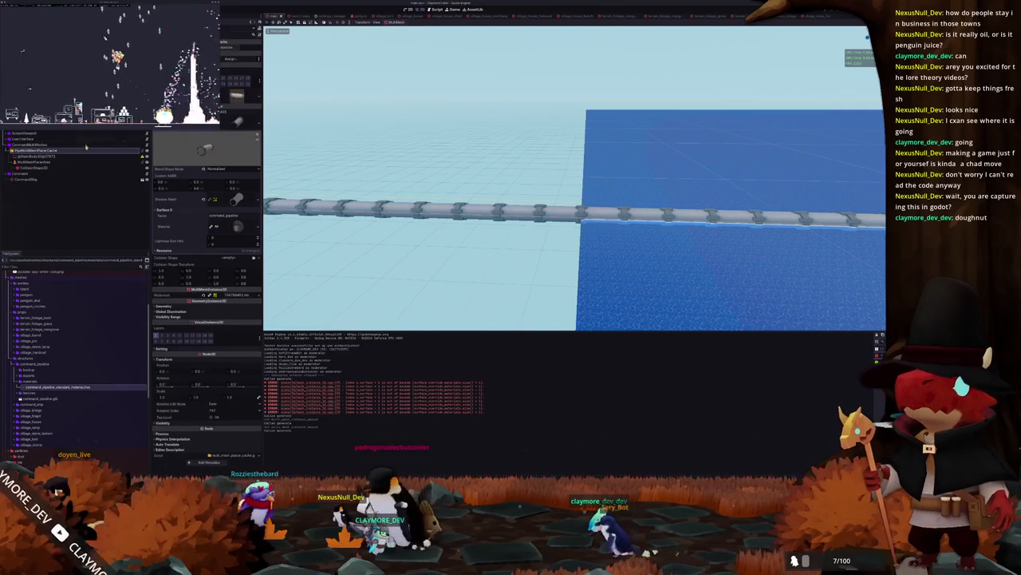
click(43, 163)
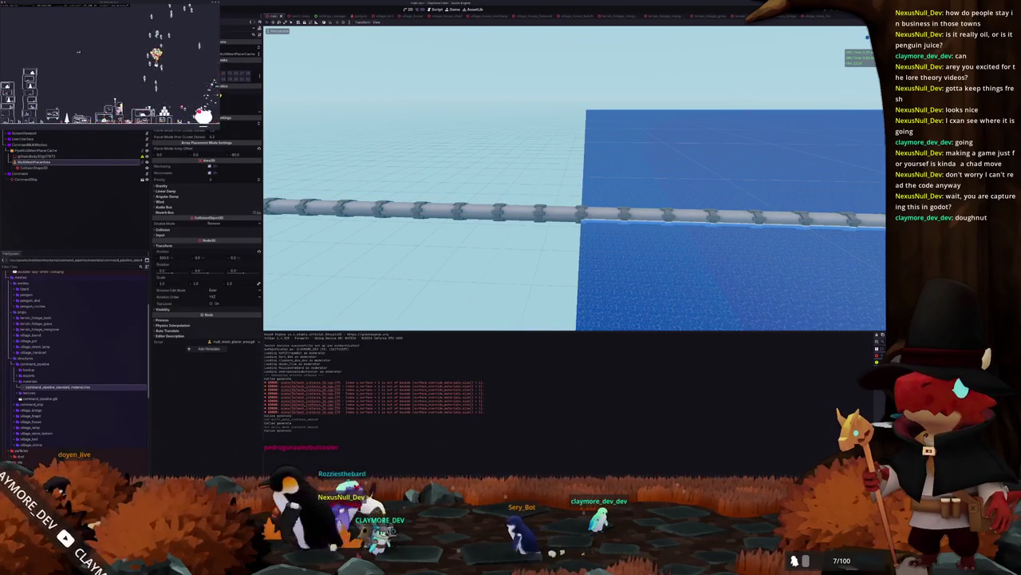
click(44, 150)
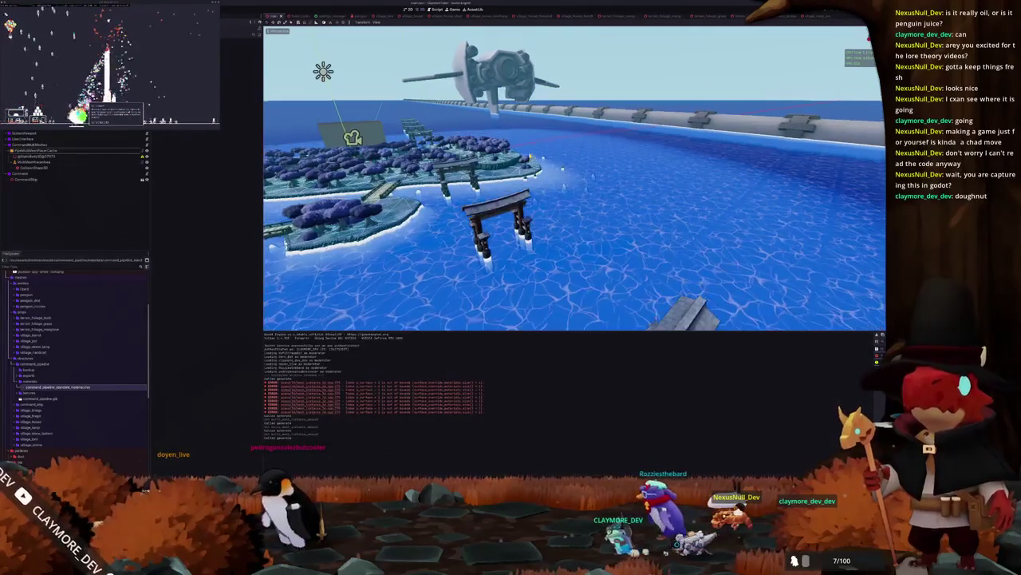
key(alt+Tab)
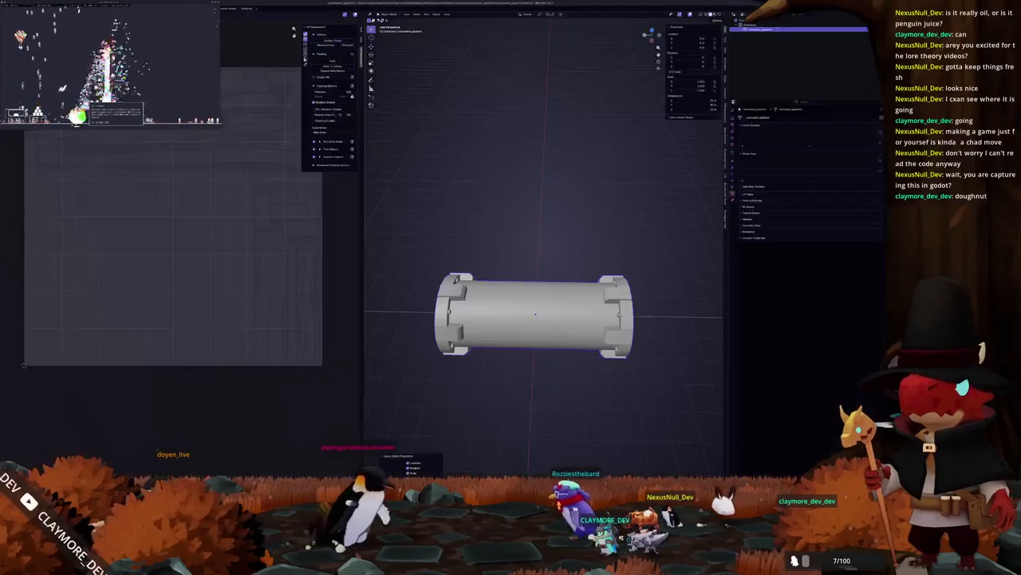
Switch to the Layout workspace and snap to a straight front view of the pipe segment.
drag(519, 361, 496, 296)
key(shift+a)
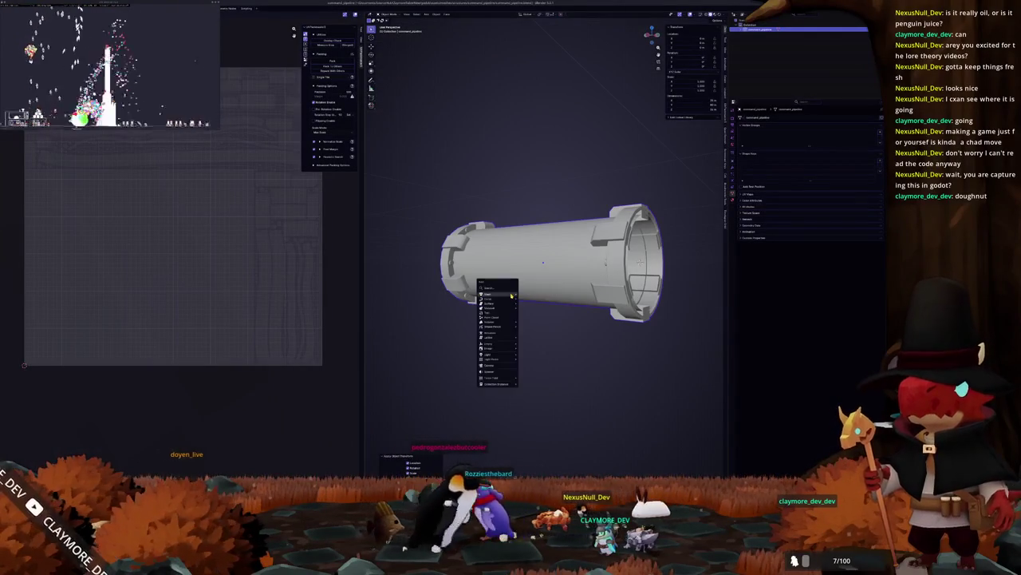
mouse_move(503, 294)
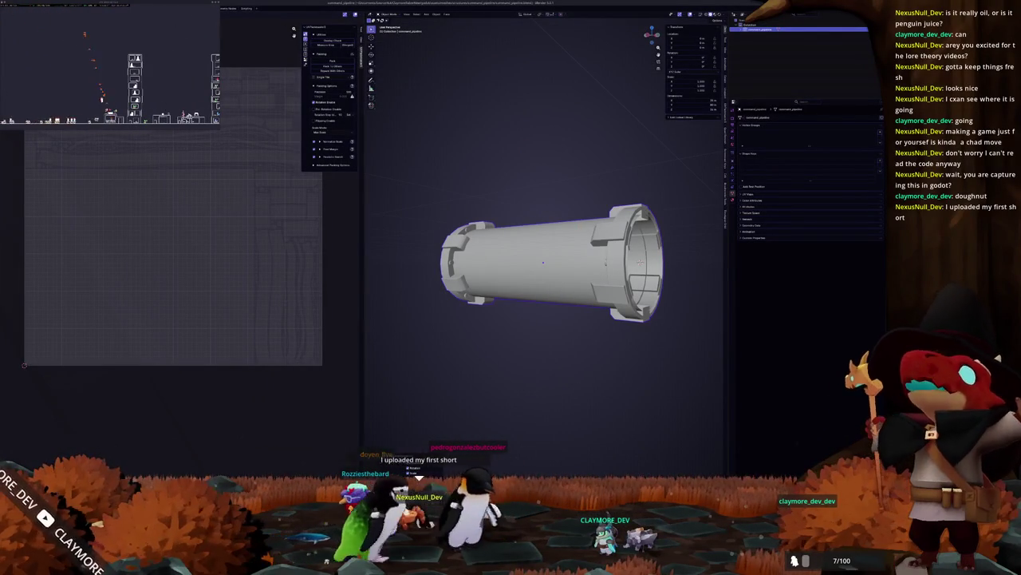
key(ctrl+Page_Up)
key(KP_1)
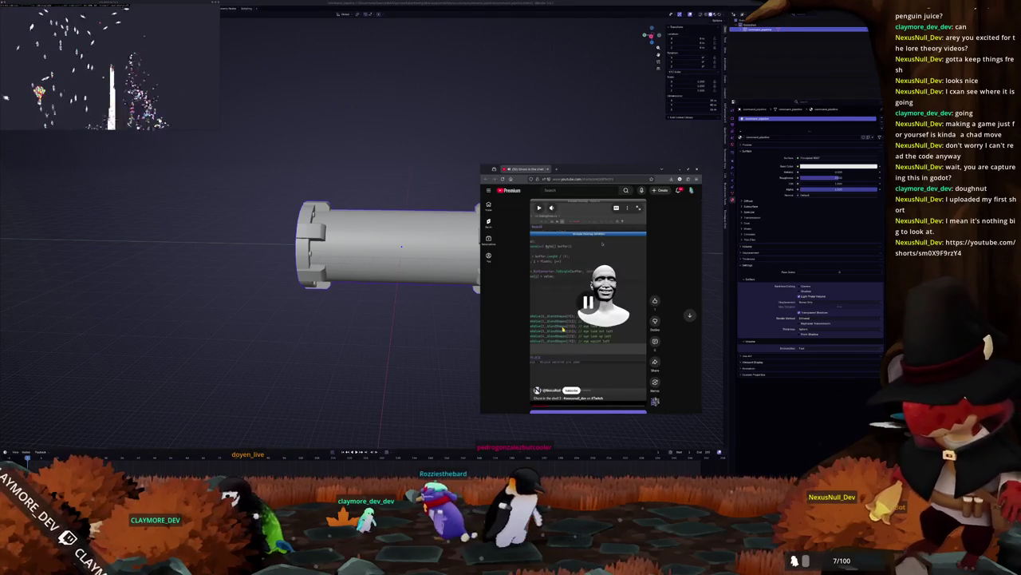
Pause and replay the viewer's YouTube Short, narrowing the browser window in between.
click(544, 401)
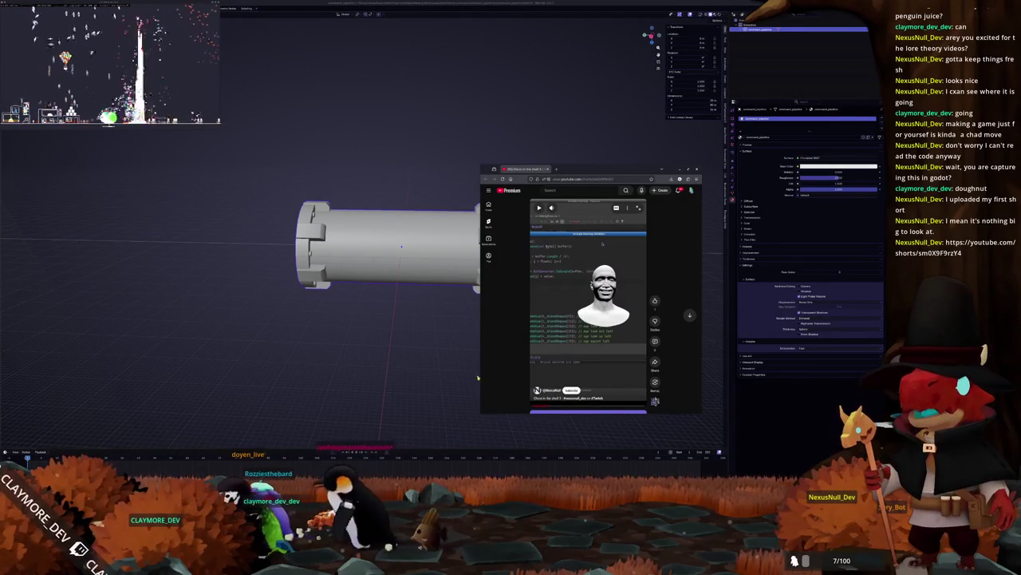
drag(479, 375, 500, 375)
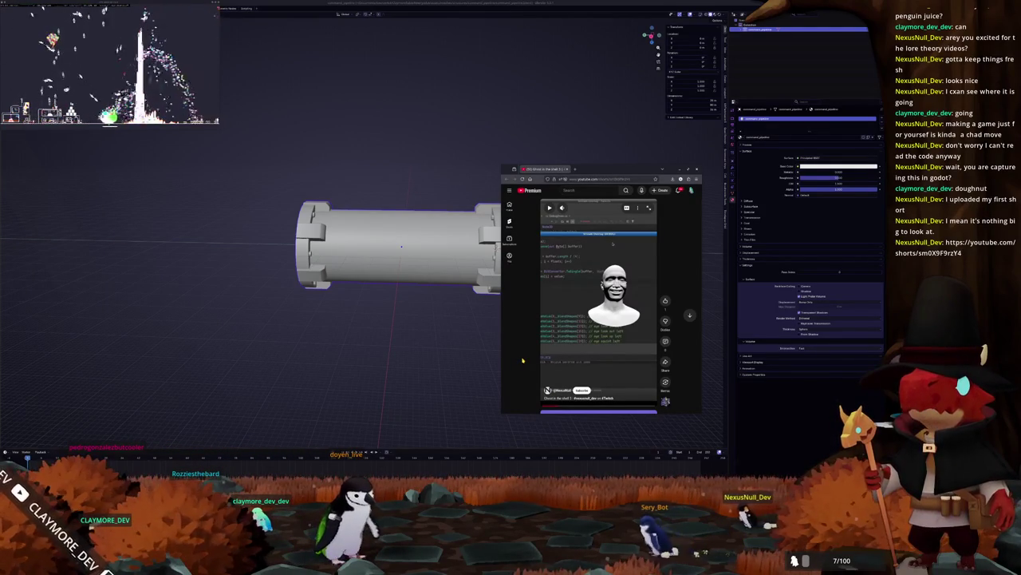
click(581, 342)
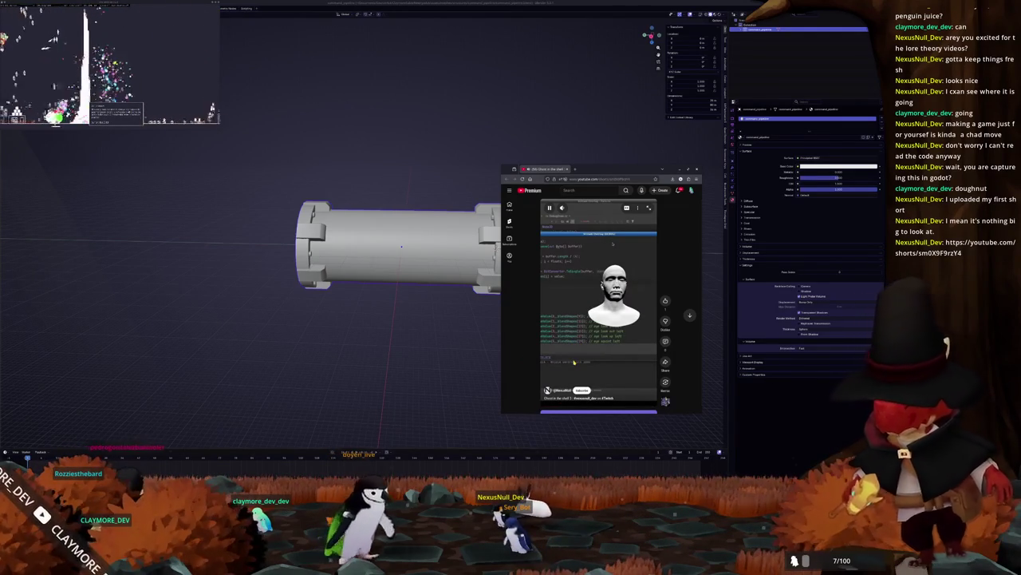
click(584, 353)
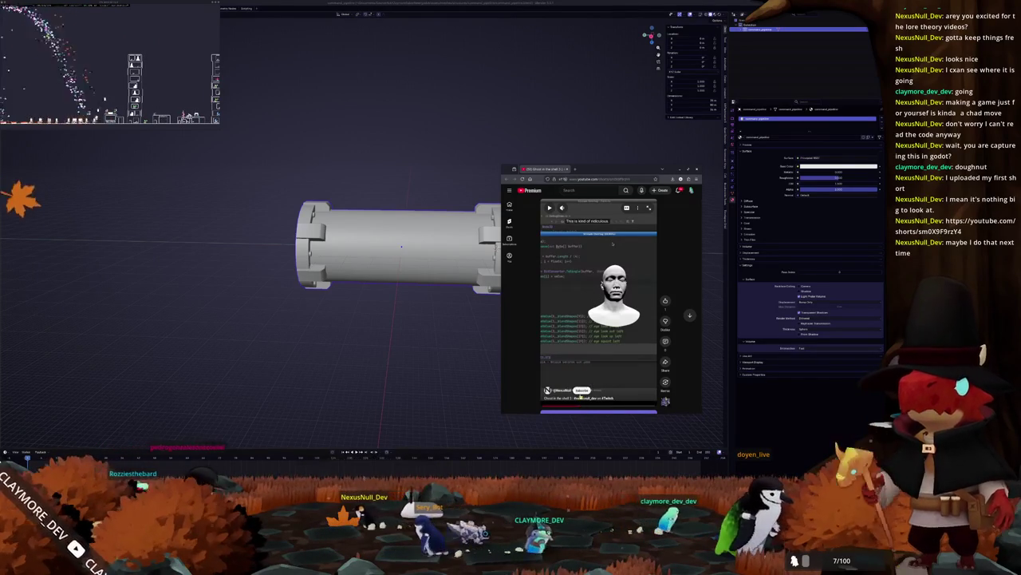
click(572, 357)
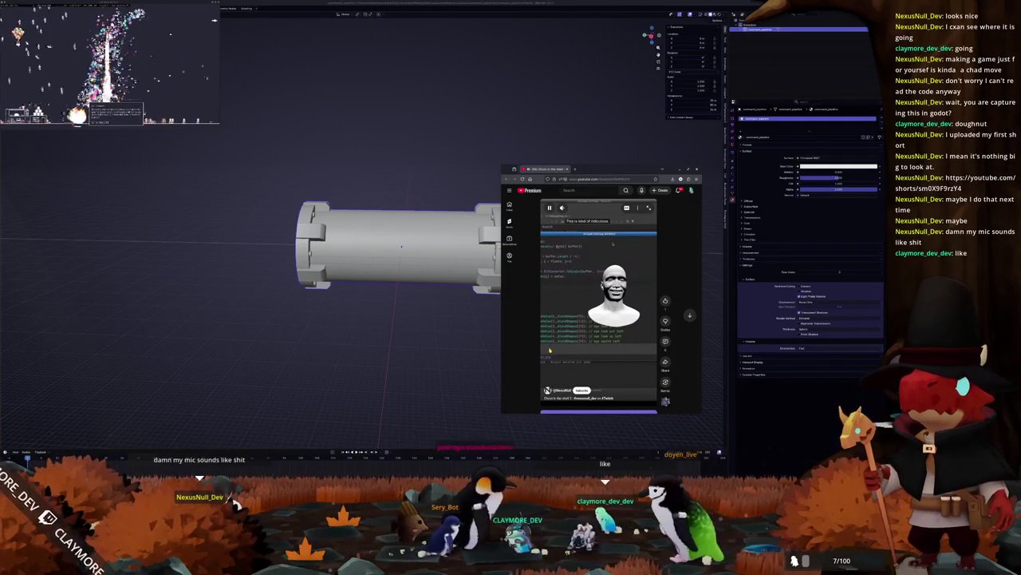
Pause the Short, close the browser, and view the pipe's open end in Blender.
click(613, 244)
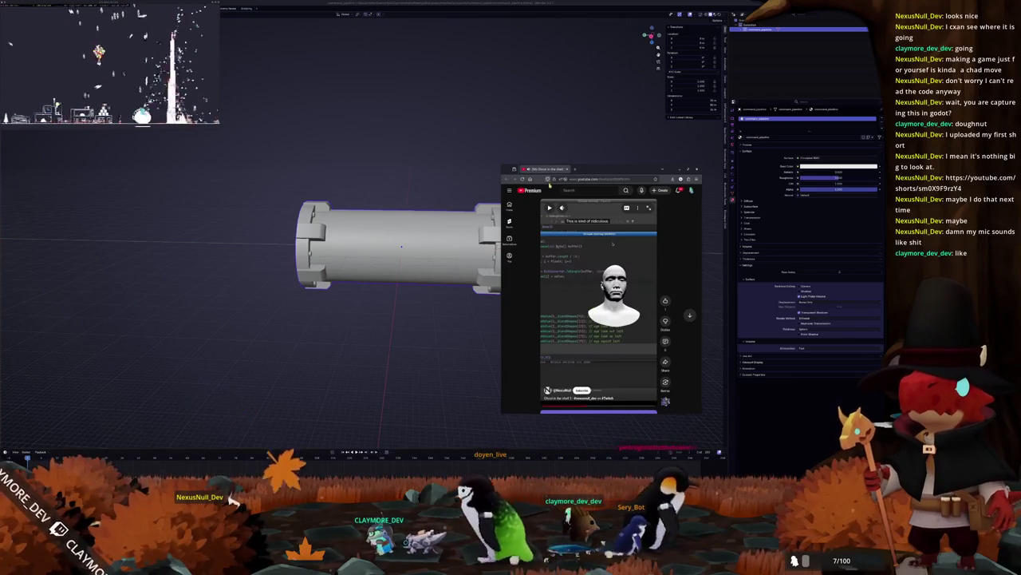
click(567, 169)
mouse_move(452, 280)
mouse_down()
mouse_move(415, 260)
mouse_move(431, 280)
mouse_up()
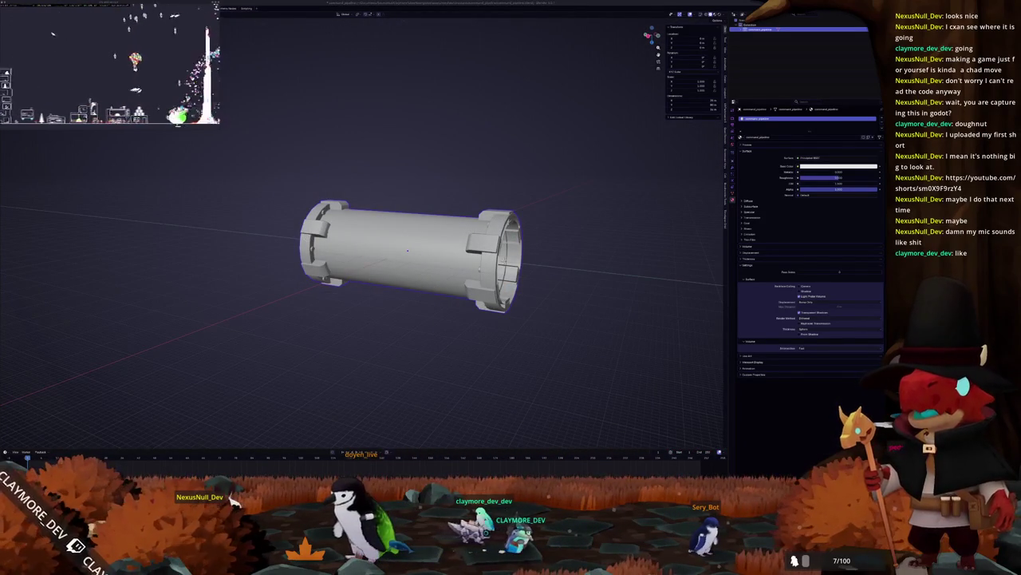
Check the pipeline in Godot zoomed out, then return to Blender.
key(alt+Tab)
scroll(575, 183, down, 5)
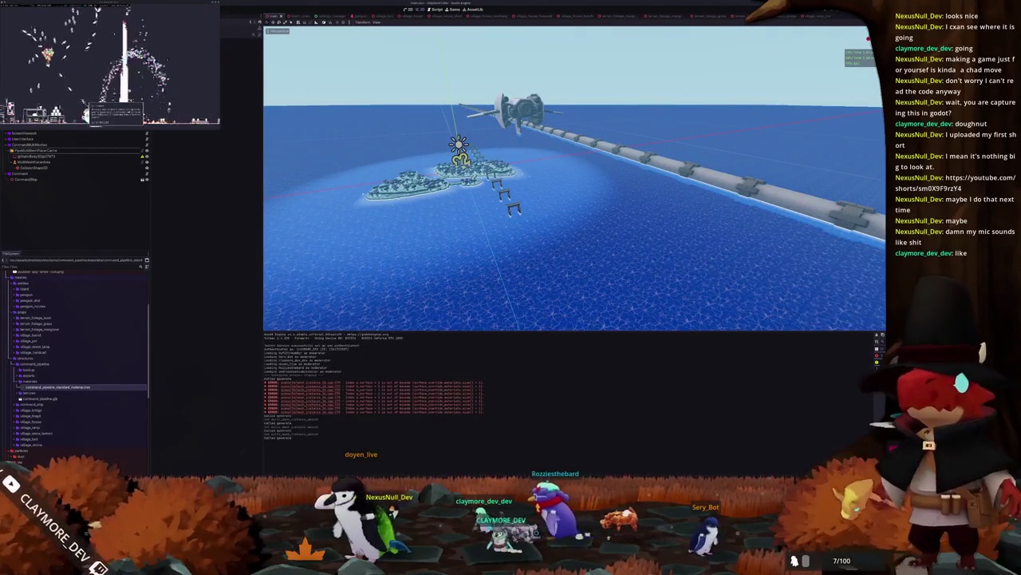
key(alt+Tab)
Position the OBS Studio window on the left over the pipe model.
key(shift+a)
mouse_move(419, 262)
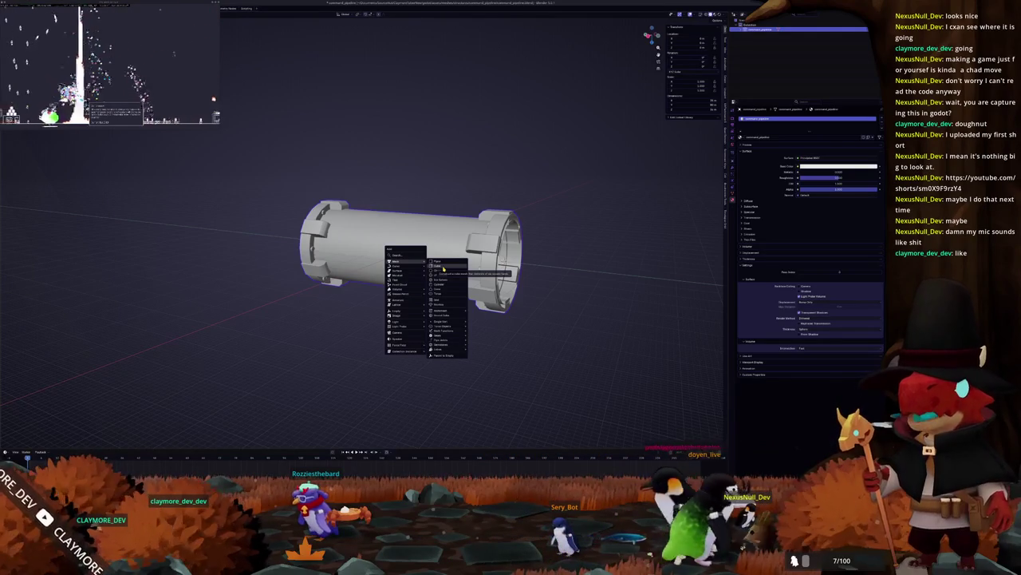
mouse_move(1, 200)
mouse_down()
mouse_move(206, 194)
mouse_move(429, 111)
mouse_up()
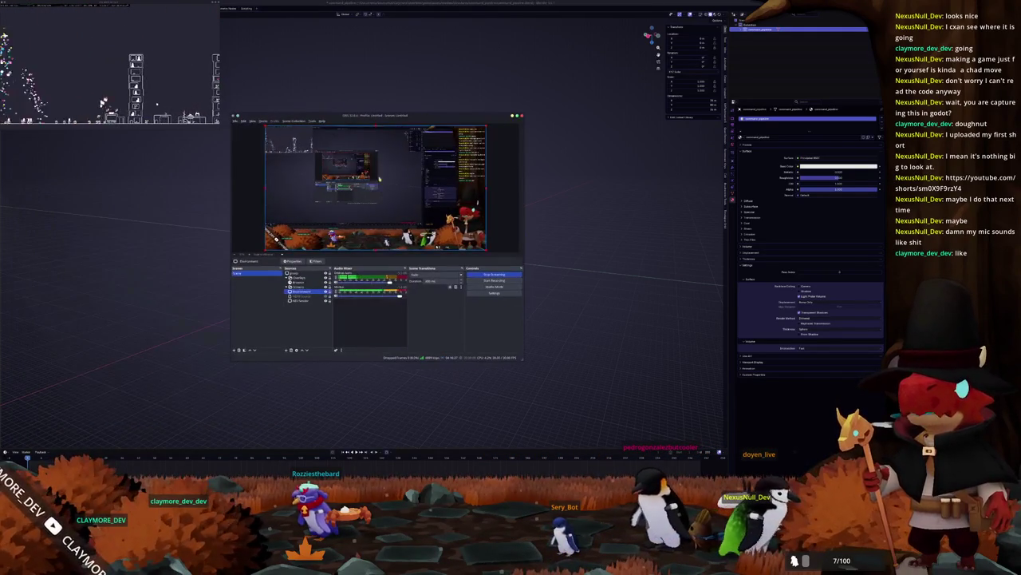
Open the mic's audio filters in OBS, review Noise Suppression, close them, and return to Blender.
right_click(335, 292)
click(352, 333)
click(352, 333)
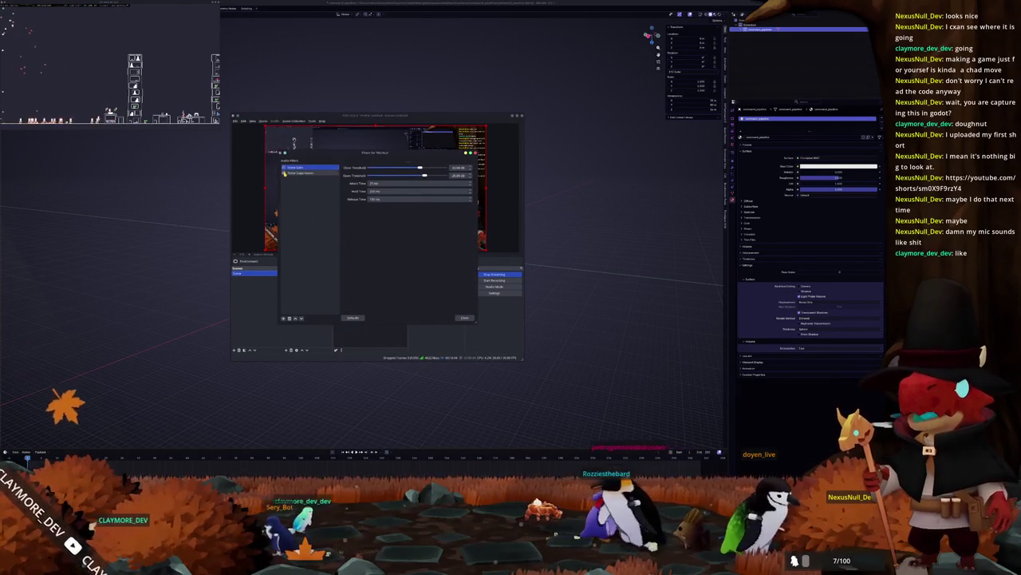
drag(375, 152, 164, 196)
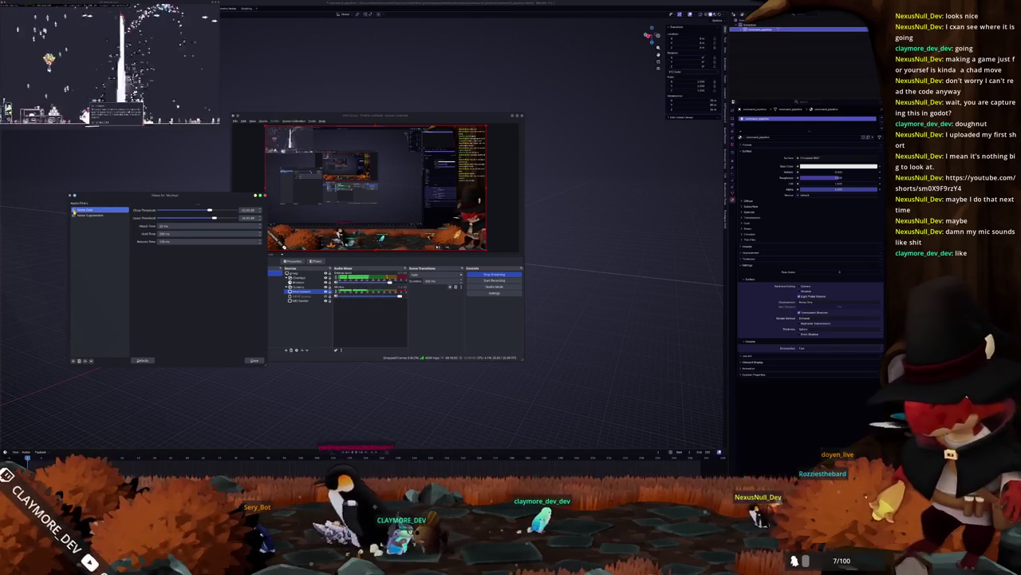
click(74, 215)
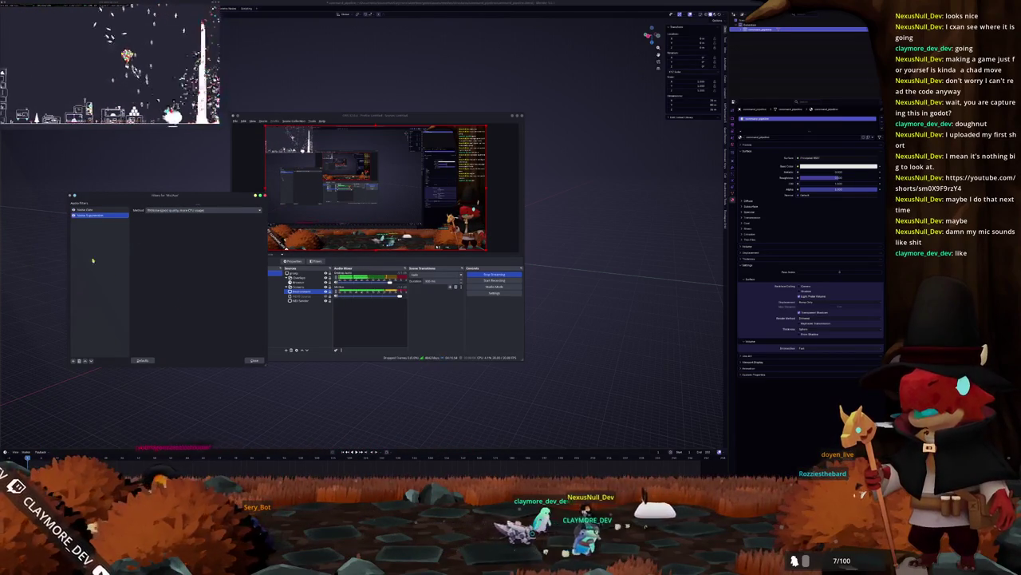
click(253, 362)
click(364, 375)
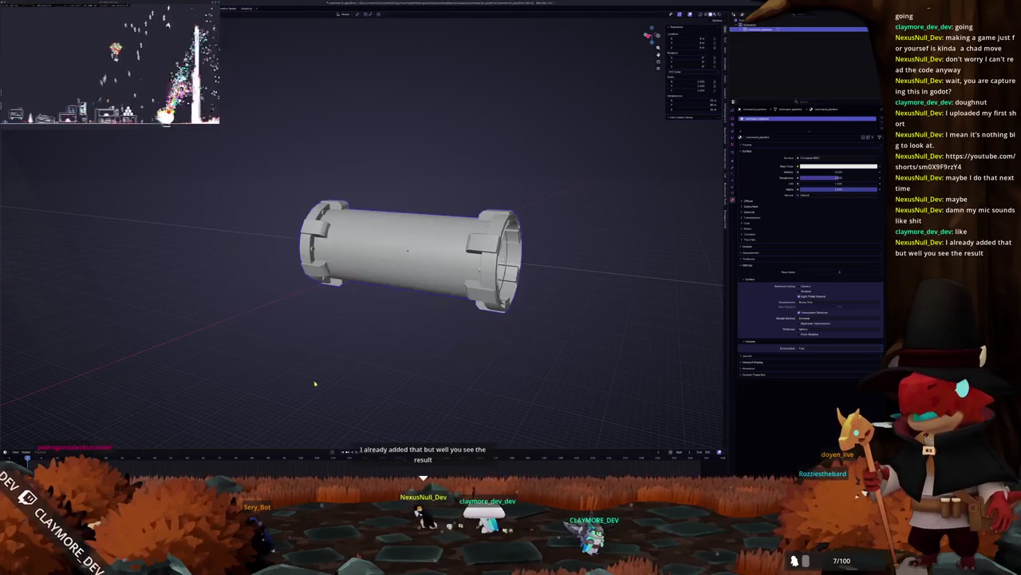
Add a cube and scale it flat in top orthographic view.
key(shift+a)
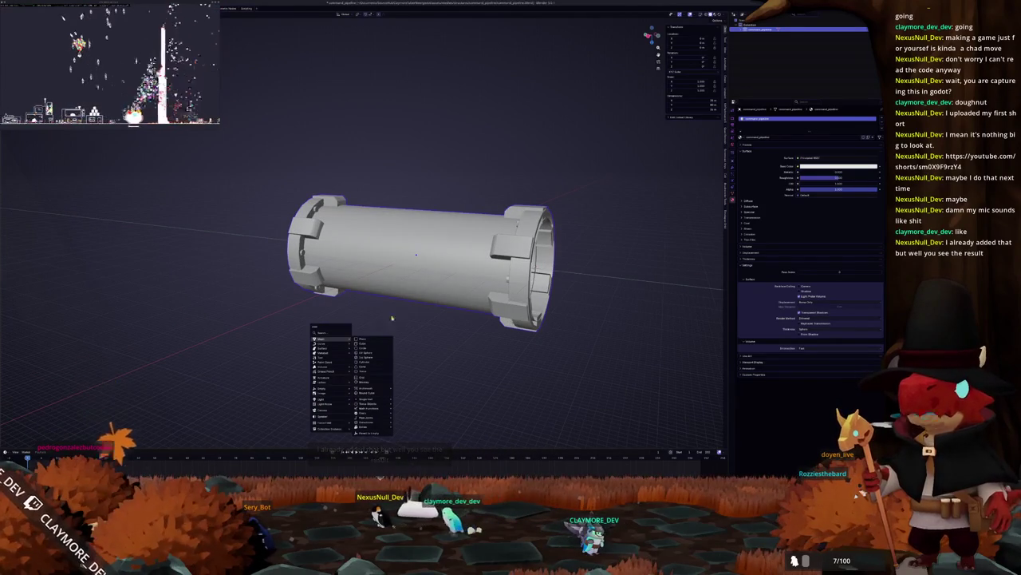
click(370, 345)
scroll(417, 276, down, 3)
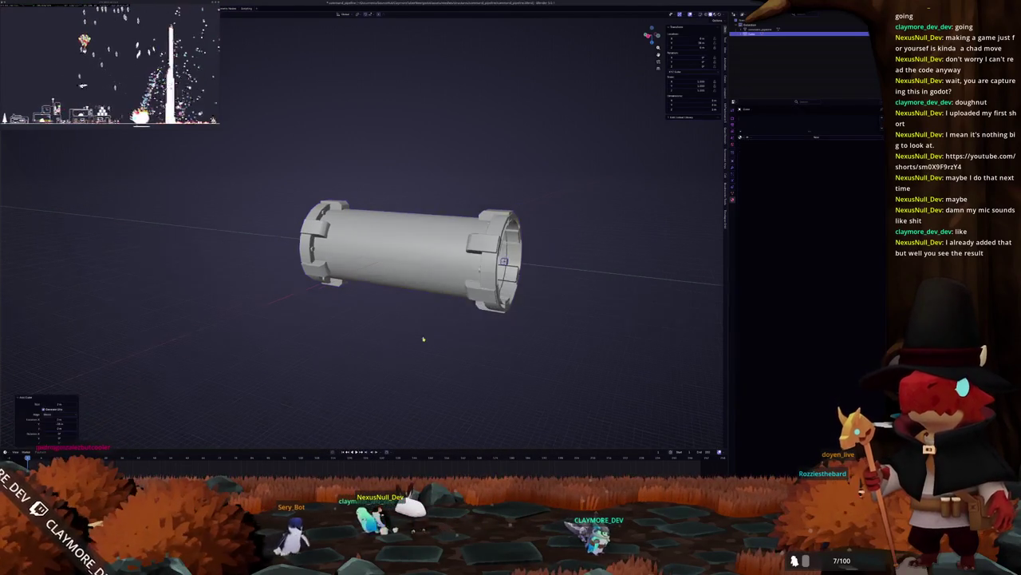
key(KP_7)
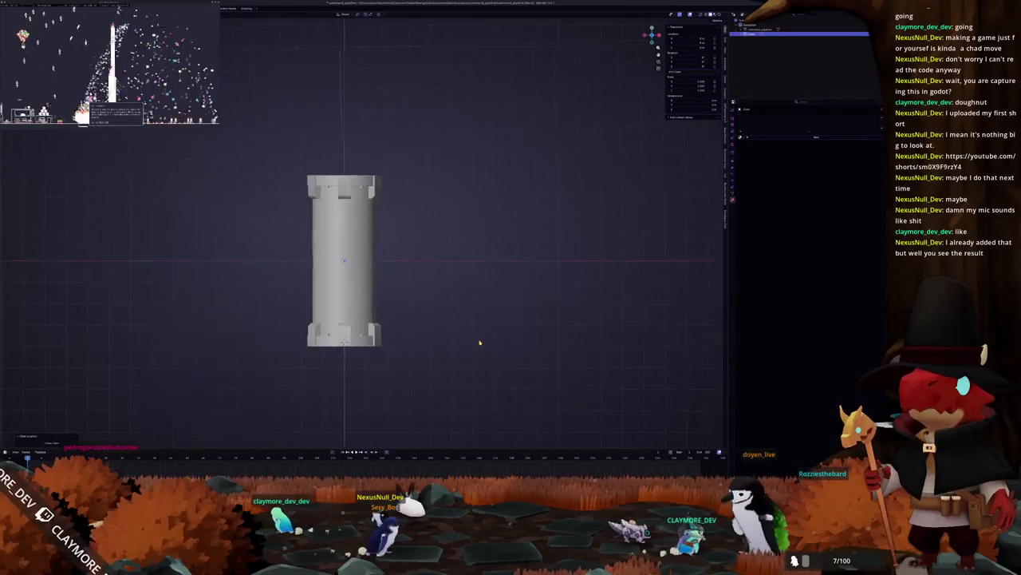
scroll(450, 338, up, 3)
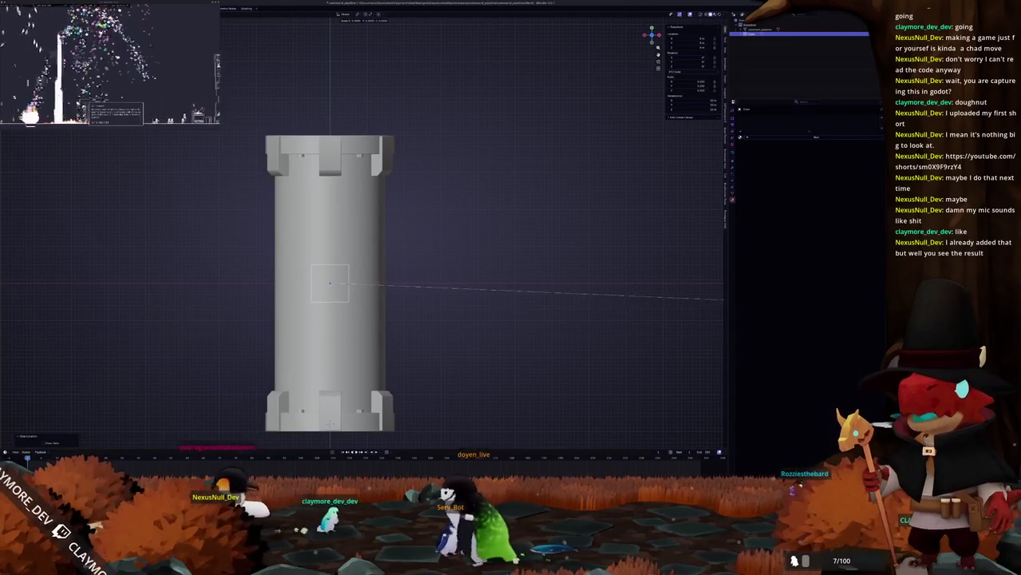
click(723, 299)
Stretch the box wider along X.
mouse_move(495, 263)
mouse_down()
mouse_move(463, 255)
mouse_move(404, 288)
mouse_up()
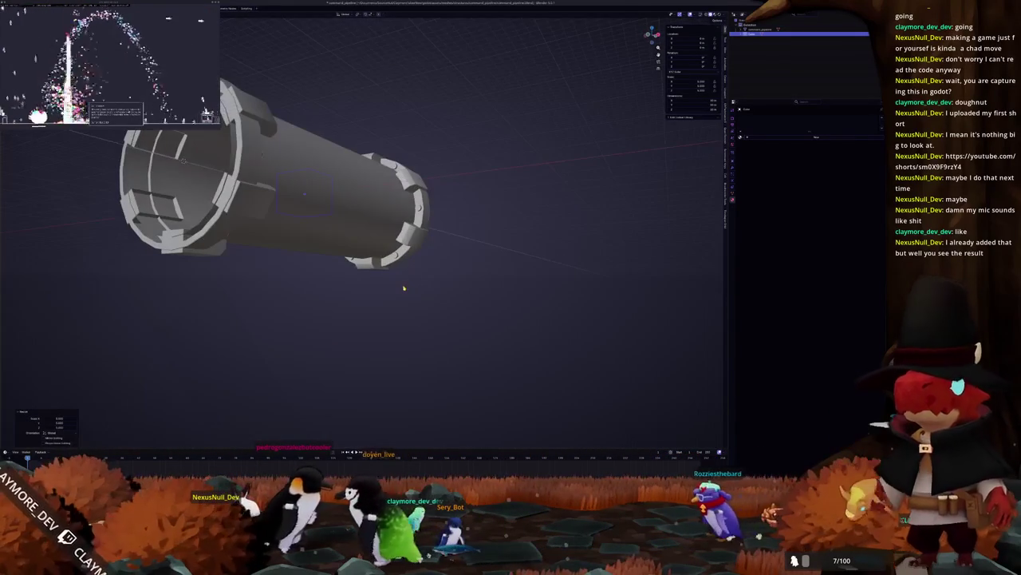
key(KP_1)
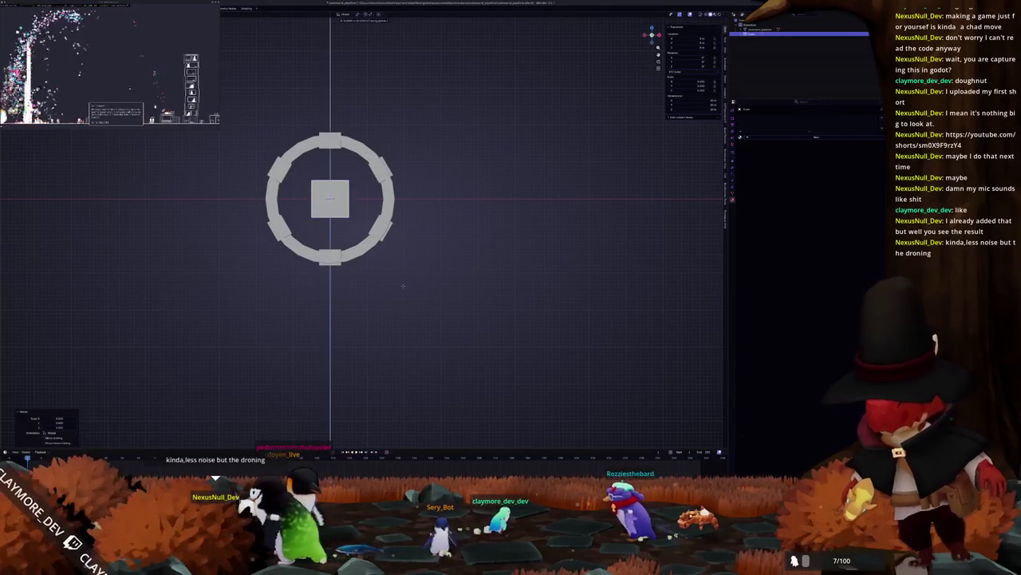
mouse_move(370, 347)
mouse_down()
mouse_move(415, 335)
mouse_move(384, 317)
mouse_up()
key(KP_7)
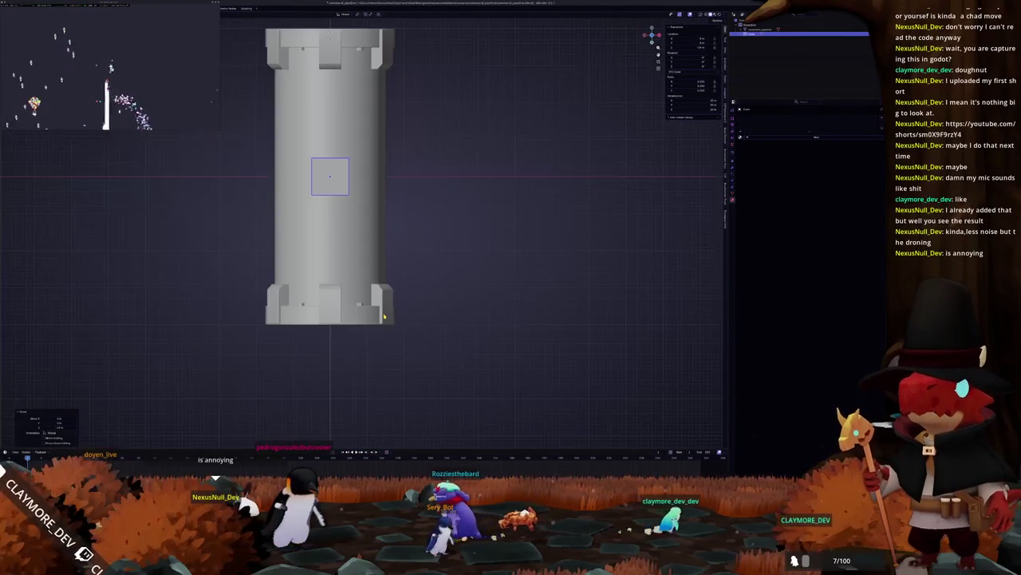
key(KP_Decimal)
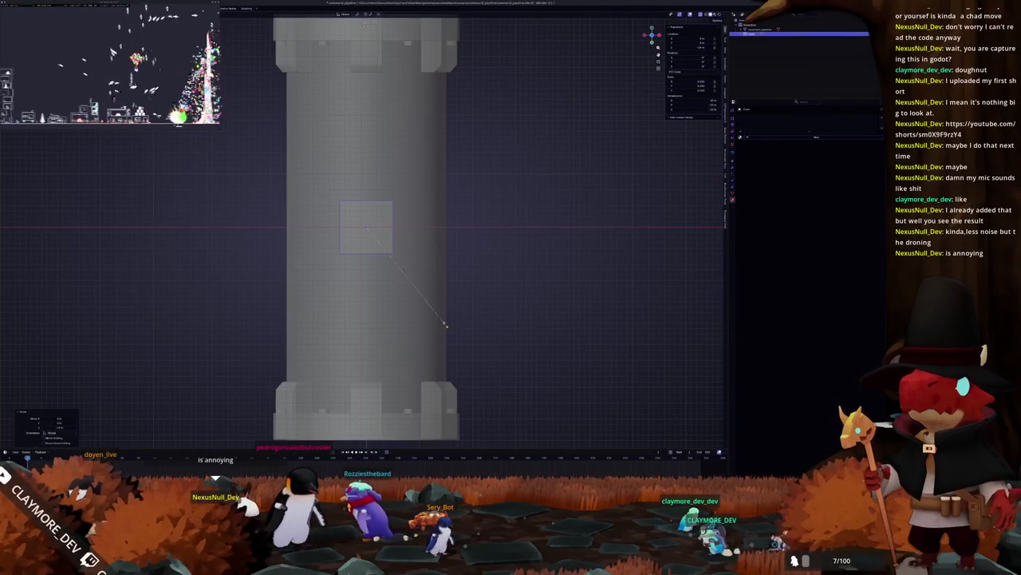
key(s)
key(x)
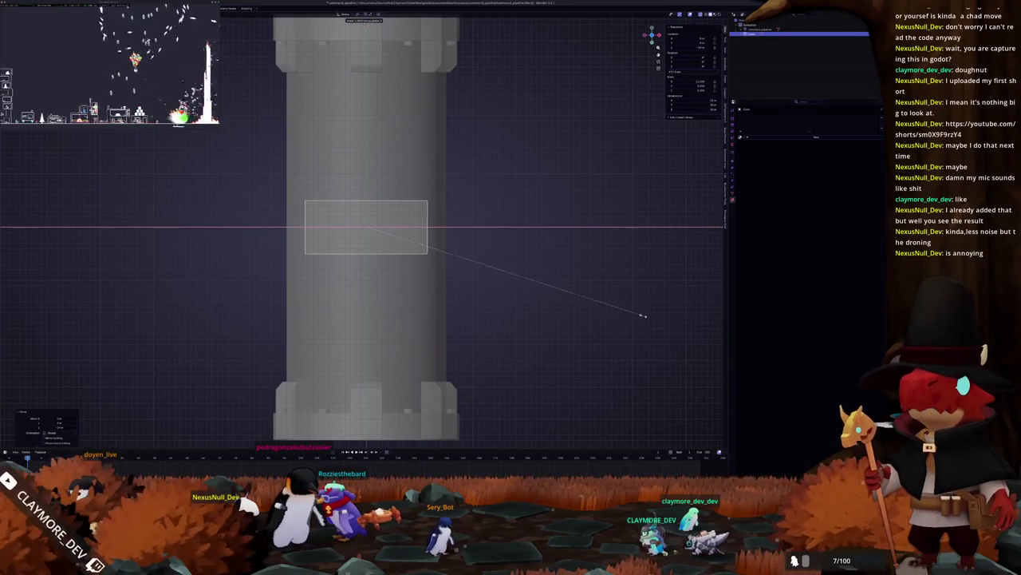
click(653, 314)
Move the box down along Z under the pipe and start extruding its bottom face downward.
drag(653, 314, 486, 275)
key(KP_1)
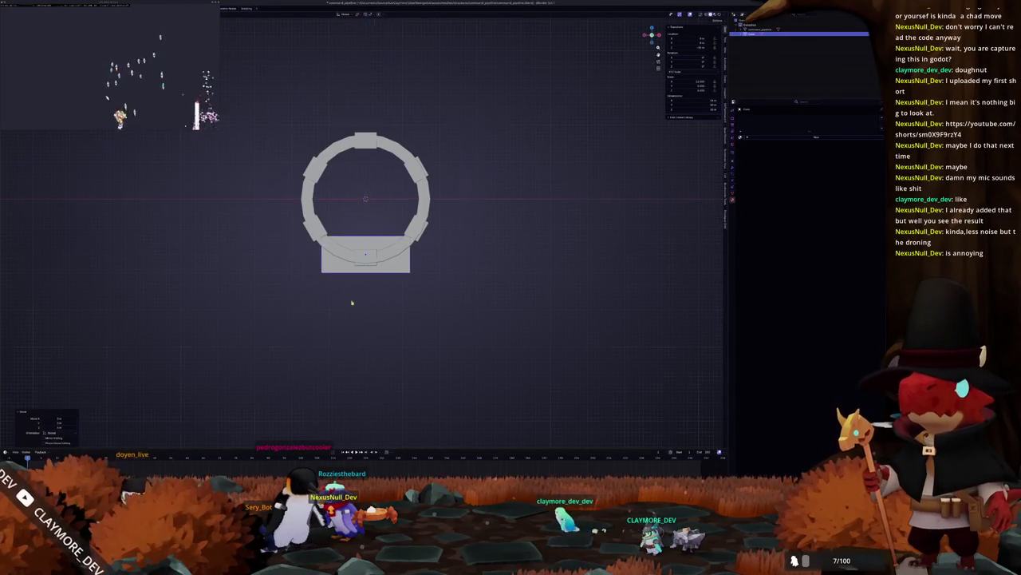
key(KP_3)
key(z)
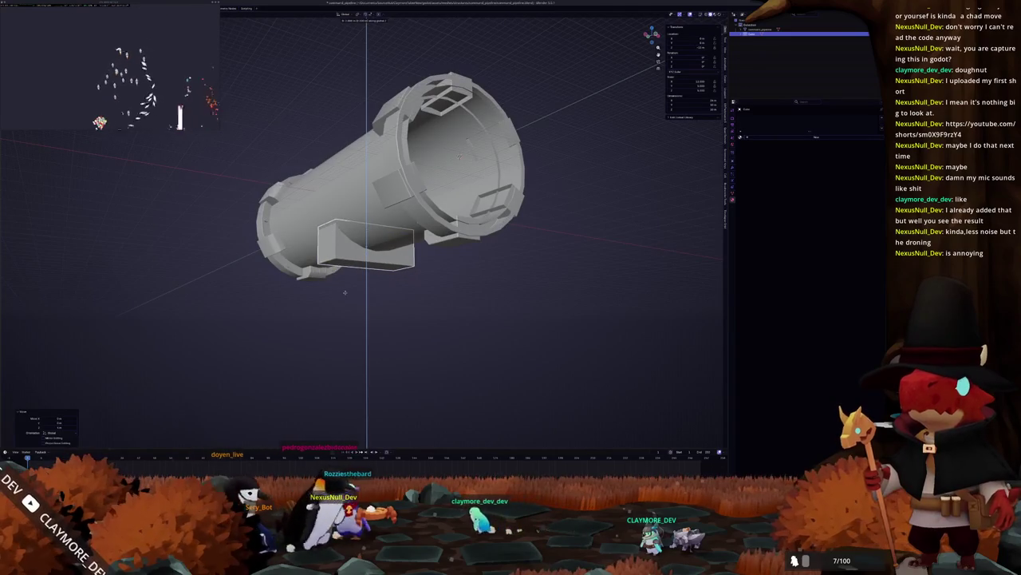
click(365, 257)
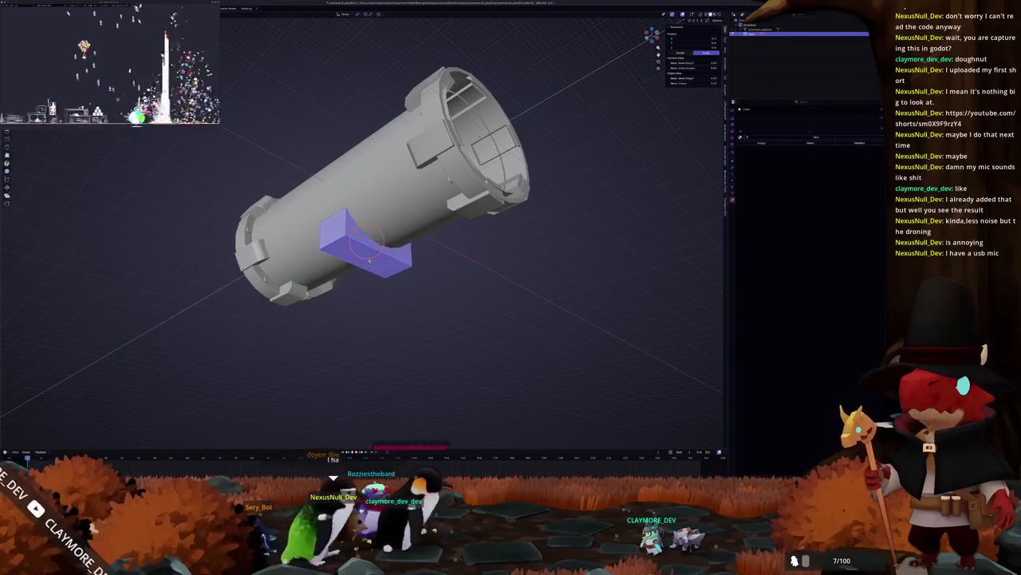
key(KP_1)
key(e)
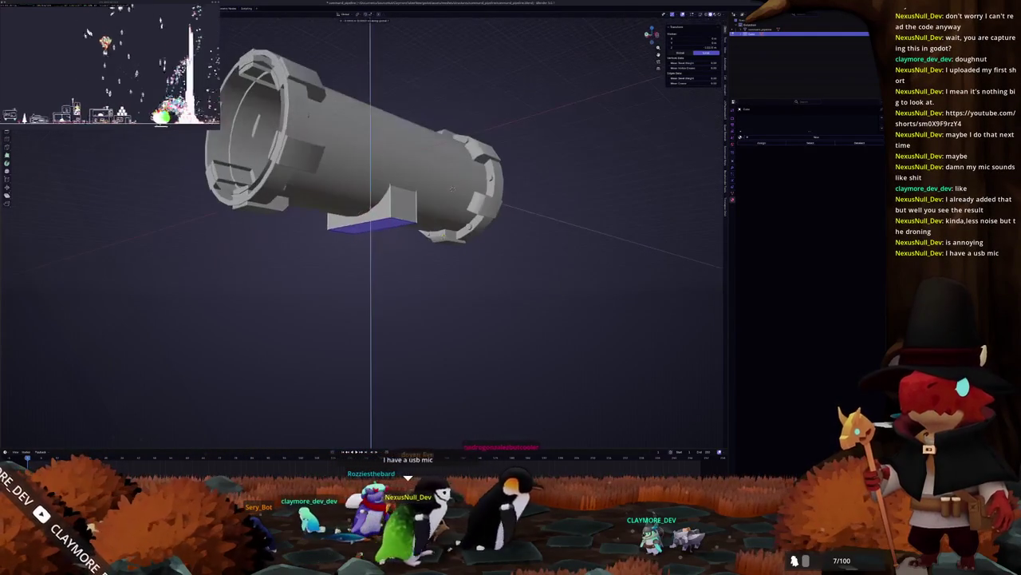
Finish extruding the leg downward and add another cube.
click(439, 411)
drag(439, 411, 446, 318)
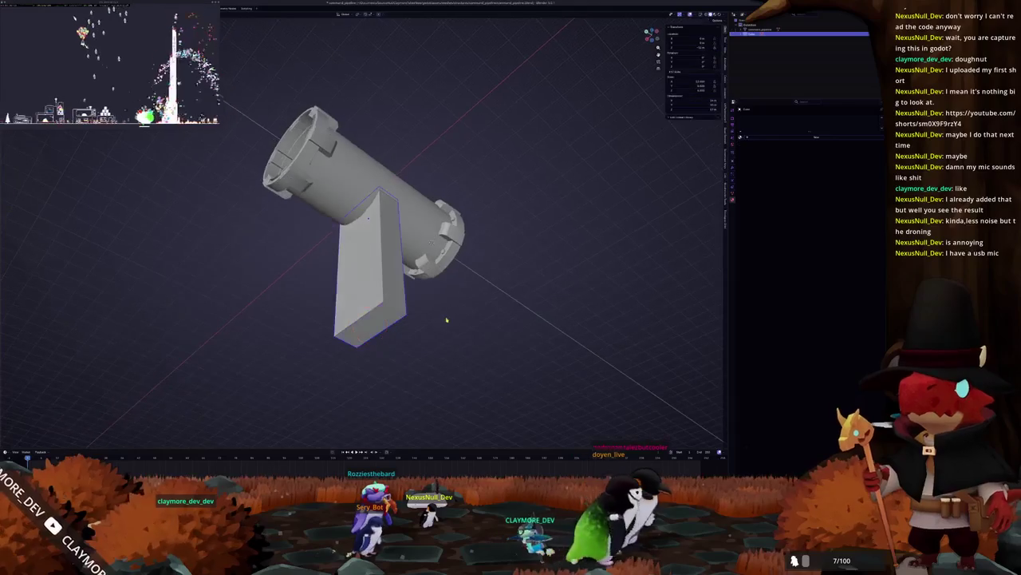
key(shift+a)
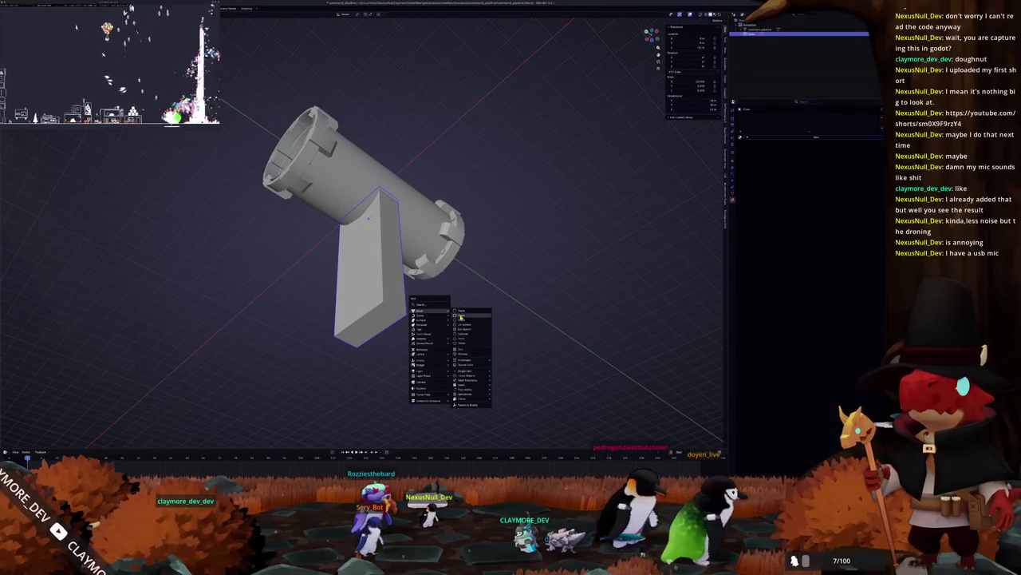
click(461, 317)
mouse_move(462, 239)
mouse_down()
mouse_move(496, 292)
mouse_move(488, 288)
mouse_up()
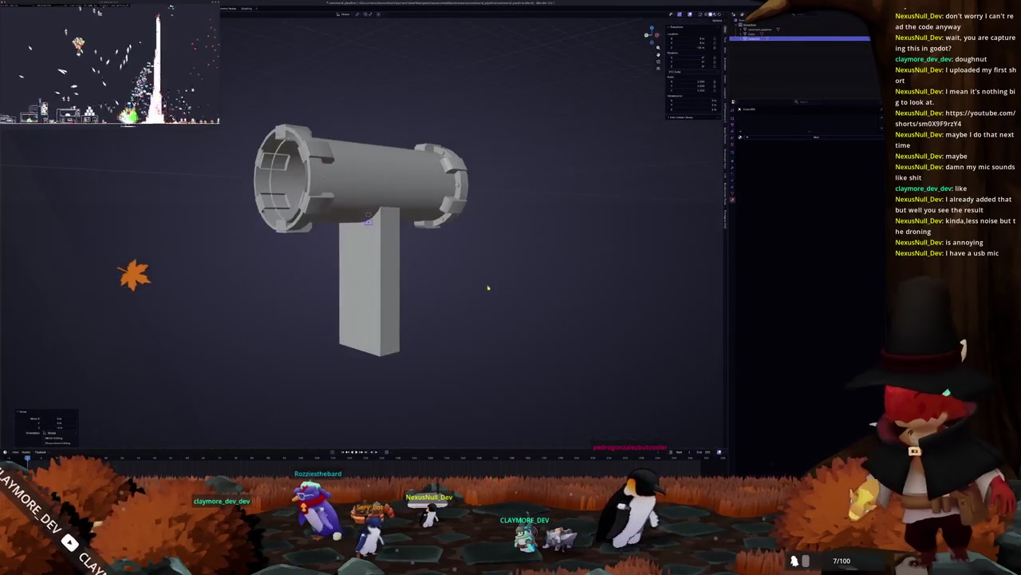
Duplicate the leg and rotate it 90 degrees on X.
key(shift+d)
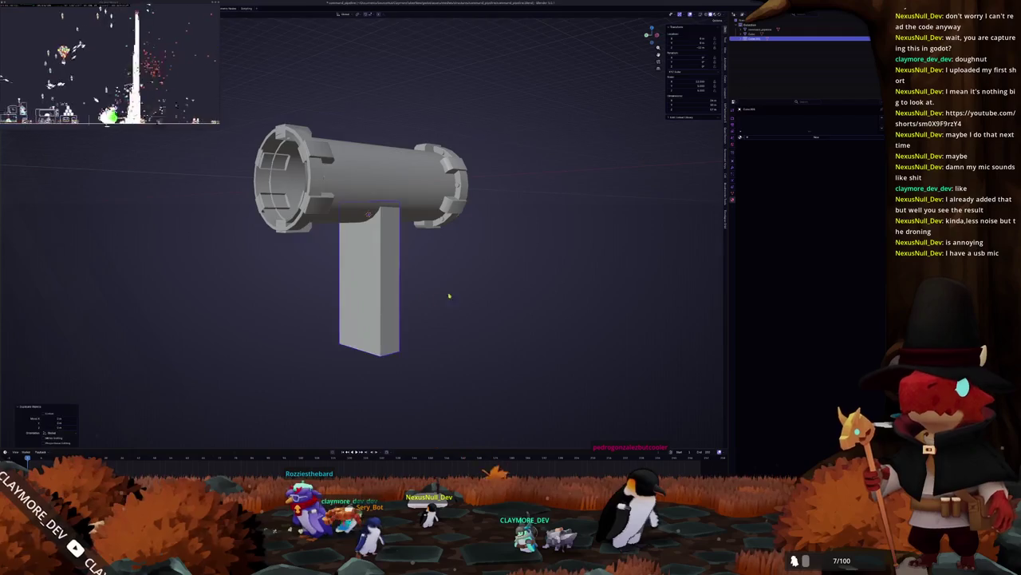
key(r)
key(x)
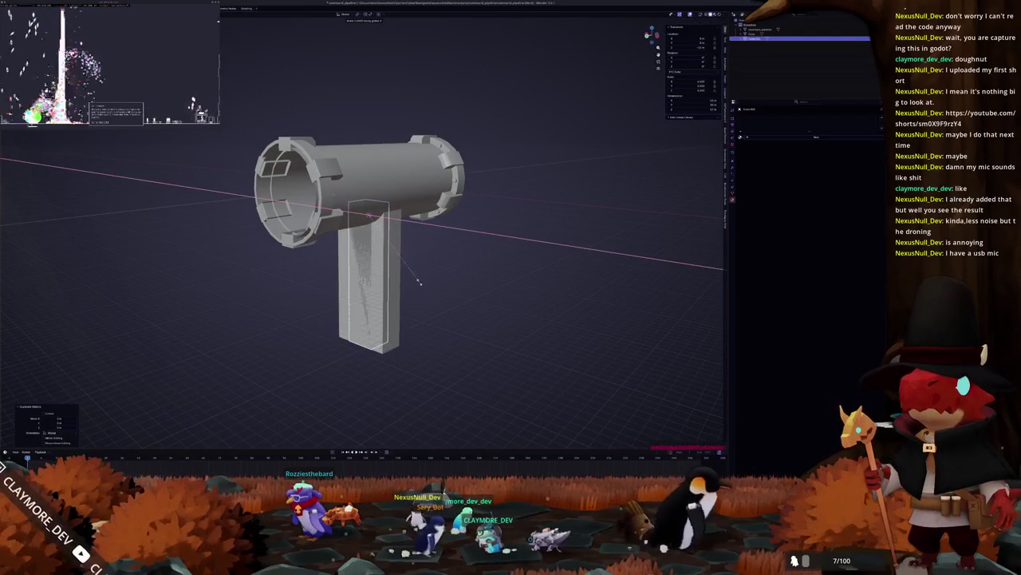
key(x)
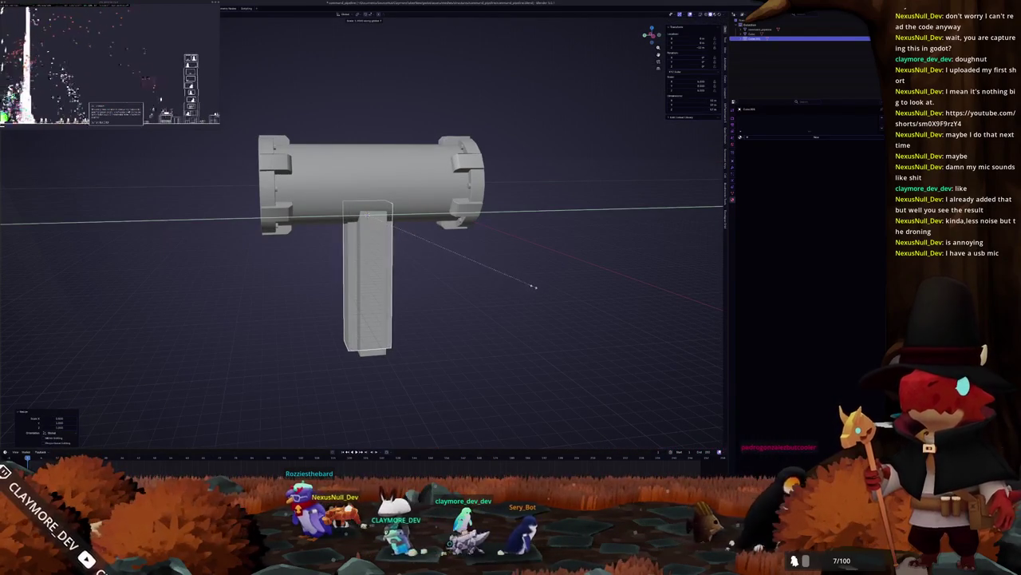
text(90s)
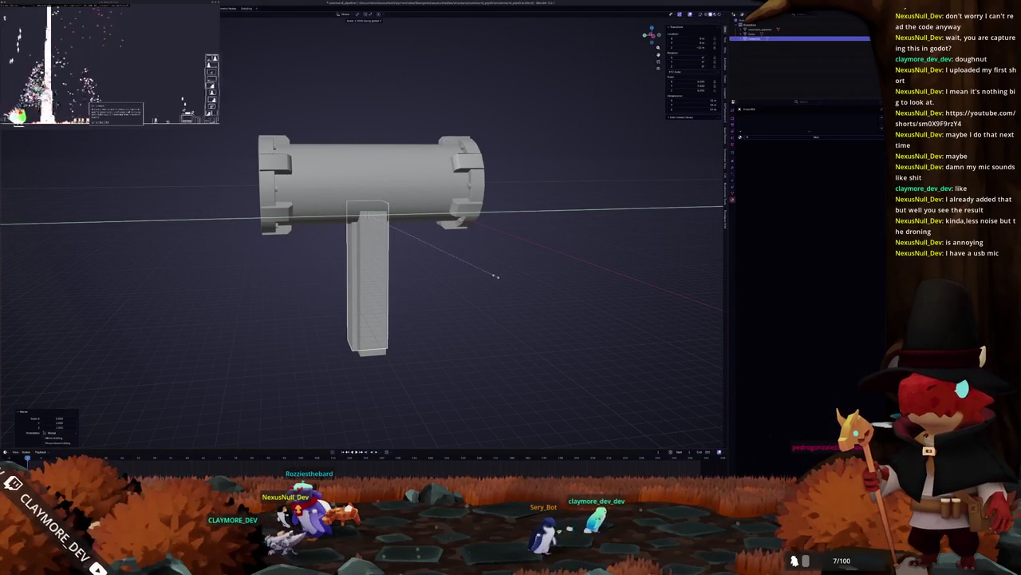
click(495, 275)
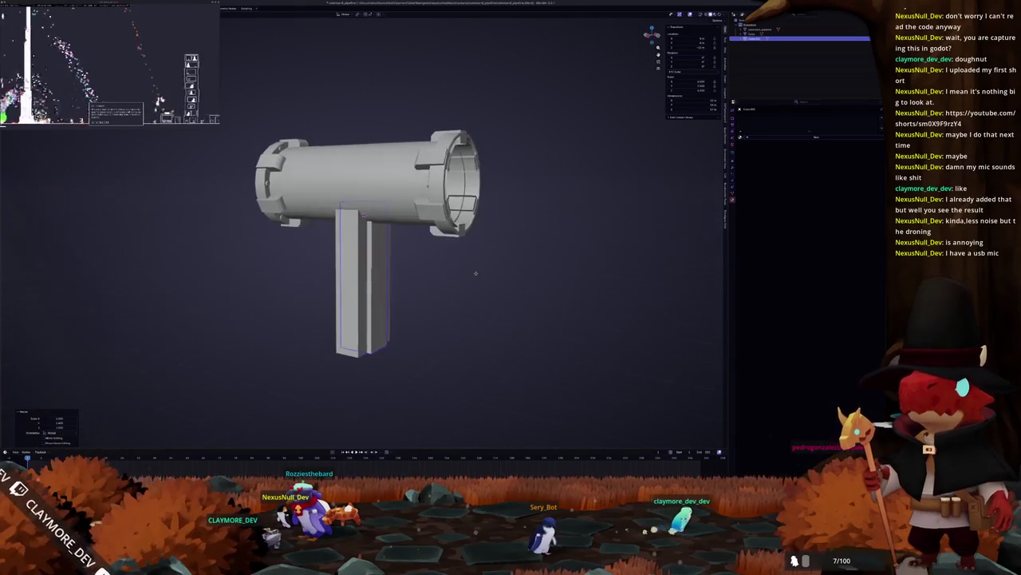
Slide the leg sideways along X into position.
mouse_move(415, 292)
mouse_down()
mouse_move(360, 277)
mouse_move(391, 302)
mouse_up()
key(g)
key(x)
click(357, 278)
key(Tab)
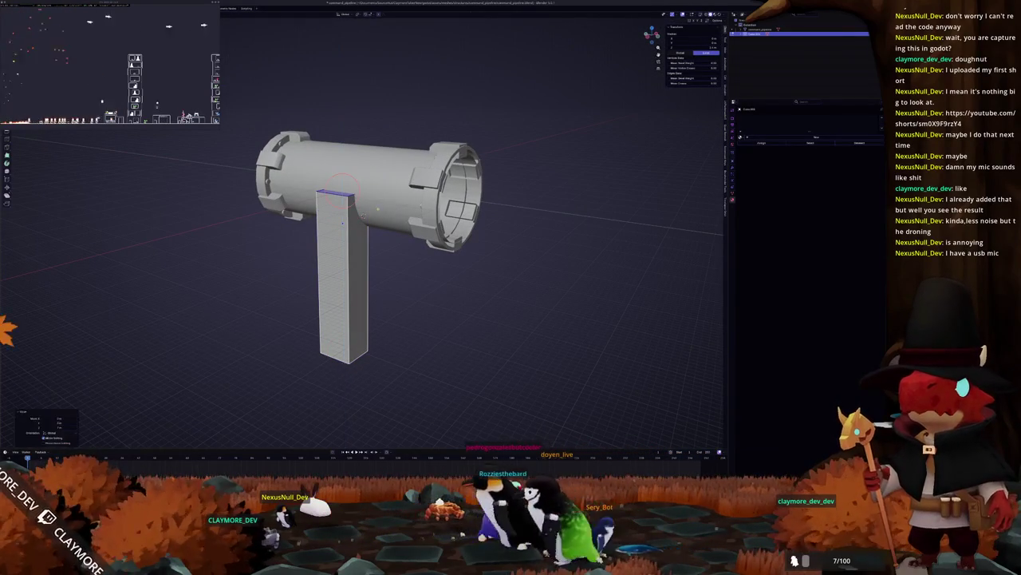
key(Tab)
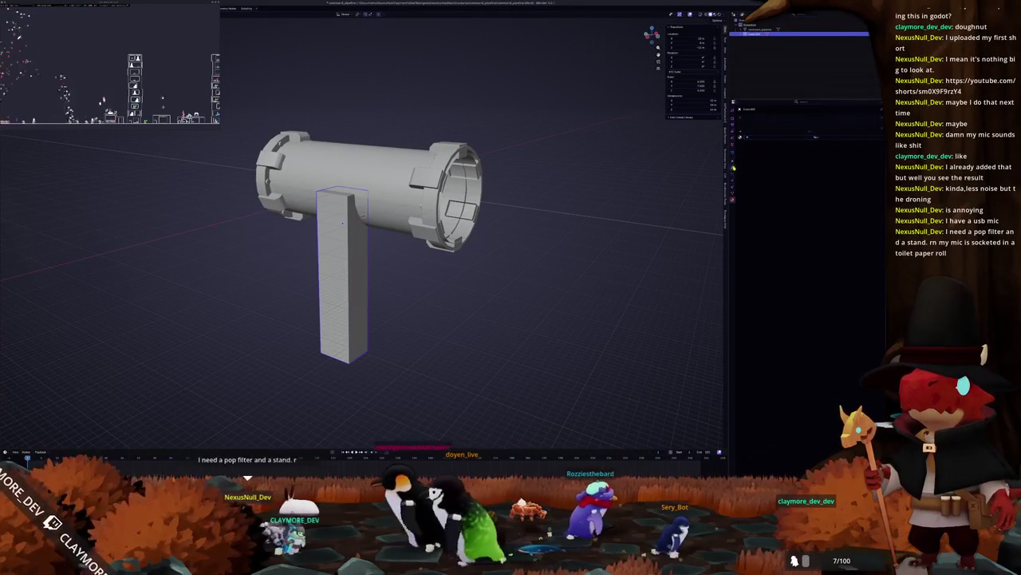
Add a Mirror modifier to the leg with the pipe as the Mirror Object.
click(786, 118)
click(796, 130)
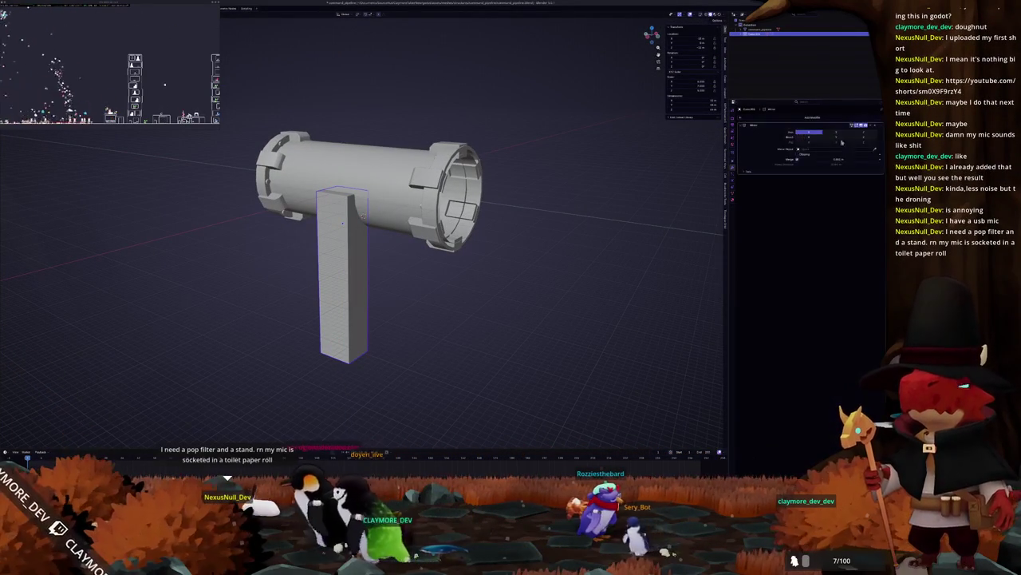
click(876, 146)
click(407, 173)
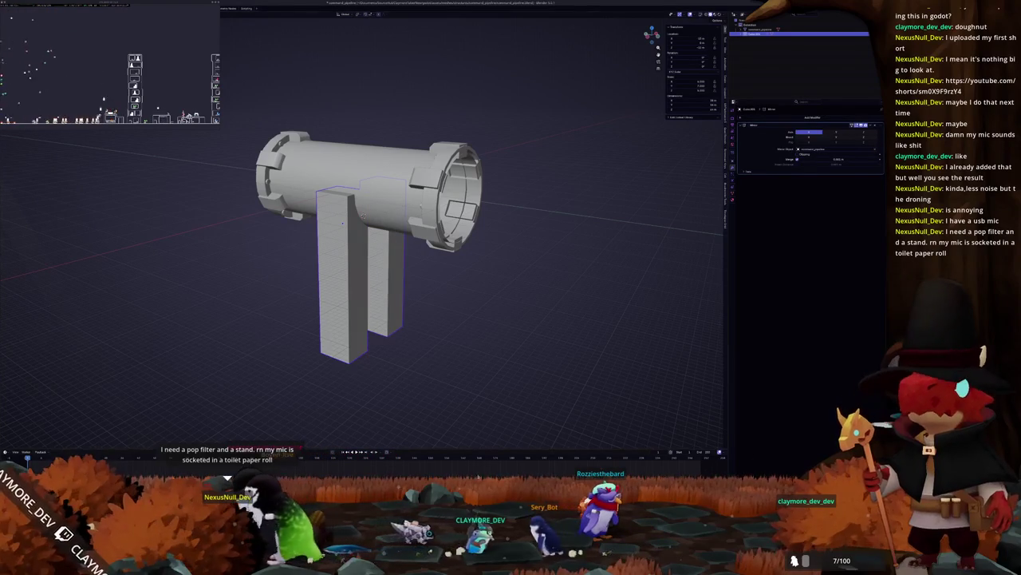
key(alt+Tab)
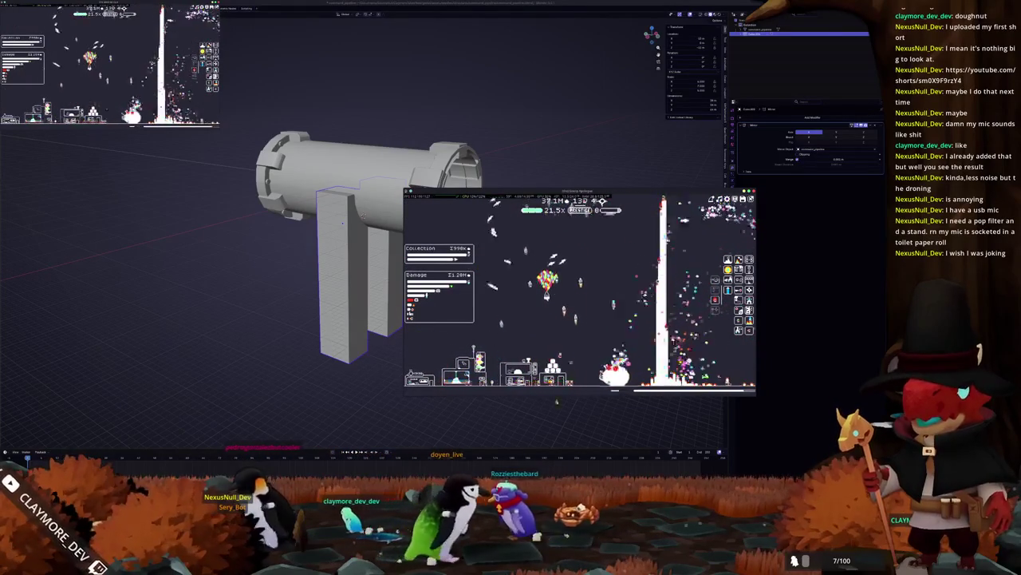
Browse the game's House of Shards, Slam Club, Cocoa Cafe and propulsion lab upgrade panels.
click(552, 369)
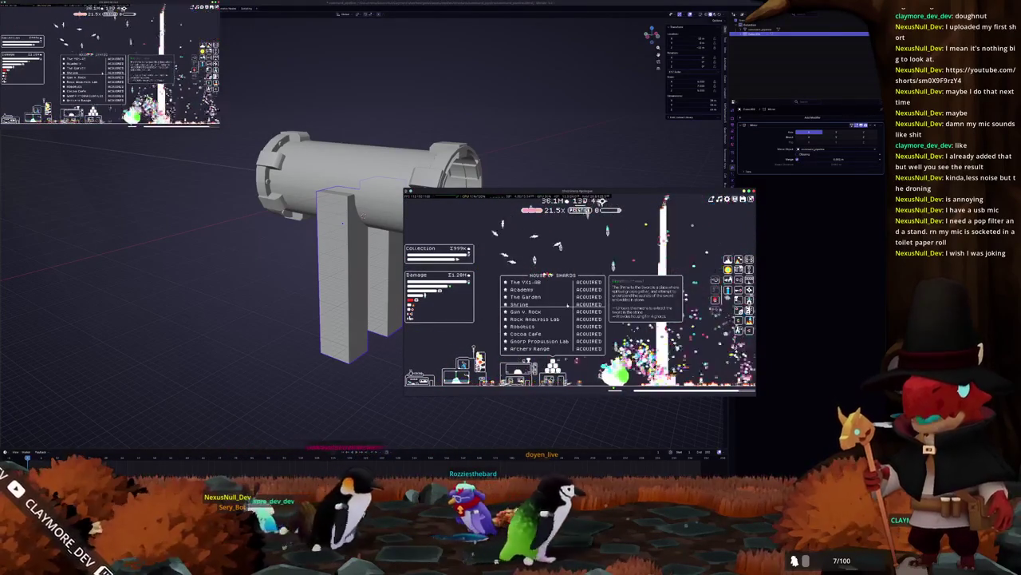
click(501, 363)
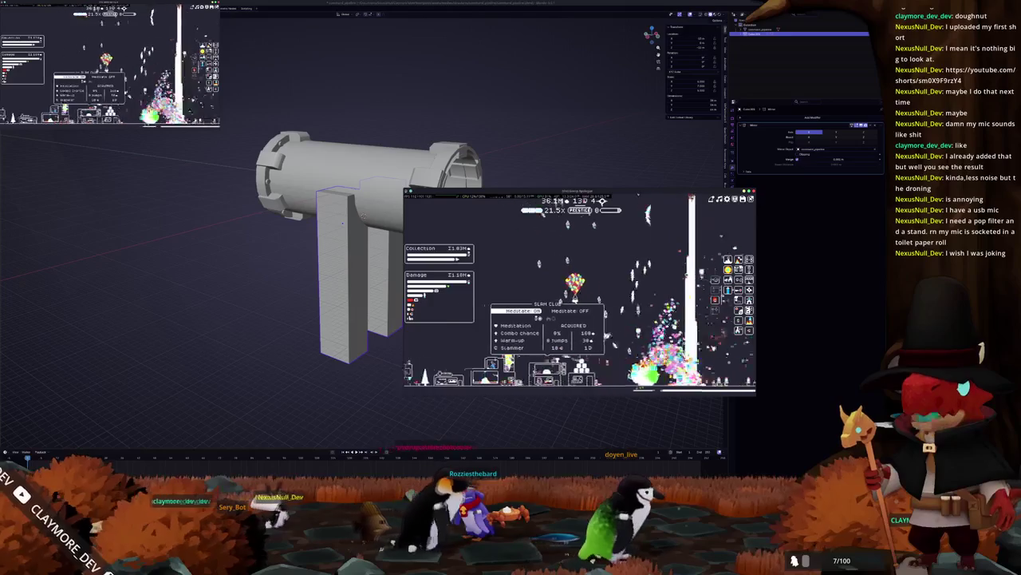
click(593, 356)
click(658, 357)
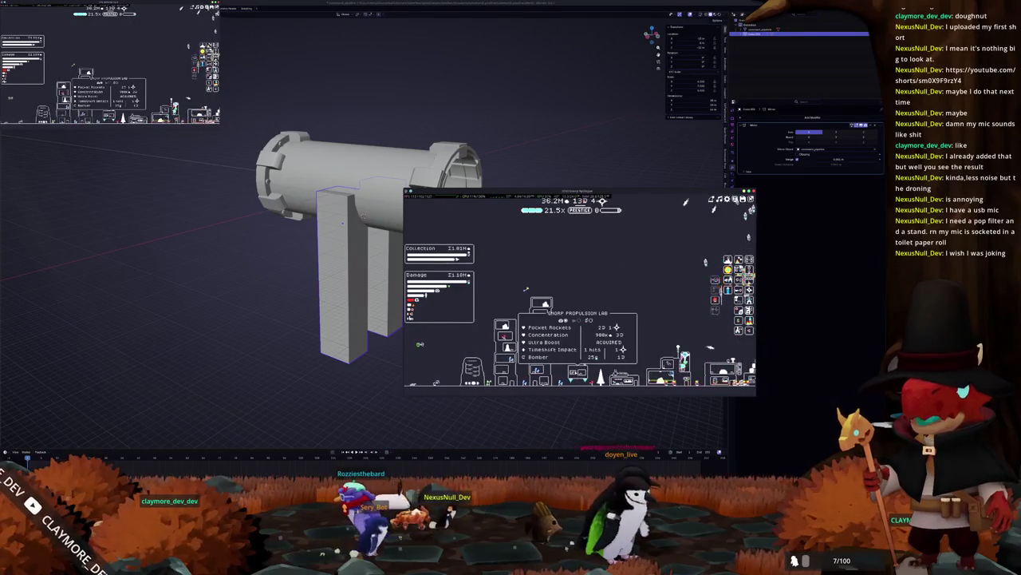
mouse_move(550, 356)
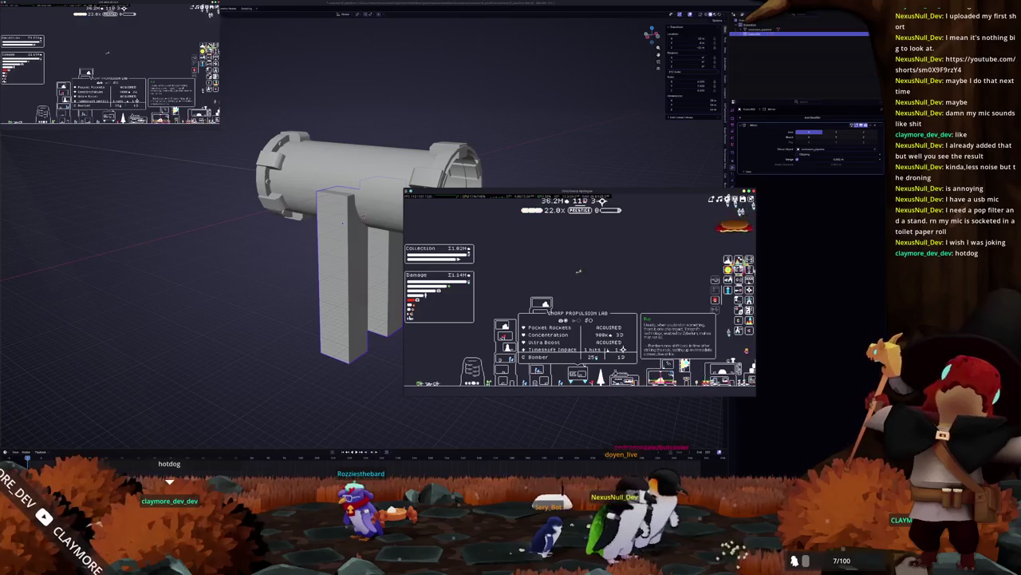
click(540, 325)
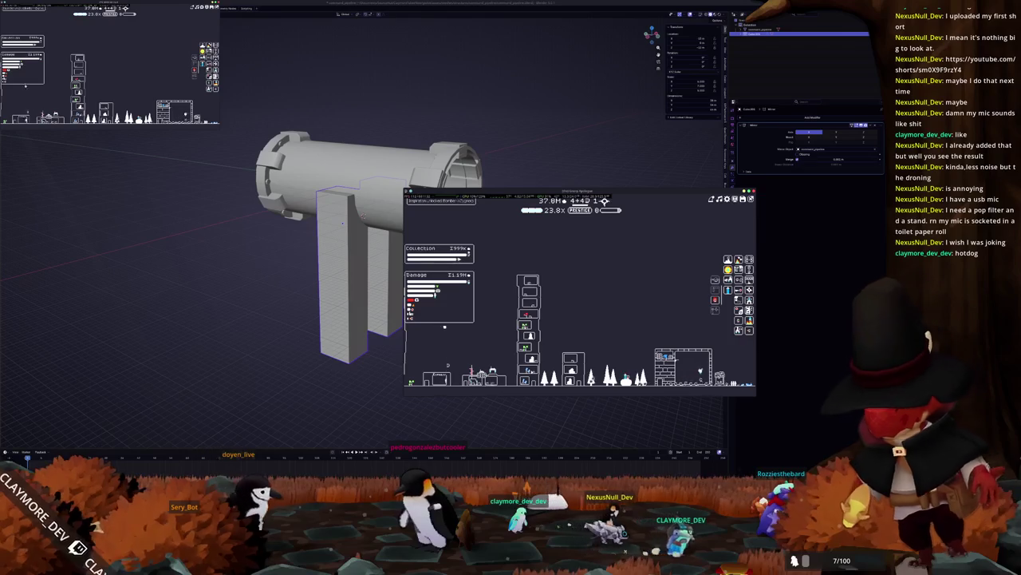
Pan across the game's buildings, open the talents panel, then close the game window.
key(Left)
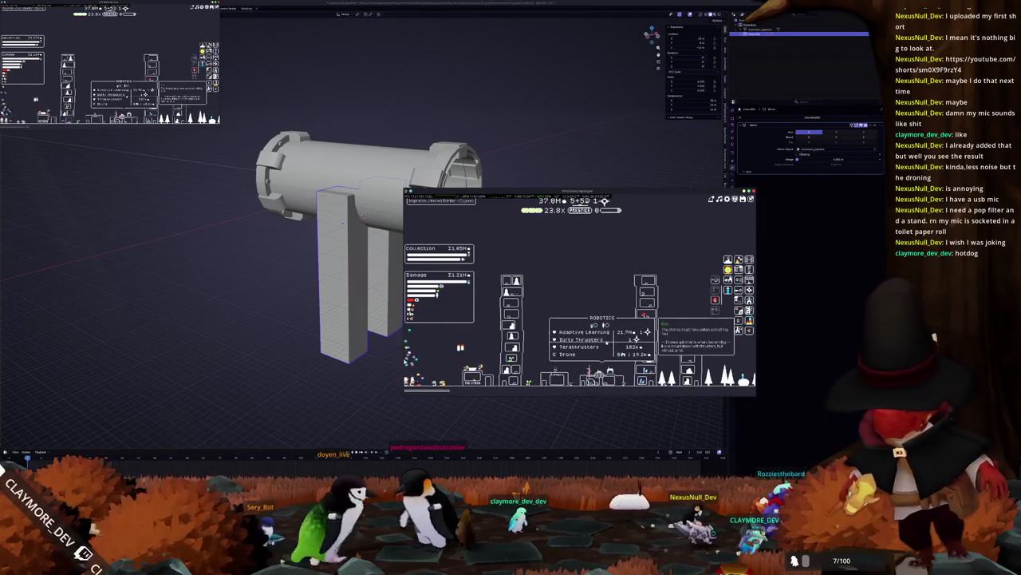
key(Right)
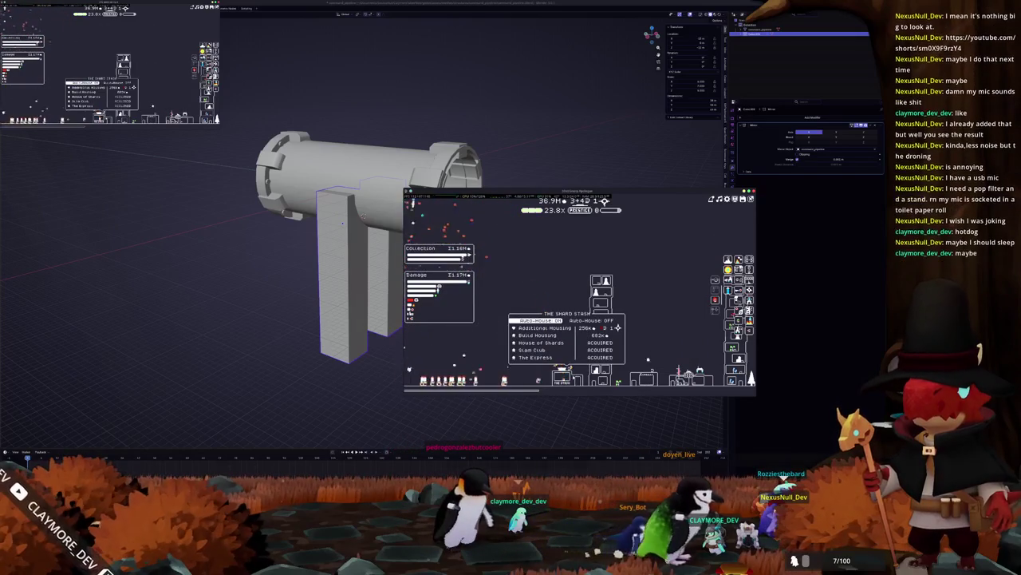
key(Left)
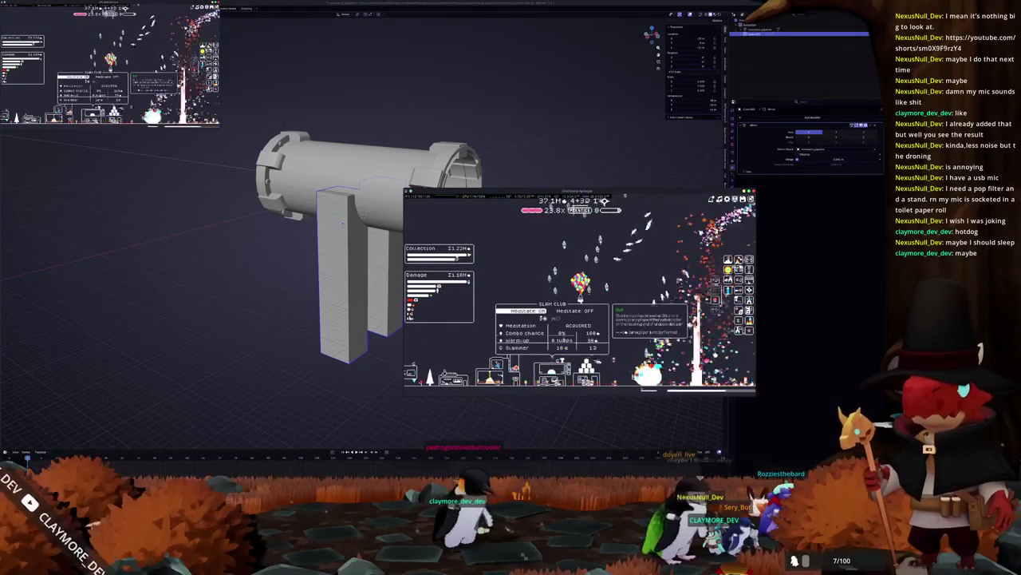
key(Left)
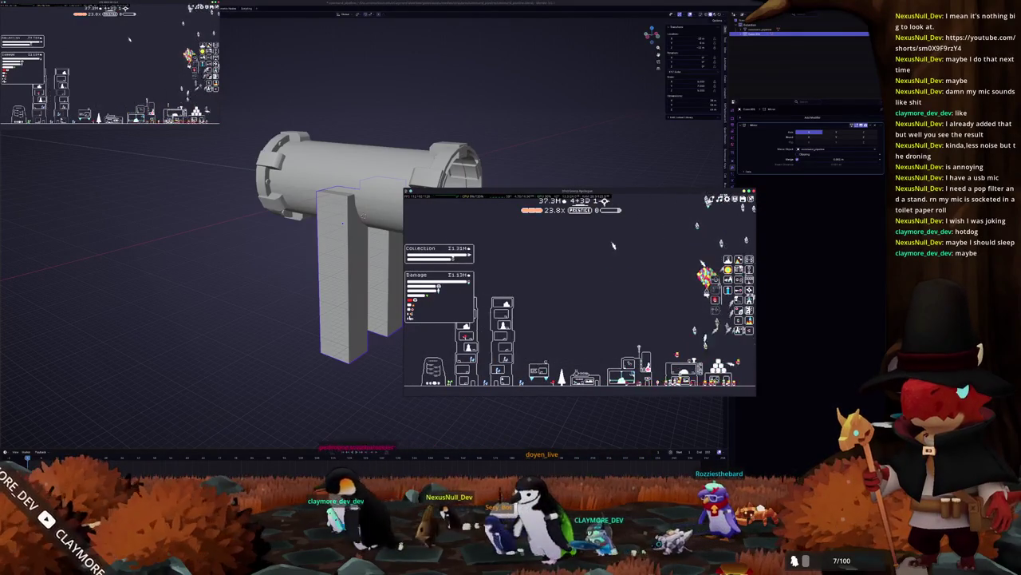
key(t)
key(t)
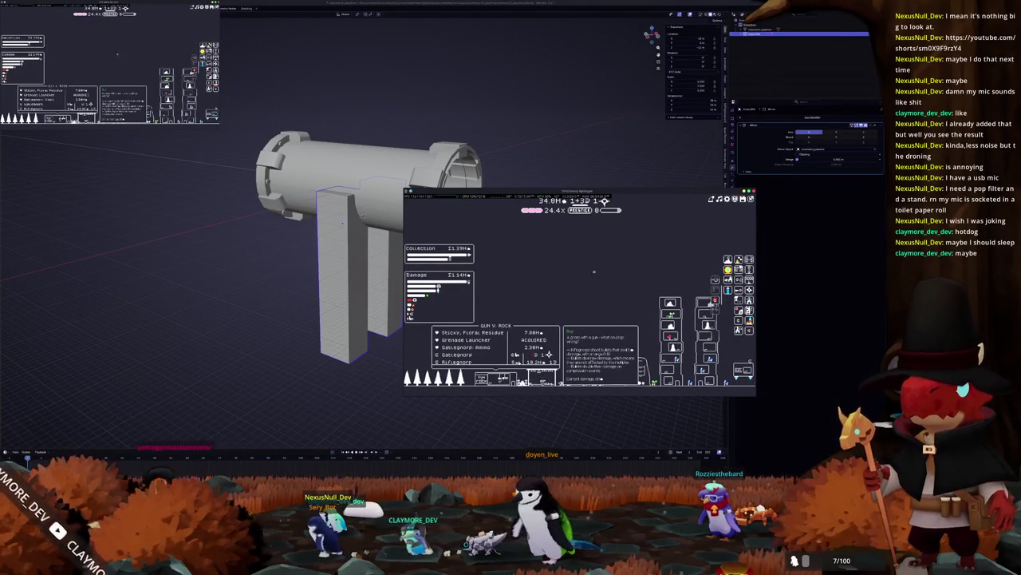
click(380, 378)
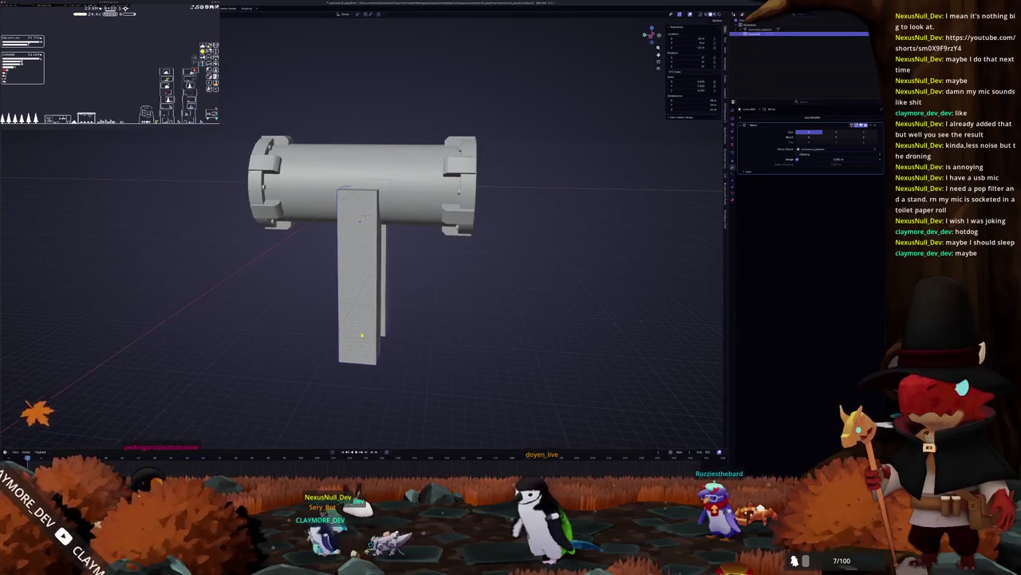
Select the leg and apply its transforms with Ctrl+A.
key(Tab)
click(364, 197)
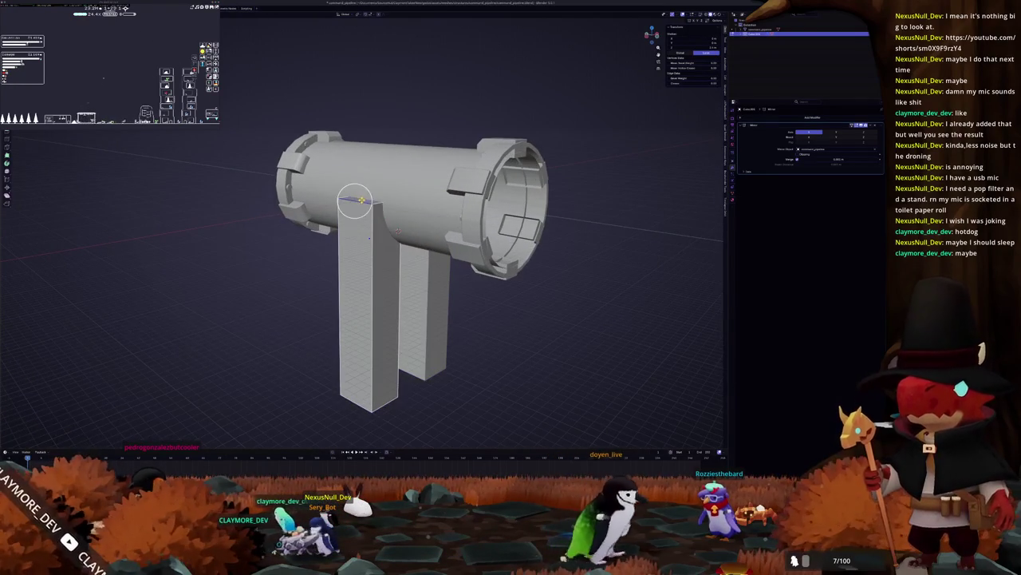
scroll(360, 200, up, 2)
key(Tab)
key(ctrl+a)
click(407, 199)
Bevel the top edge of the left leg into a ridge.
key(Tab)
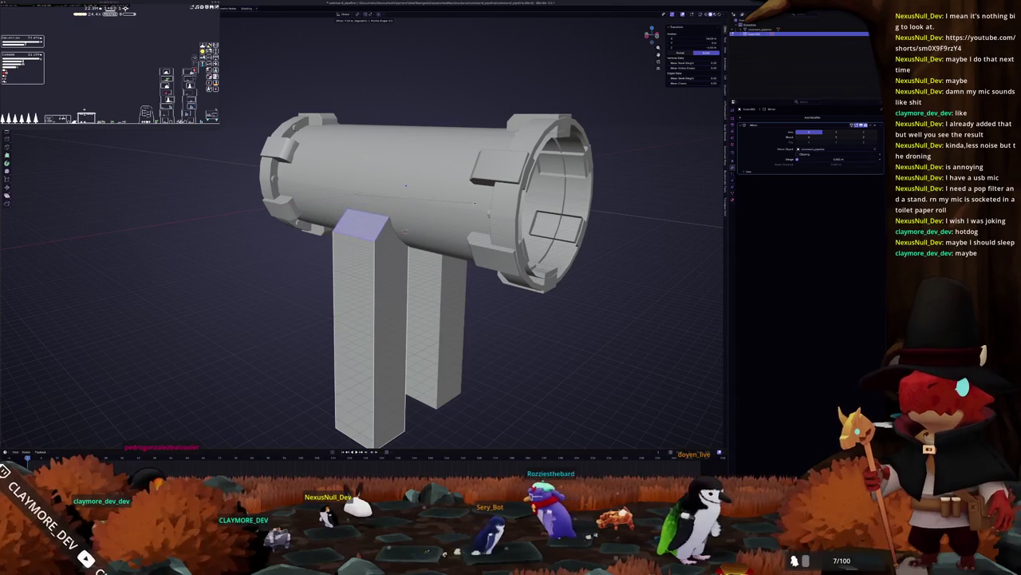
key(Return)
mouse_move(405, 185)
mouse_down()
mouse_move(329, 196)
mouse_move(333, 351)
mouse_move(338, 341)
mouse_move(365, 365)
mouse_up()
click(364, 364)
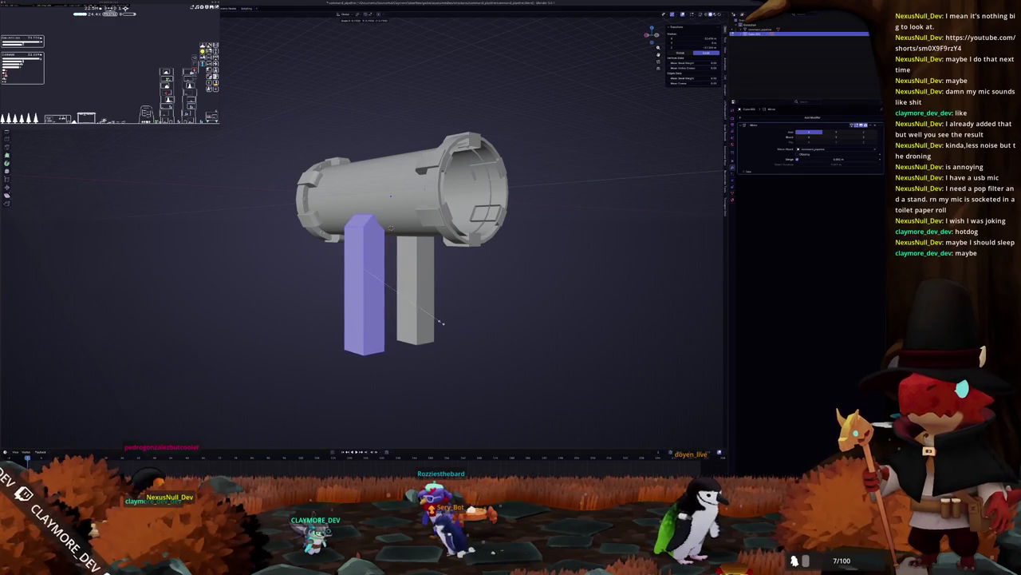
Add a new cube to the scene.
drag(445, 322, 505, 290)
key(shift+a)
mouse_move(459, 312)
click(478, 331)
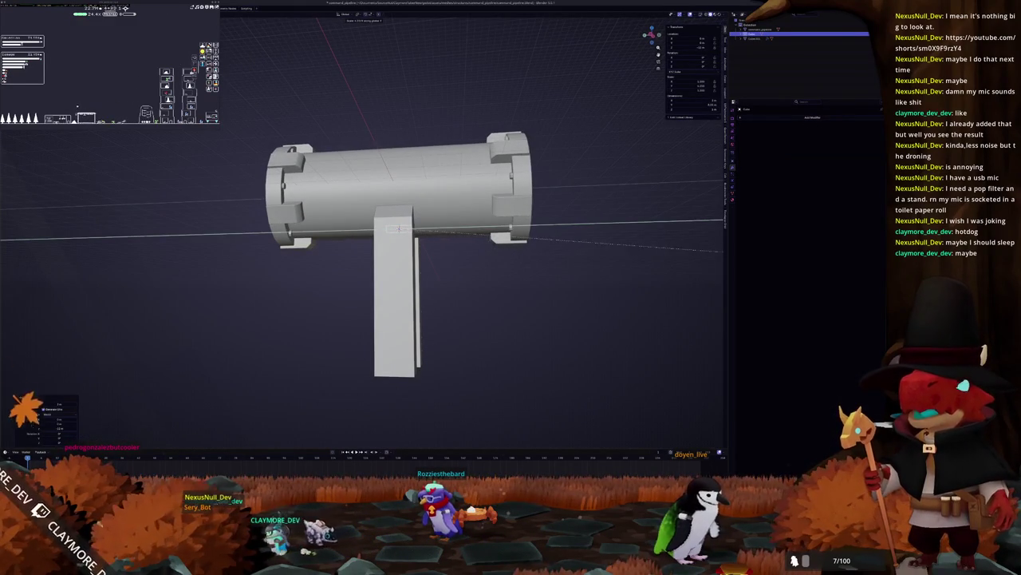
Move the cube along Y under the barrel, then along Z down onto the leg tops.
mouse_move(263, 239)
mouse_down()
mouse_move(232, 272)
mouse_move(253, 262)
mouse_up()
click(198, 274)
key(y)
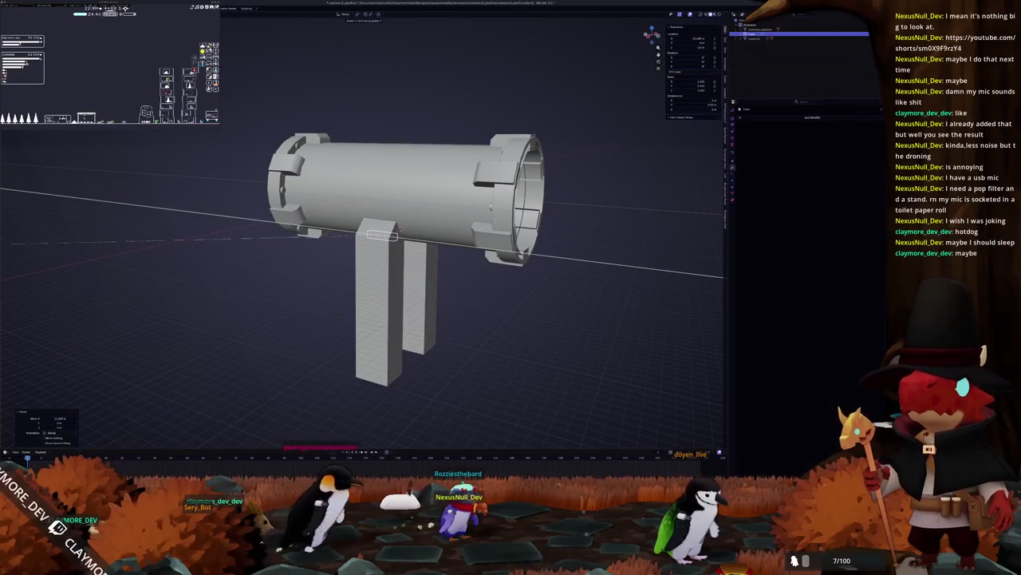
key(Return)
scroll(479, 240, up, 5)
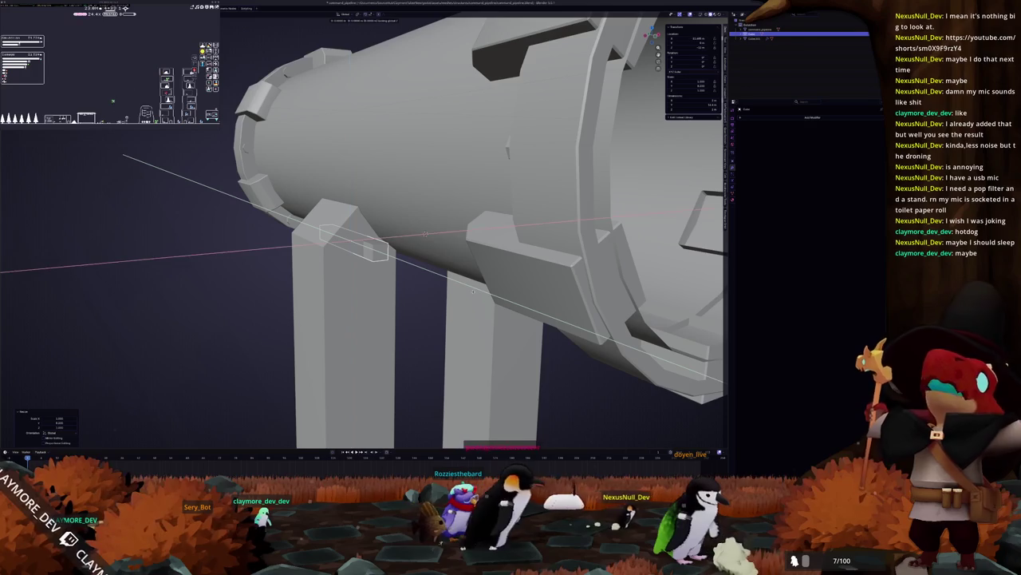
key(z)
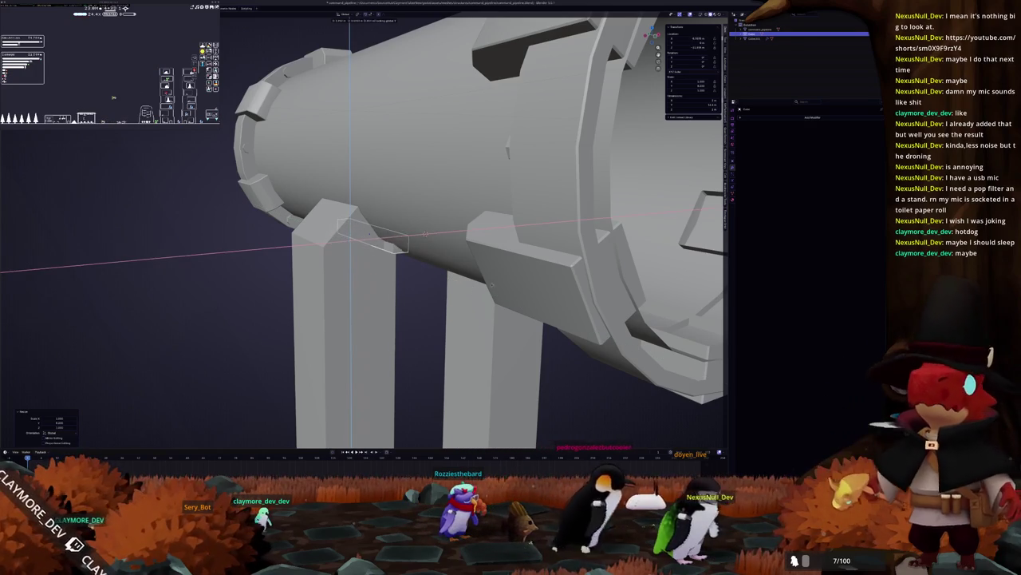
key(Return)
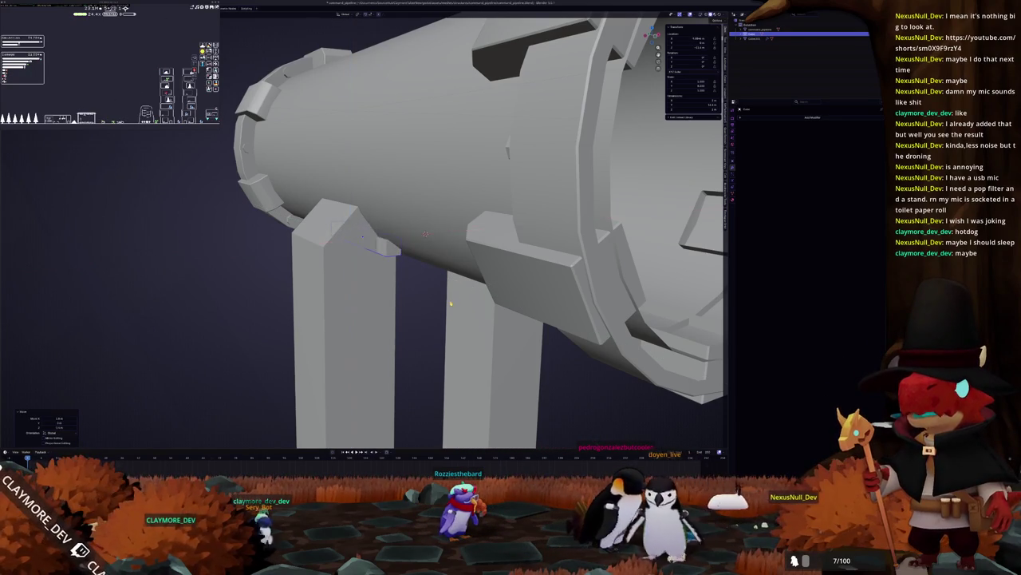
scroll(479, 264, down, 4)
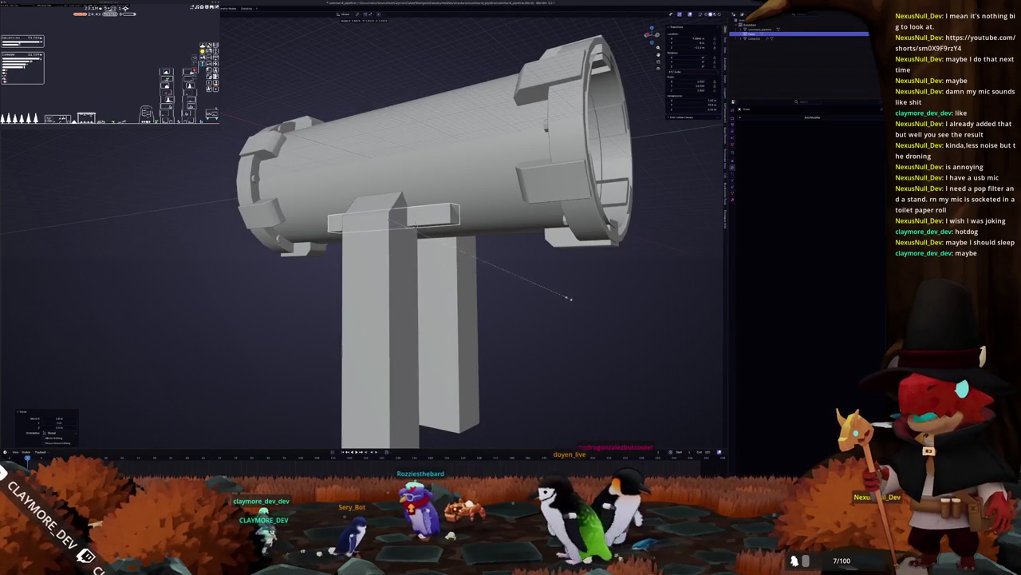
Check the crossbar's placement in front view, then enter Edit Mode on it.
drag(520, 301, 484, 297)
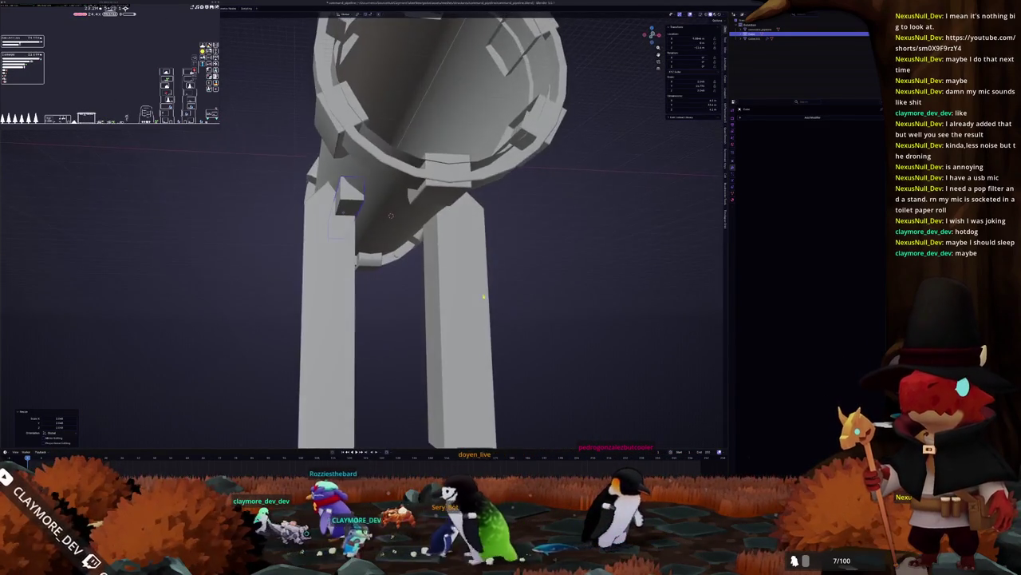
key(KP_1)
scroll(504, 292, up, 5)
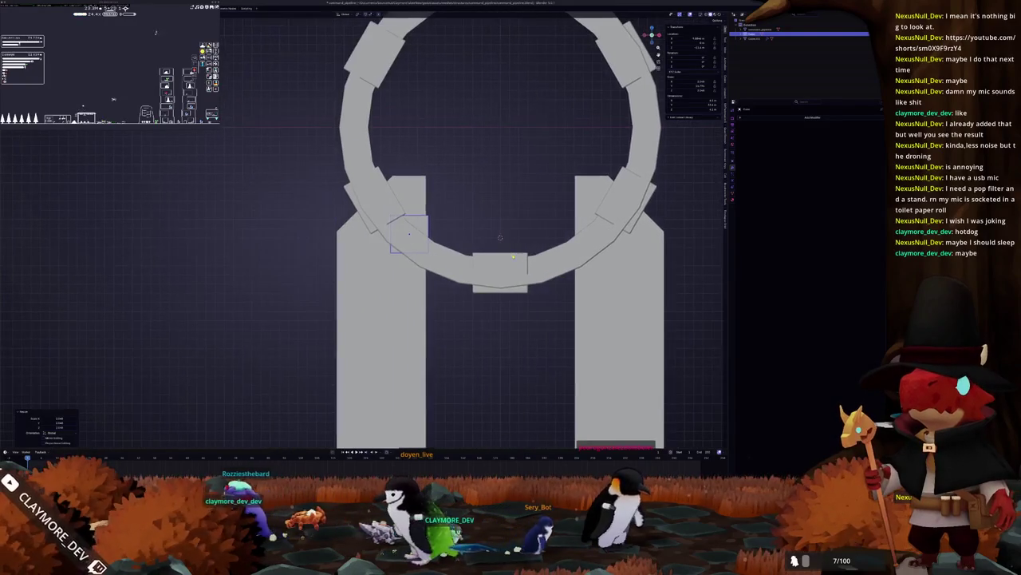
mouse_move(391, 239)
mouse_down()
mouse_move(485, 264)
mouse_move(436, 264)
mouse_up()
key(Tab)
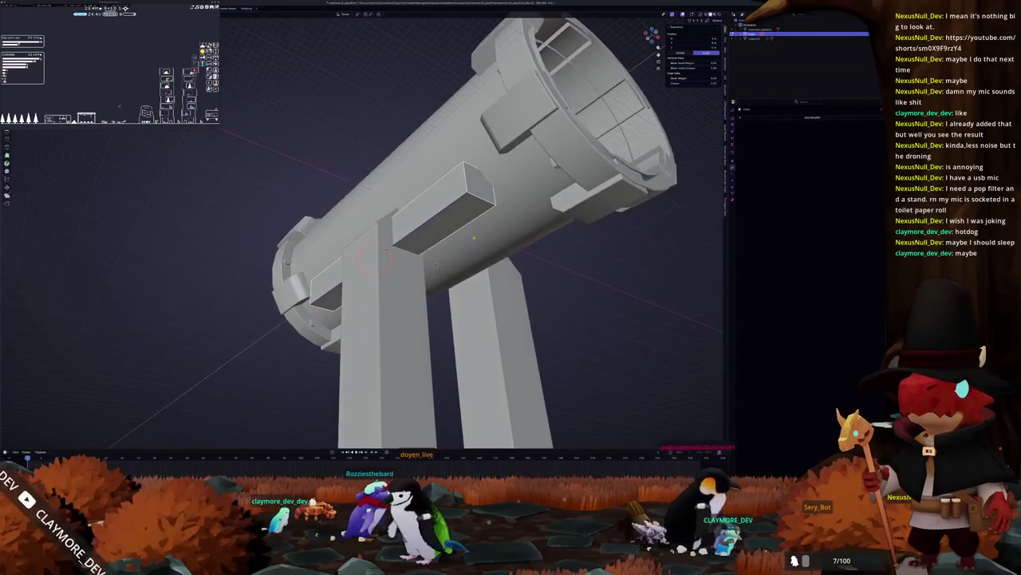
key(ctrl+a)
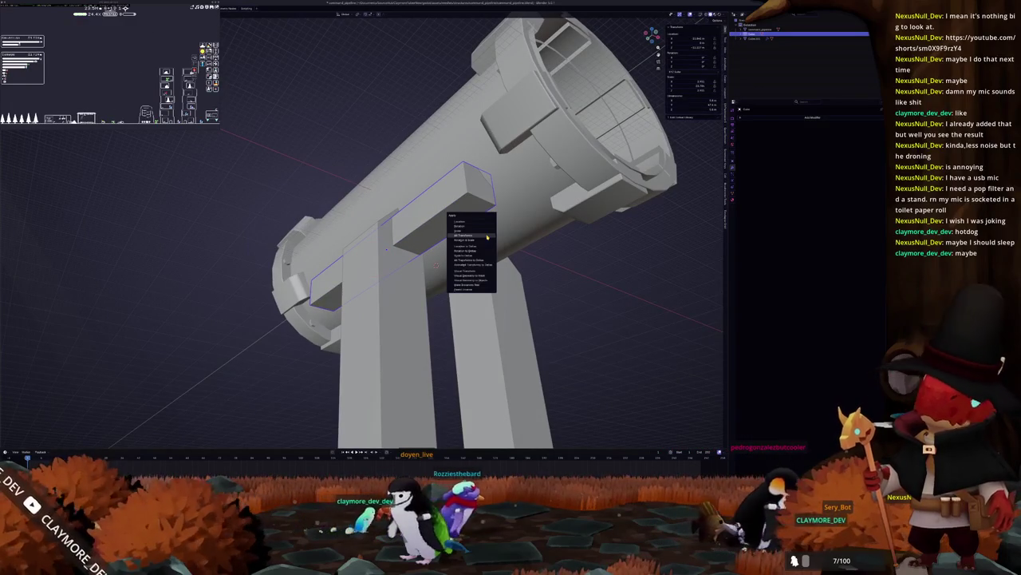
Apply the crossbar's transforms, reset its origin, and rotate it 90° on X.
click(488, 233)
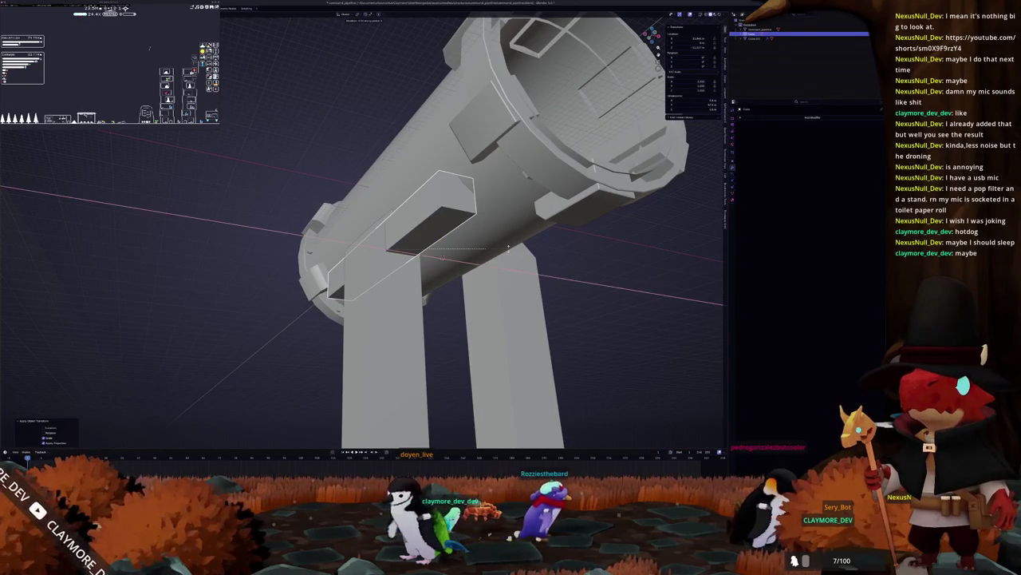
right_click(508, 247)
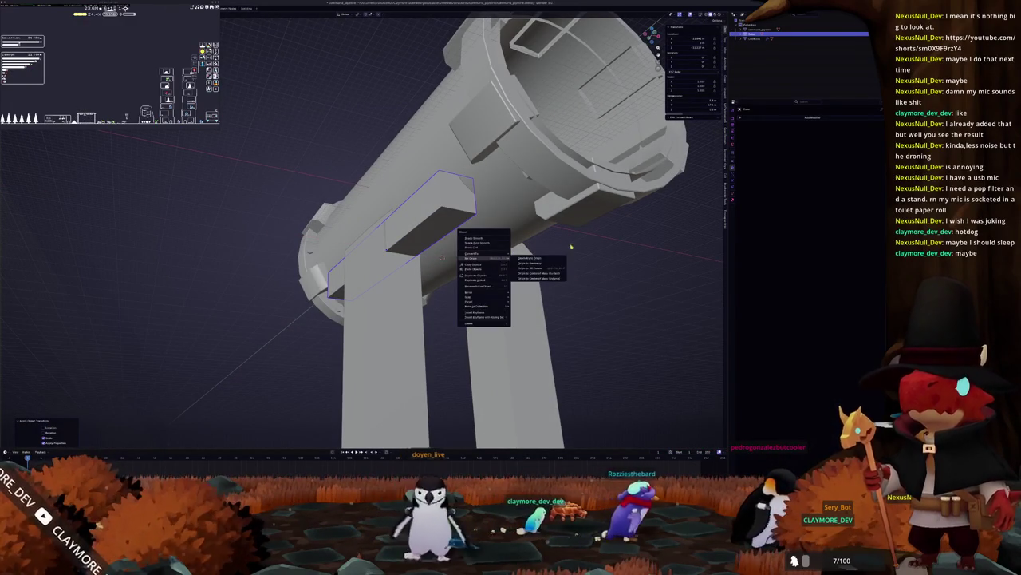
click(526, 263)
key(Tab)
text(rx90)
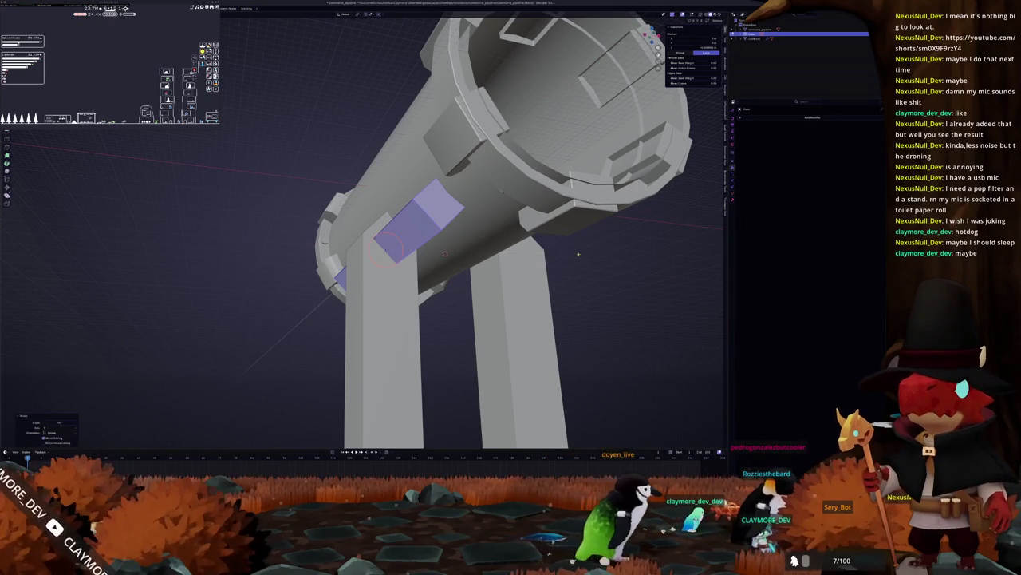
Inspect the crossbar from below and apply its scale.
drag(578, 254, 535, 253)
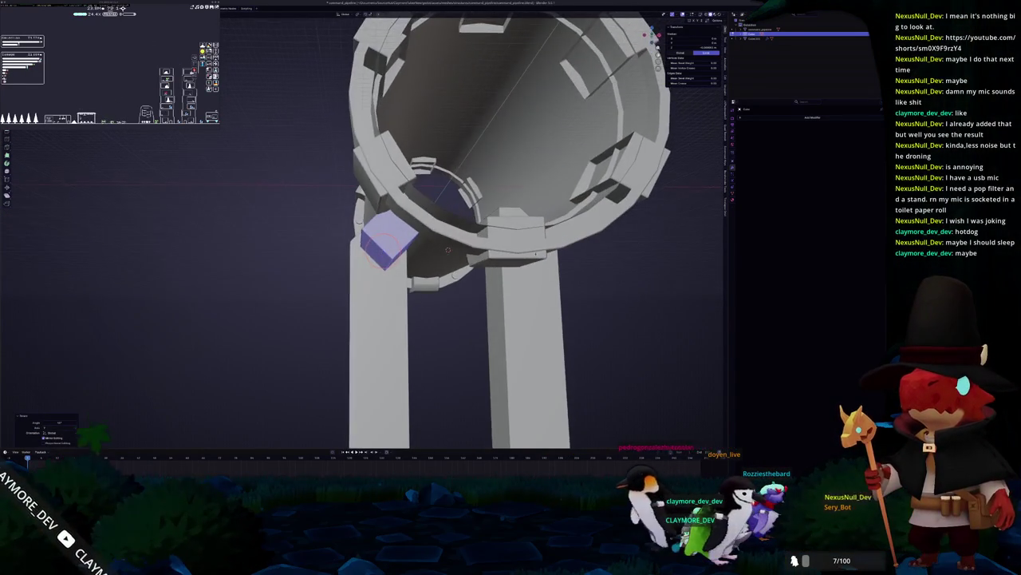
drag(448, 250, 547, 257)
drag(438, 251, 494, 273)
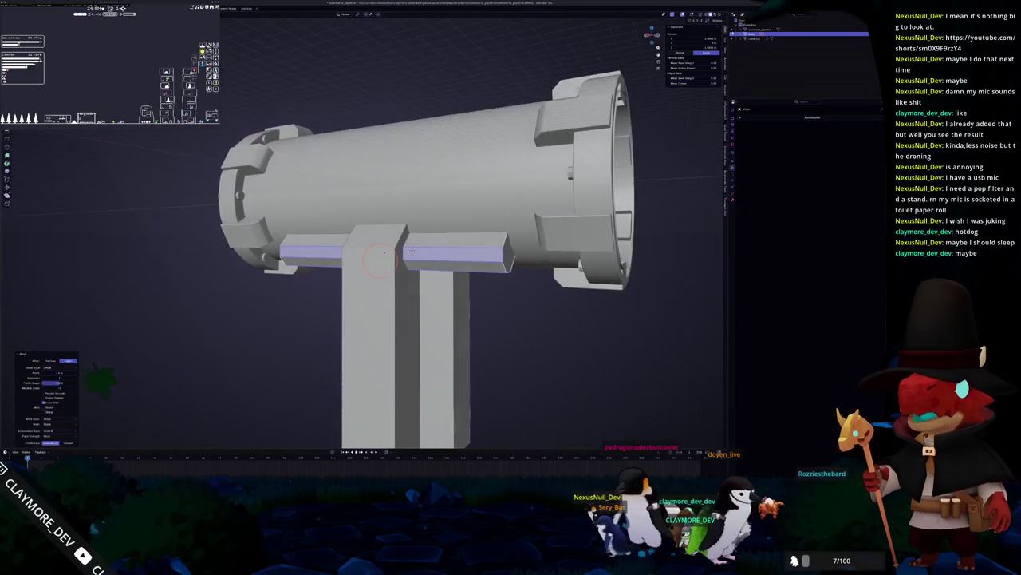
key(Tab)
key(ctrl+a)
click(495, 273)
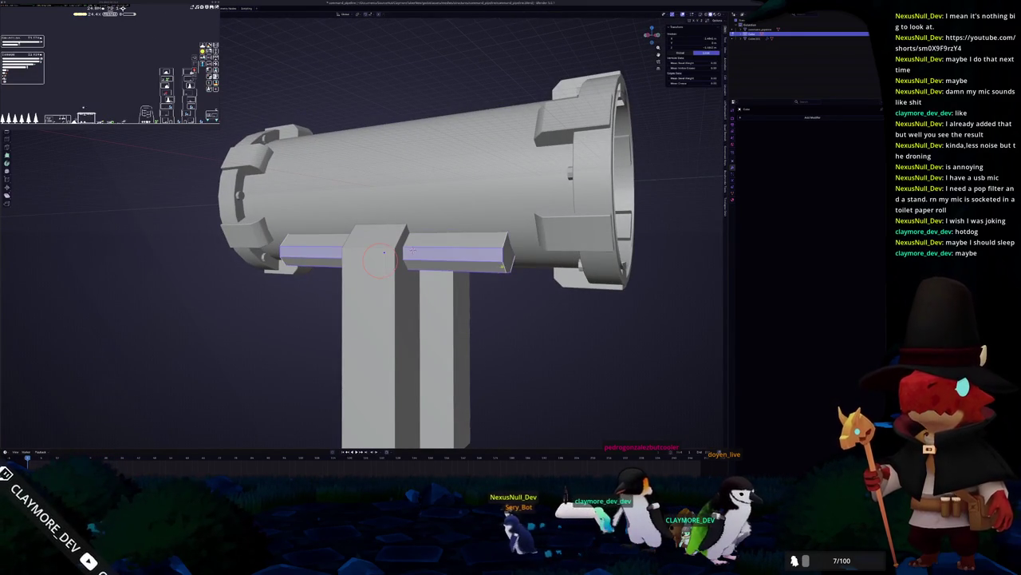
Select the pipe tube in Edit Mode, clear its selection, and switch to circle select.
mouse_move(495, 272)
mouse_down()
mouse_move(439, 258)
mouse_move(360, 258)
mouse_move(511, 261)
mouse_up()
click(386, 251)
key(Tab)
key(alt+a)
key(c)
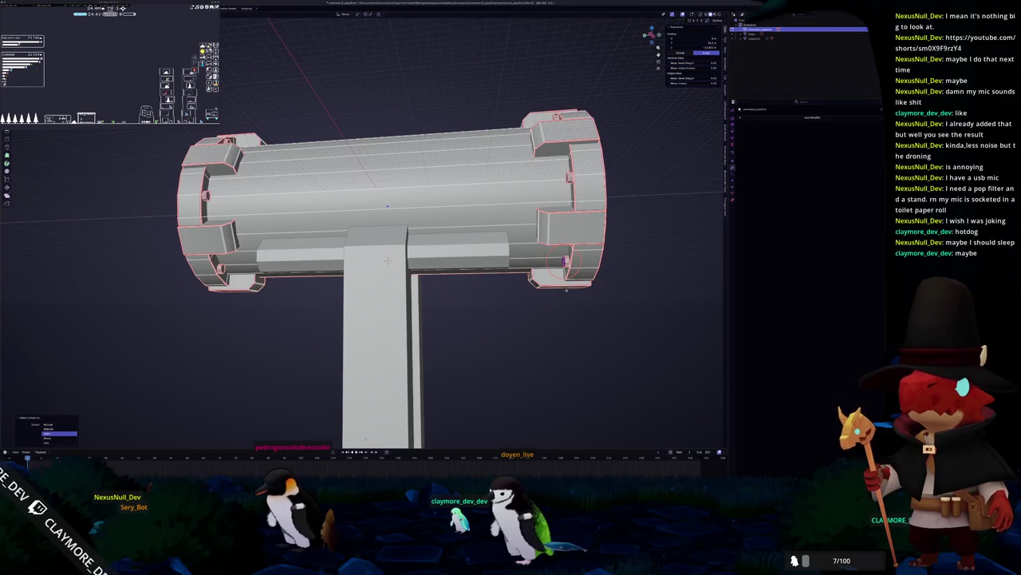
Separate the selected bolt geometry from the pipe mesh into its own object.
scroll(563, 260, up, 3)
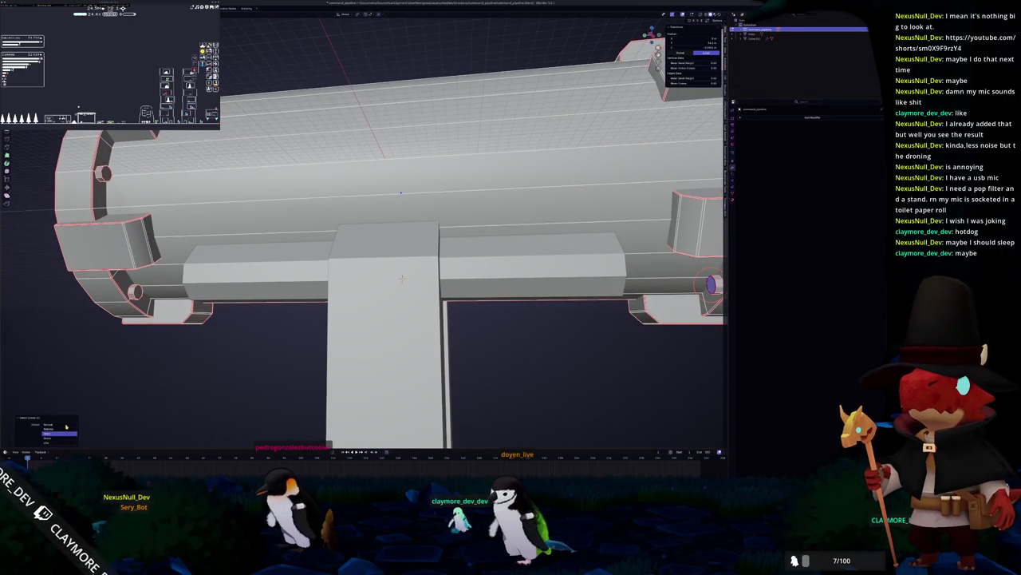
scroll(401, 277, down, 5)
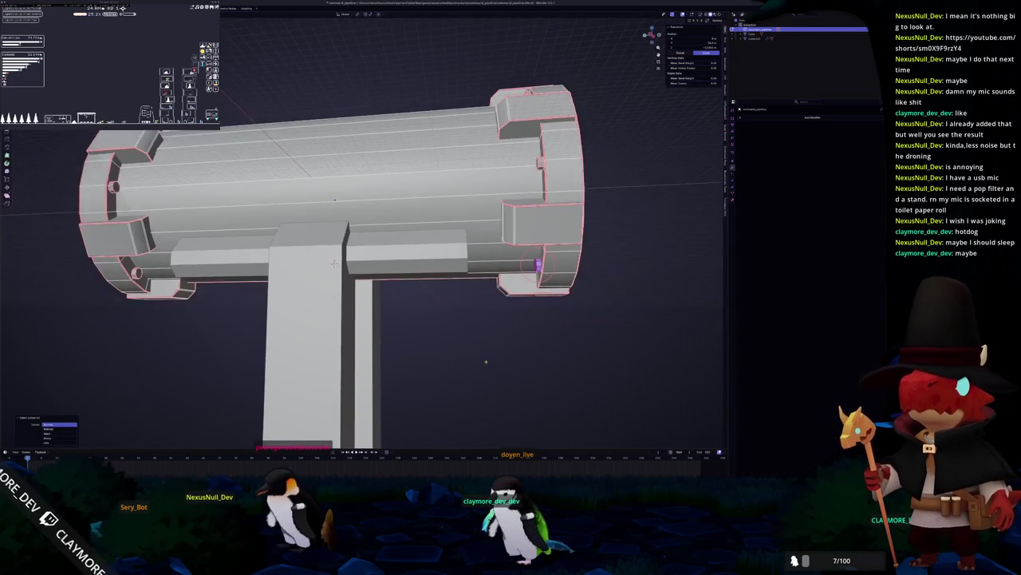
right_click(447, 439)
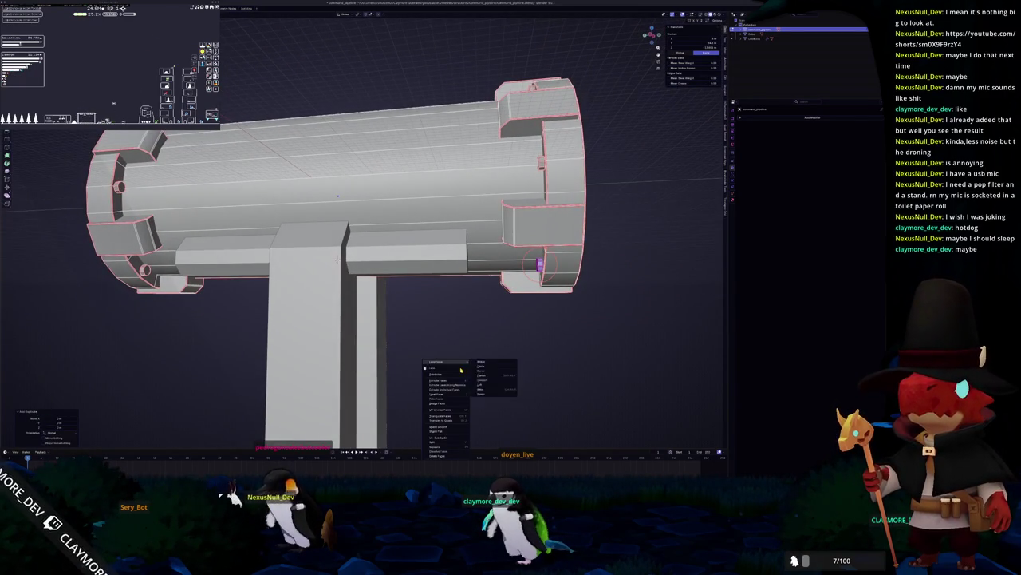
click(443, 451)
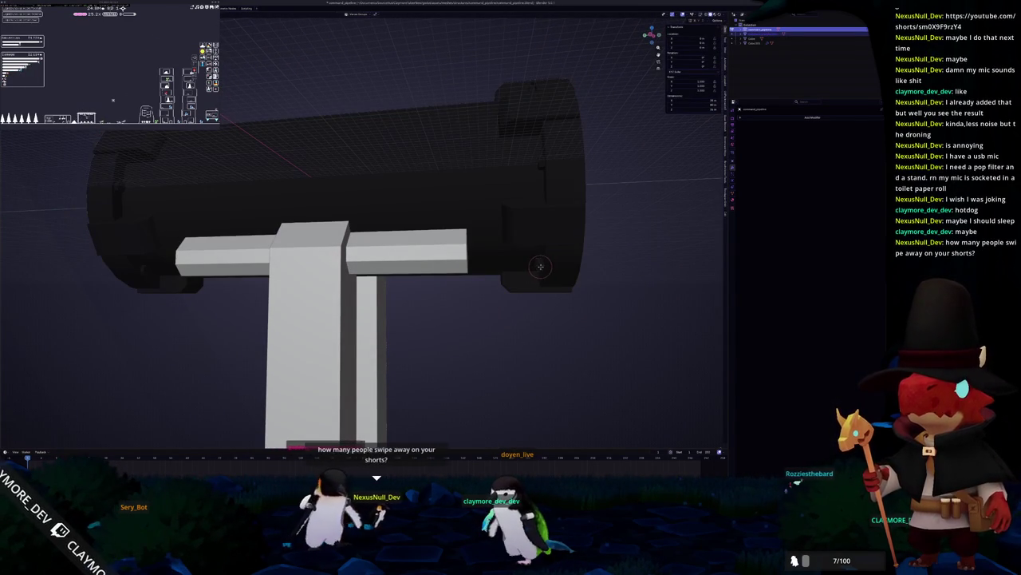
Switch back to Object Mode and select the separated bolt piece.
key(ctrl+Tab)
click(399, 280)
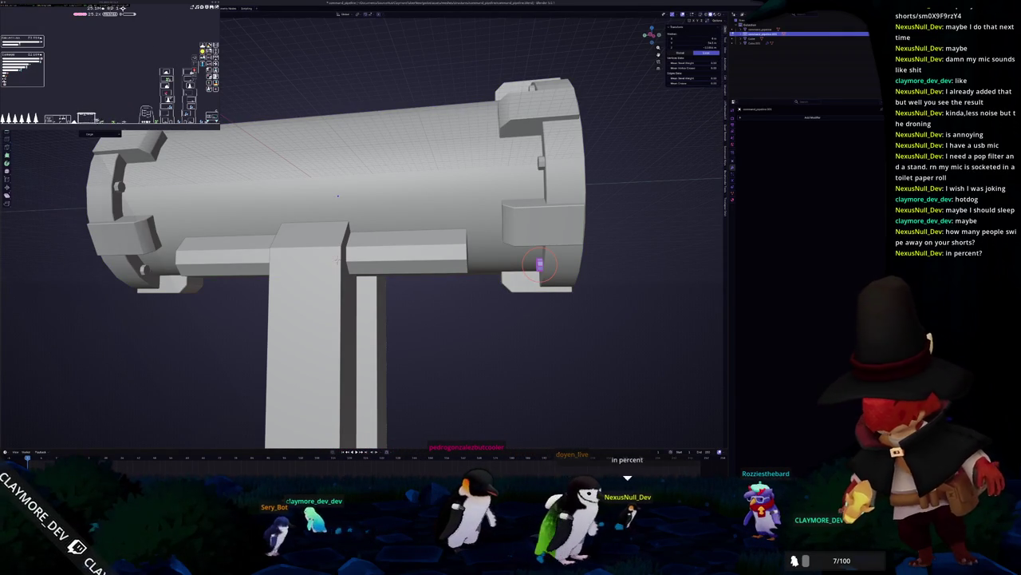
click(539, 263)
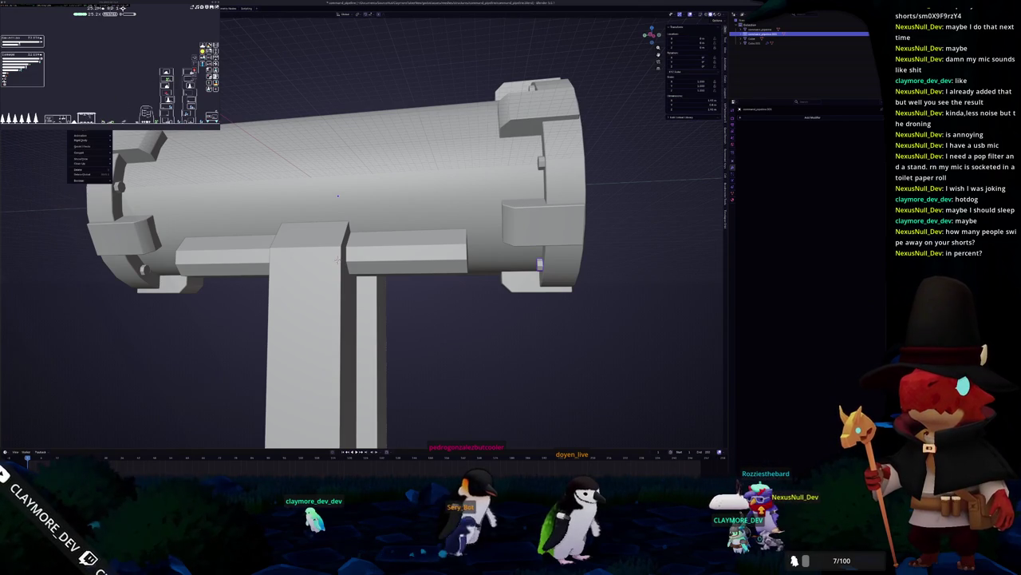
drag(539, 264, 524, 268)
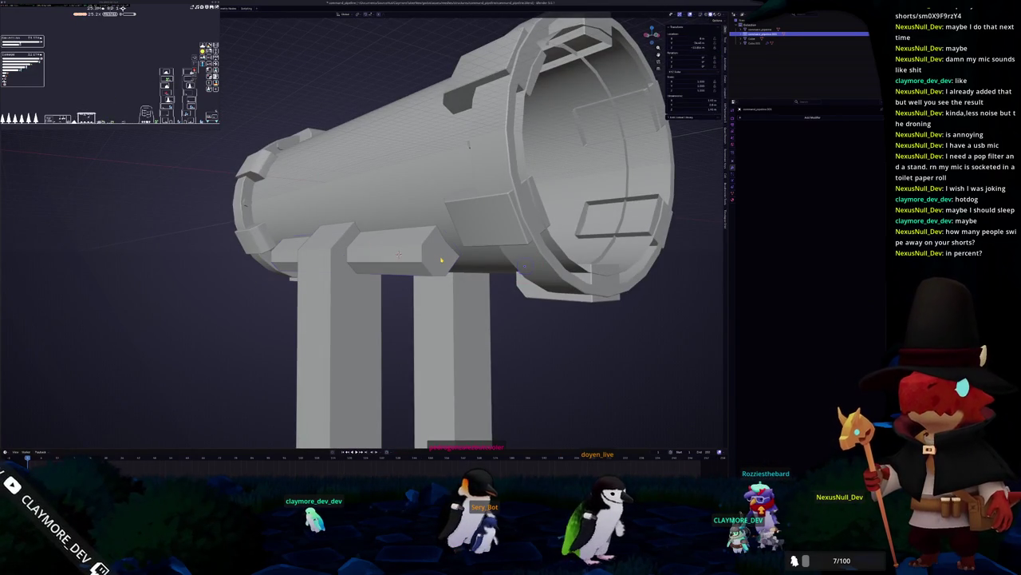
Select the small hexagonal bolt and add a Mirror modifier to it.
mouse_move(441, 259)
mouse_down()
mouse_move(433, 249)
mouse_move(445, 246)
mouse_move(504, 281)
mouse_move(454, 272)
mouse_move(443, 259)
mouse_move(479, 275)
mouse_up()
click(503, 217)
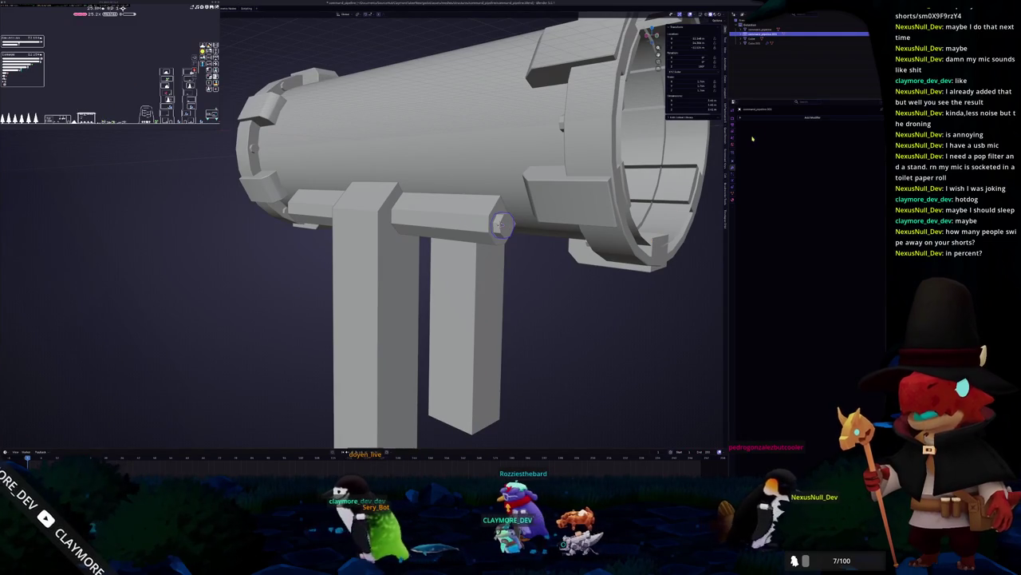
click(771, 118)
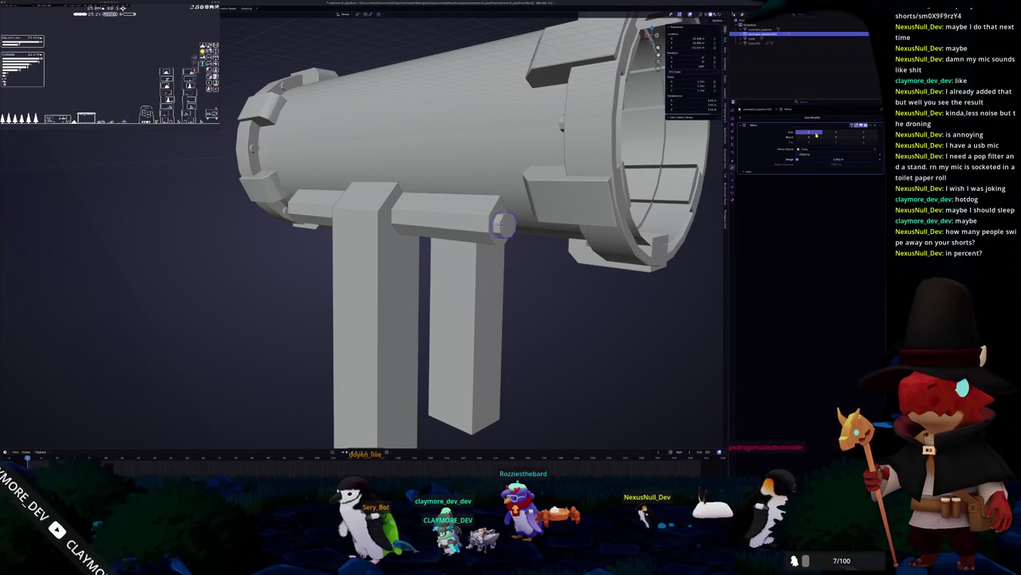
mouse_move(558, 303)
mouse_down()
mouse_move(519, 271)
mouse_move(537, 258)
mouse_up()
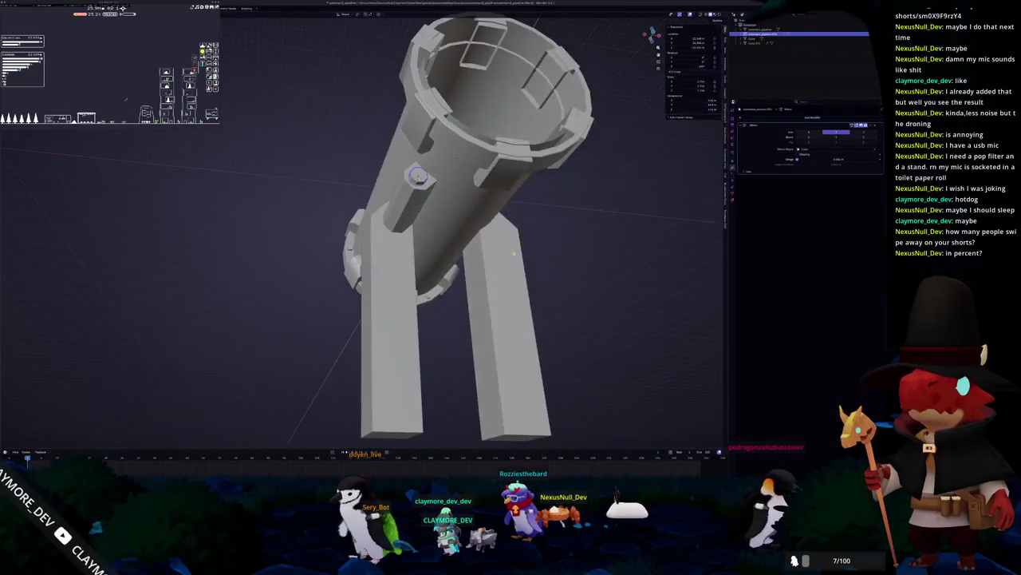
Select the left leg piece and start scaling it along the X axis.
click(391, 359)
drag(479, 303, 479, 223)
key(s)
key(x)
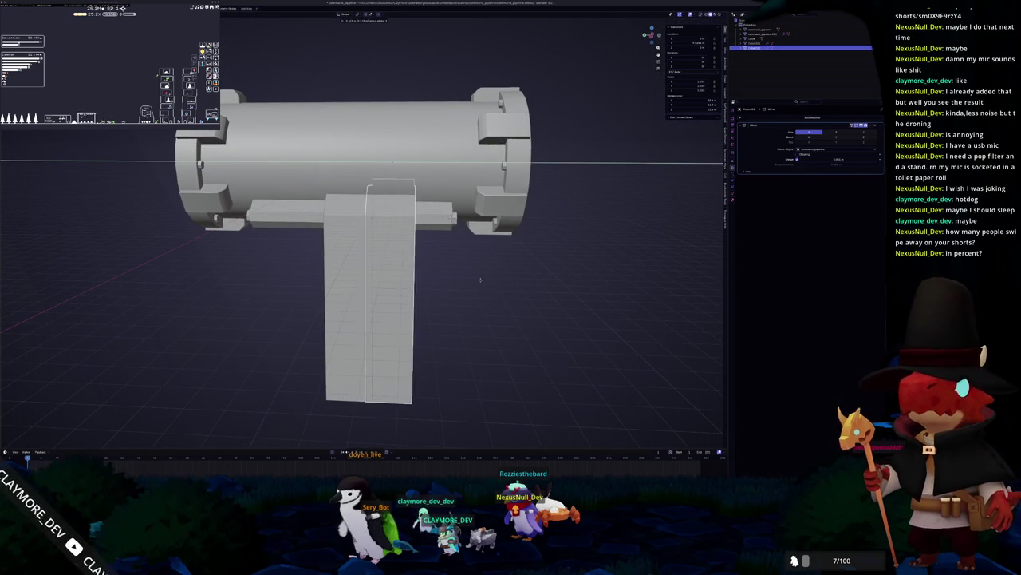
Confirm the leg piece's new width and scale its front face narrower.
click(403, 223)
drag(403, 223, 452, 267)
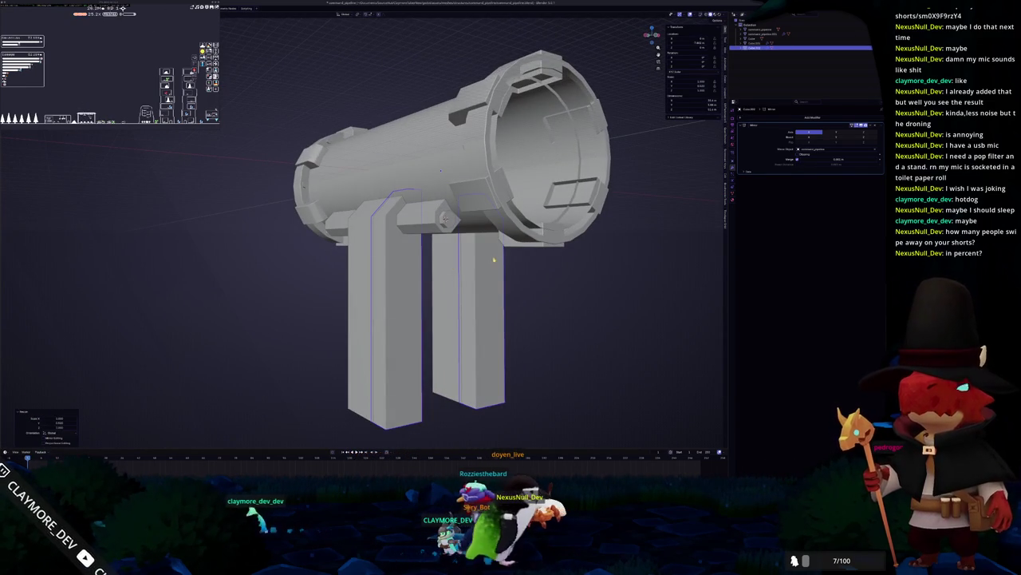
key(s)
key(Escape)
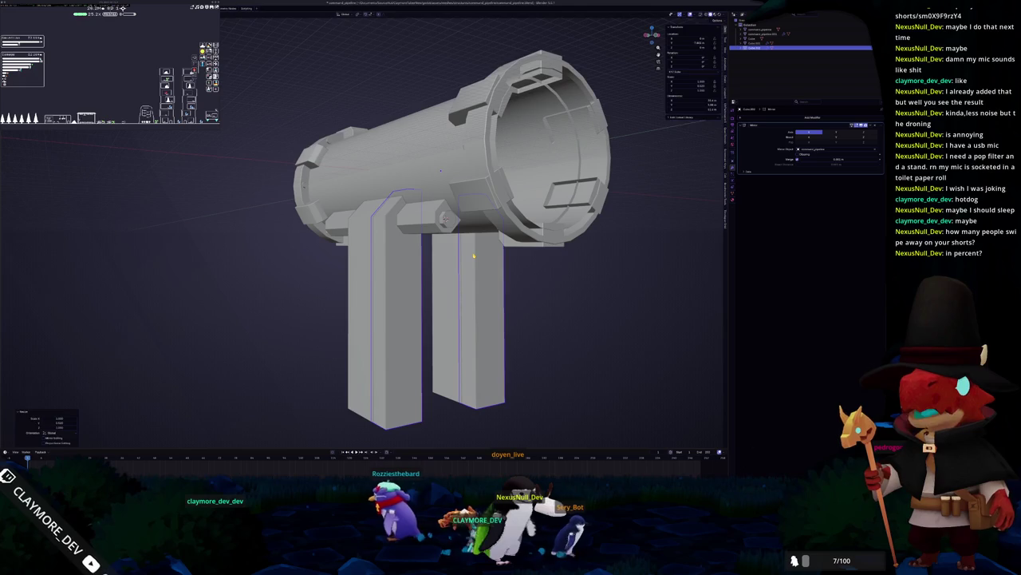
click(399, 303)
scroll(465, 247, up, 5)
key(s)
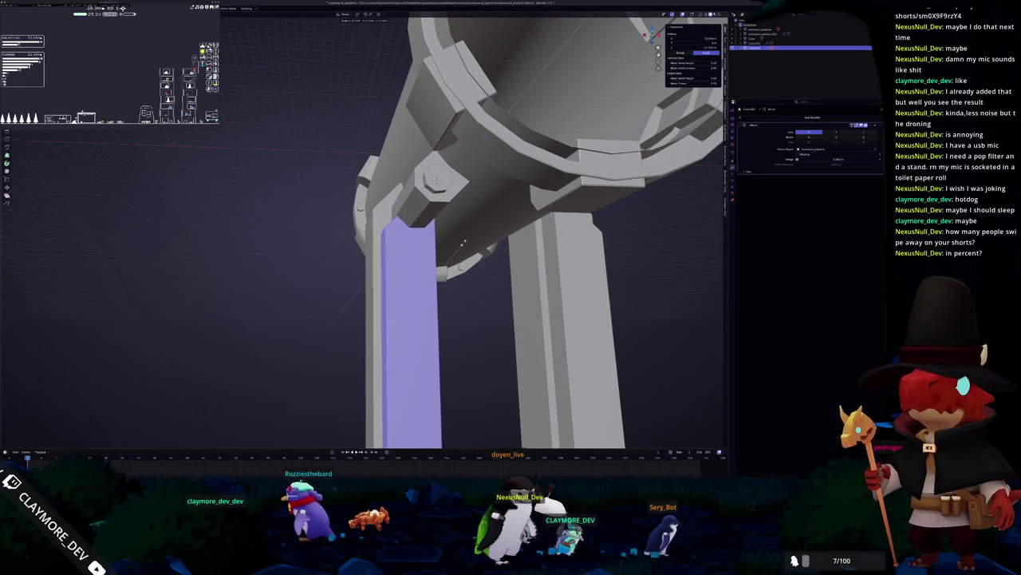
click(465, 246)
Squeeze the face and strip narrower along one axis into a thin trim strip.
key(KP_1)
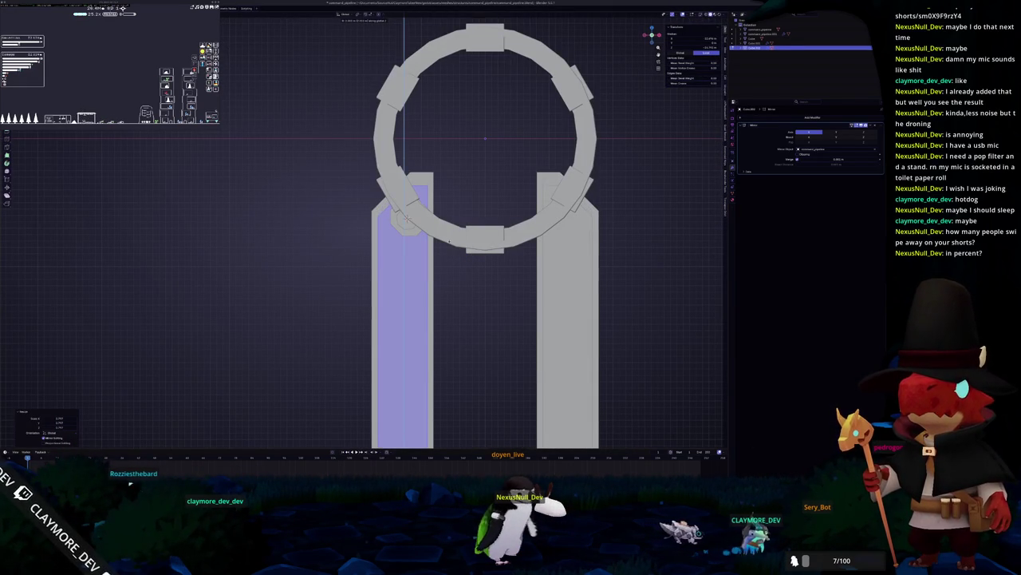
drag(412, 253, 460, 257)
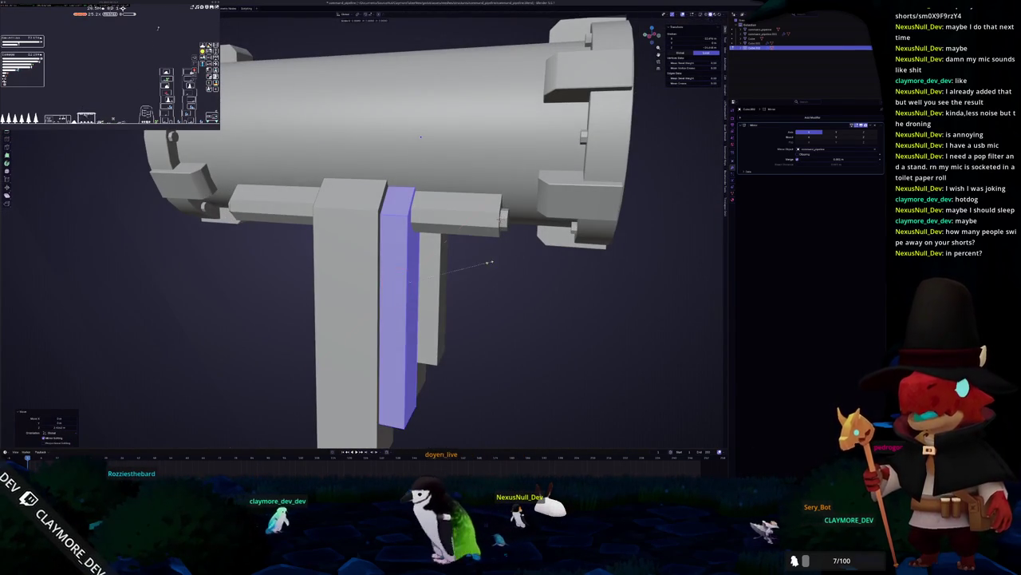
key(s)
key(x)
click(461, 257)
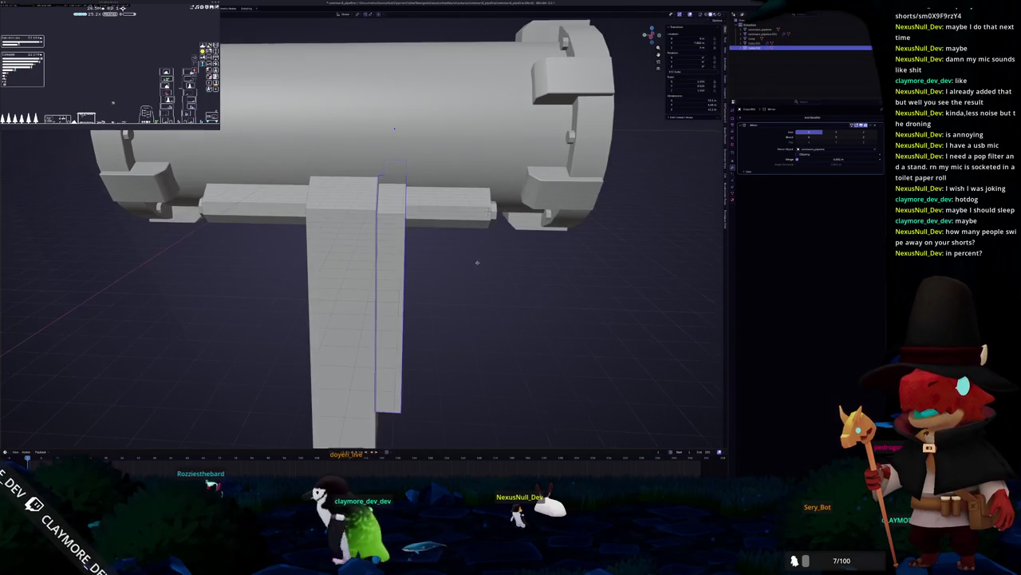
key(s)
key(x)
click(438, 232)
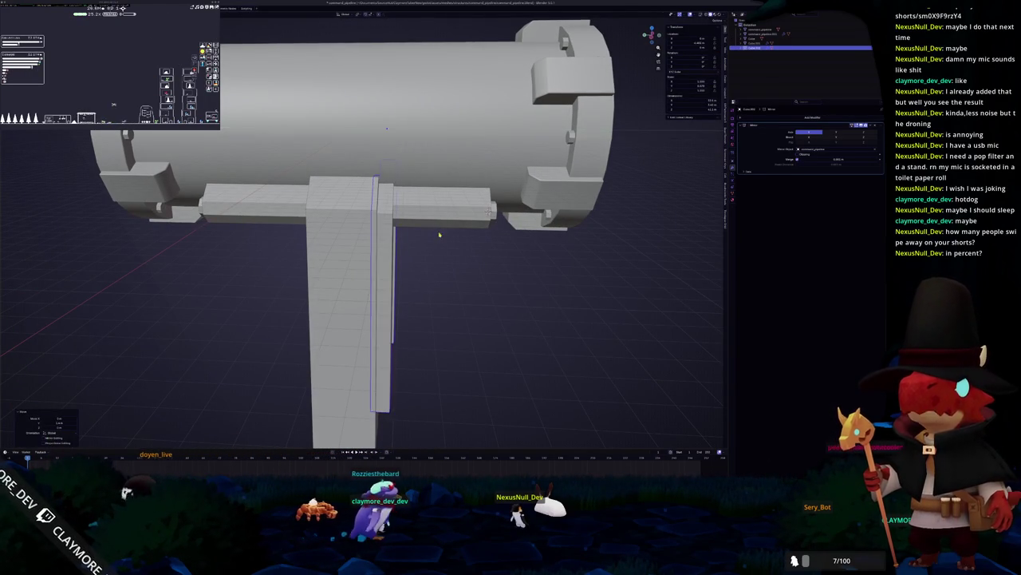
Select the strip's front face, then leave Edit Mode for object editing.
scroll(439, 234, down, 5)
click(380, 335)
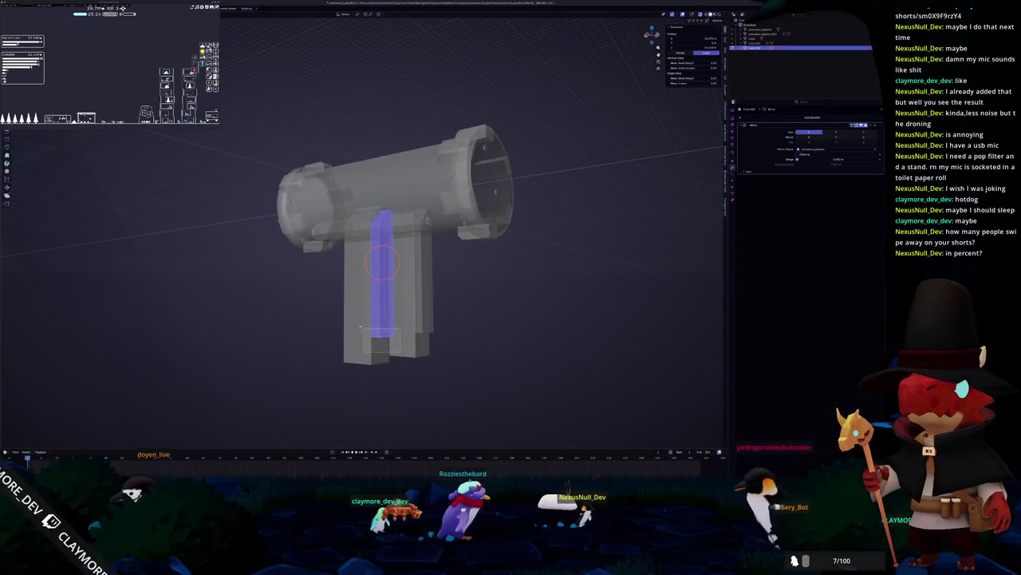
key(Tab)
key(alt+z)
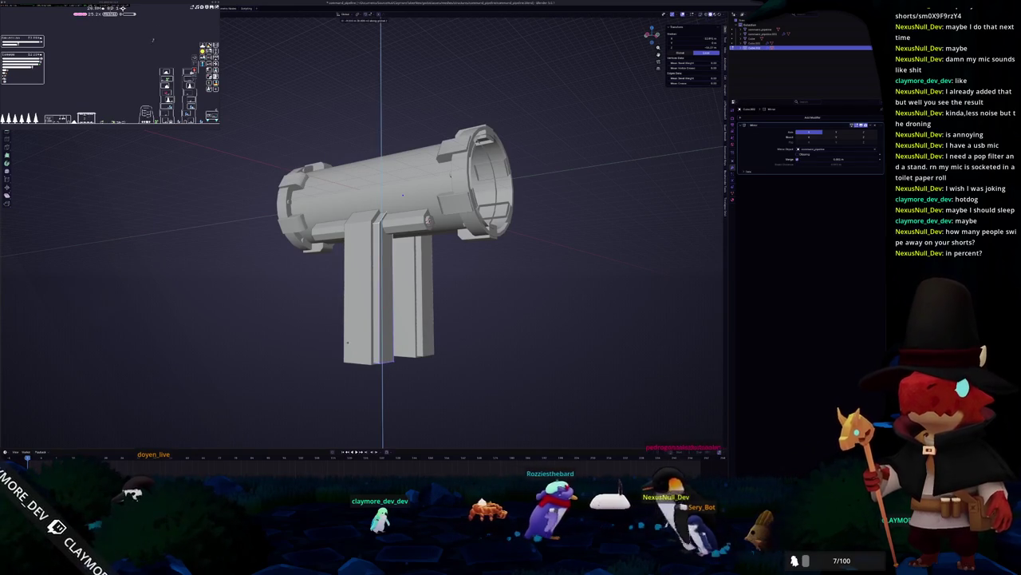
Snap the 3D cursor to the leg's bottom, checking front and side views.
key(shift+s)
key(KP_1)
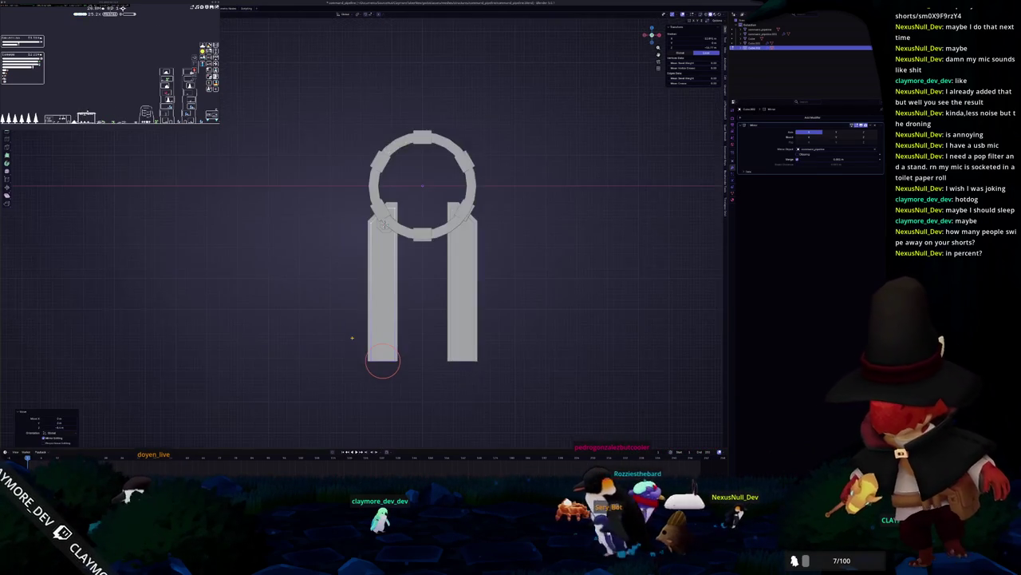
key(KP_3)
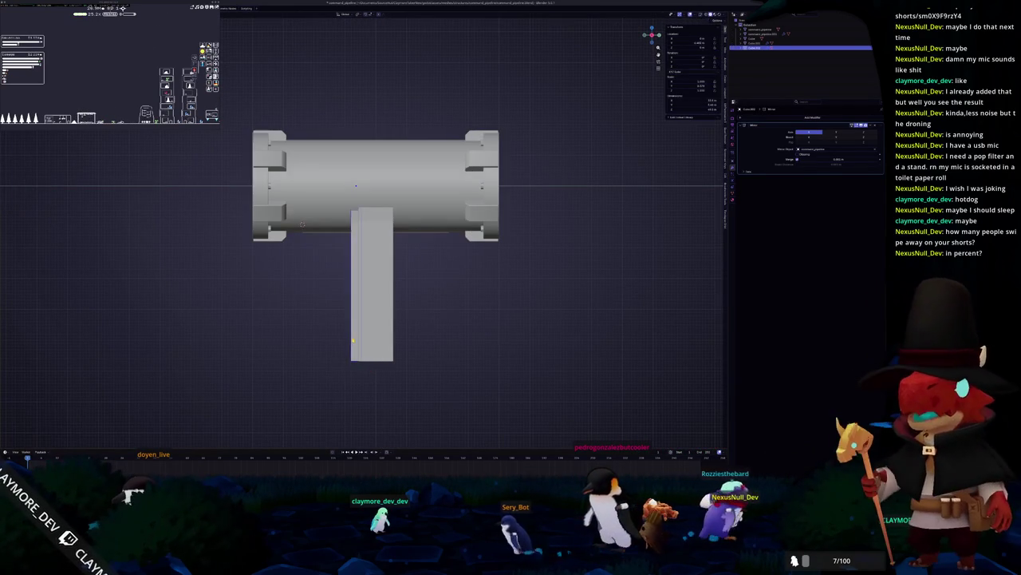
key(KP_1)
mouse_move(353, 341)
mouse_down()
mouse_move(405, 268)
mouse_move(447, 232)
mouse_up()
scroll(663, 220, down, 2)
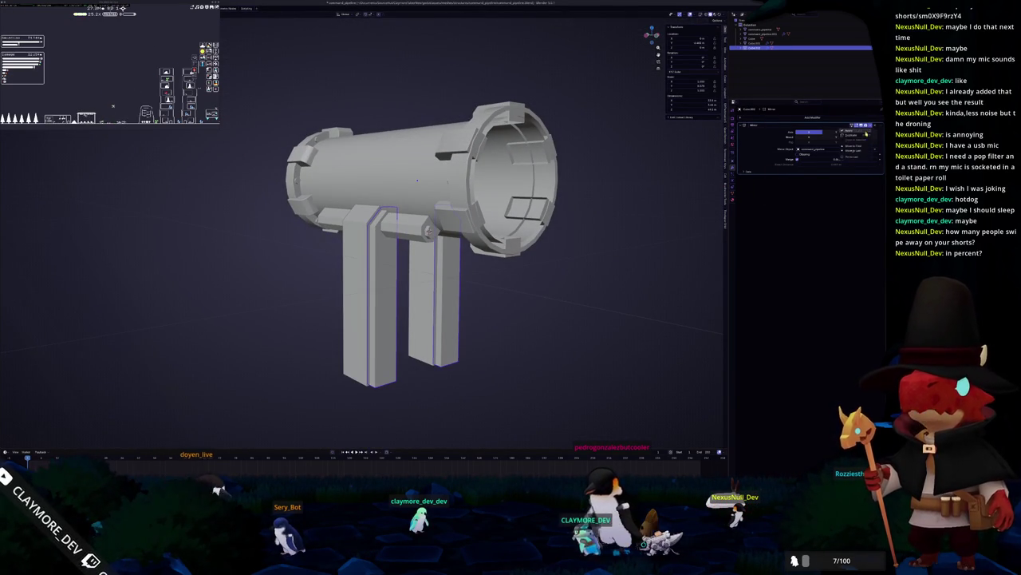
Duplicate the strip's Mirror modifier and deselect the leg pieces.
click(861, 136)
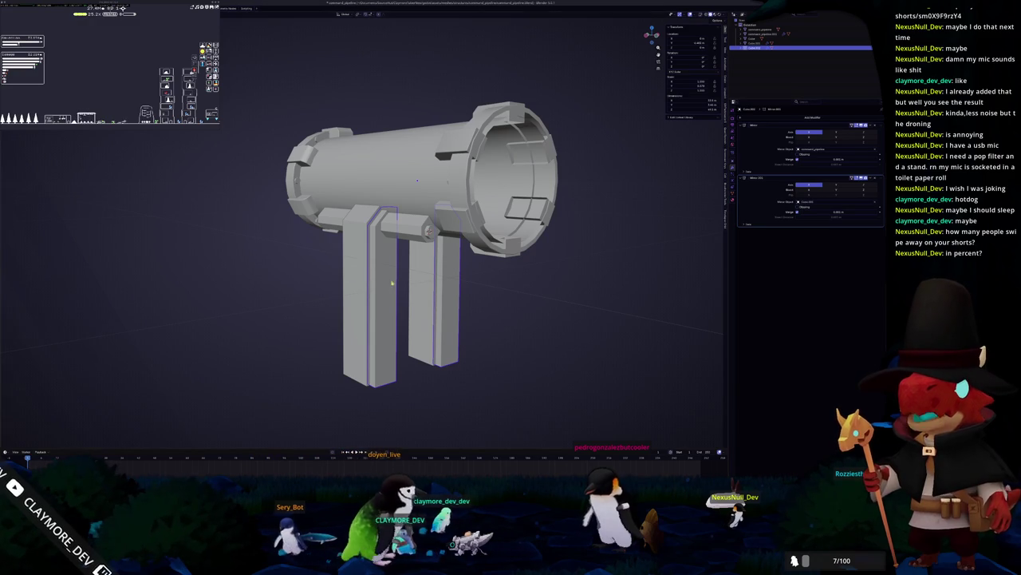
click(540, 313)
mouse_move(539, 313)
mouse_down()
mouse_move(436, 316)
mouse_move(406, 259)
mouse_up()
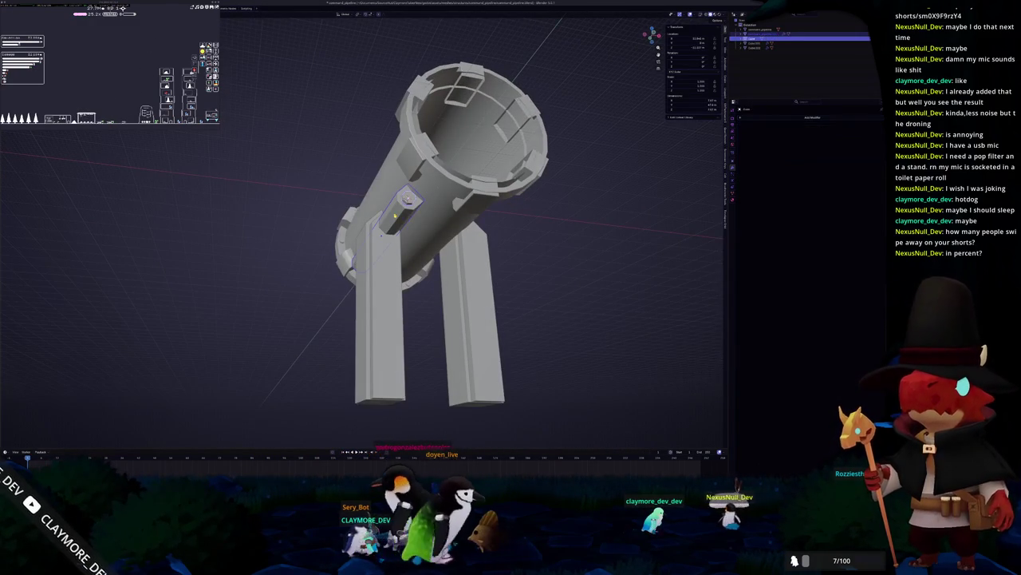
Add a Mirror modifier to the small box part, mirroring it across the pipe body.
click(381, 234)
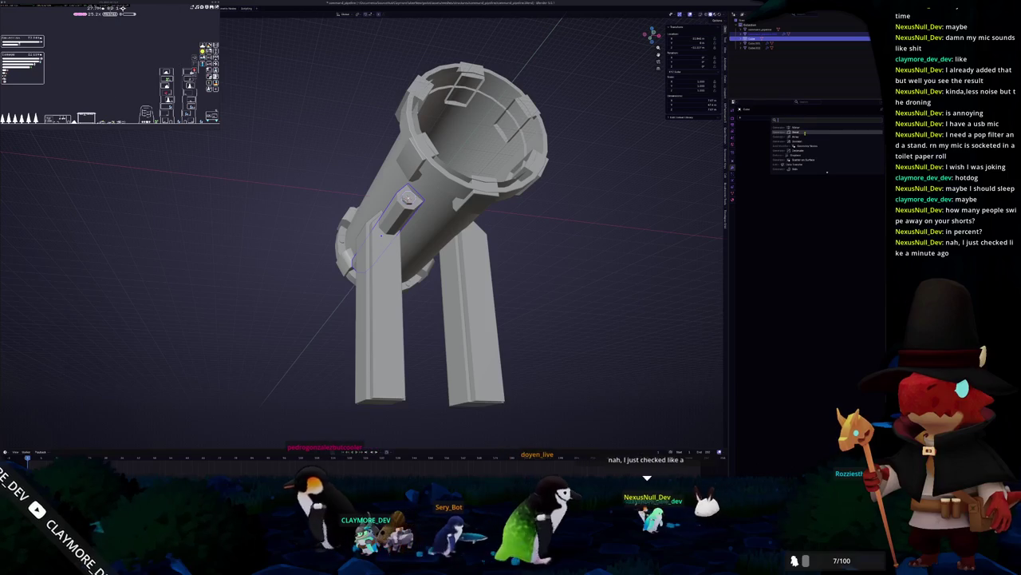
click(827, 171)
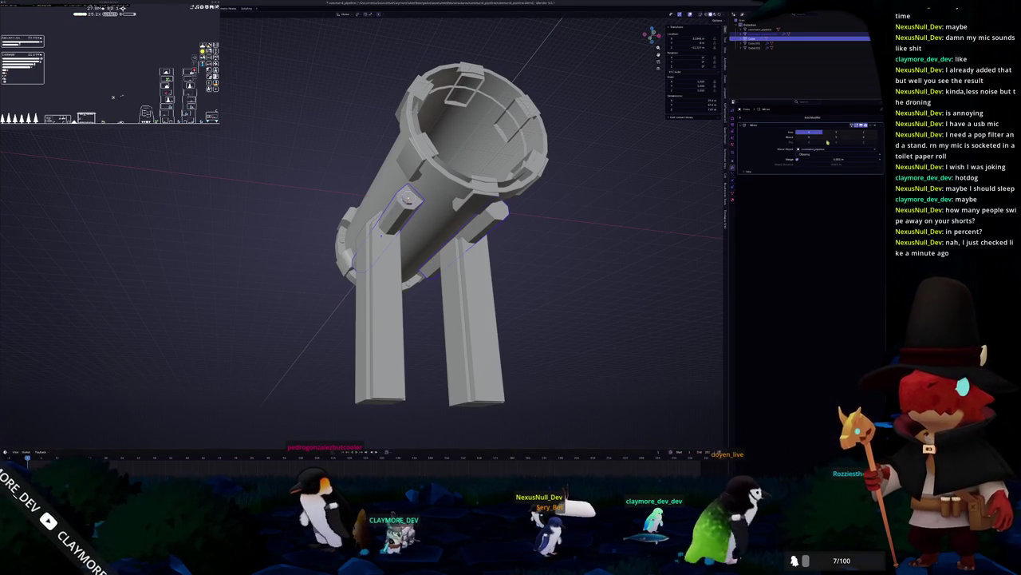
click(860, 140)
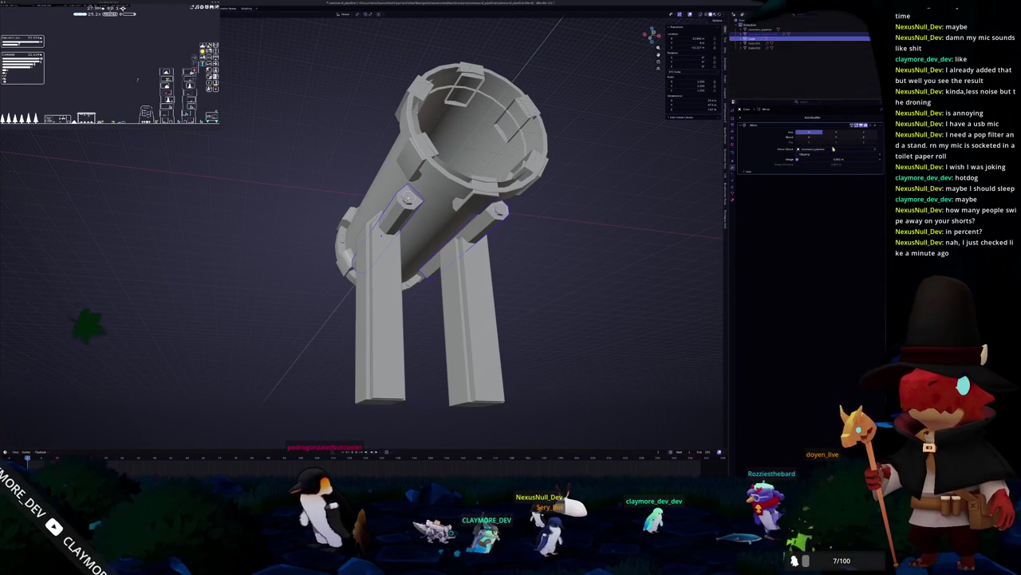
mouse_move(497, 209)
mouse_down()
mouse_move(401, 231)
mouse_move(415, 249)
mouse_move(347, 227)
mouse_move(378, 240)
mouse_move(423, 209)
mouse_move(519, 231)
mouse_move(607, 233)
mouse_up()
scroll(436, 232, down, 4)
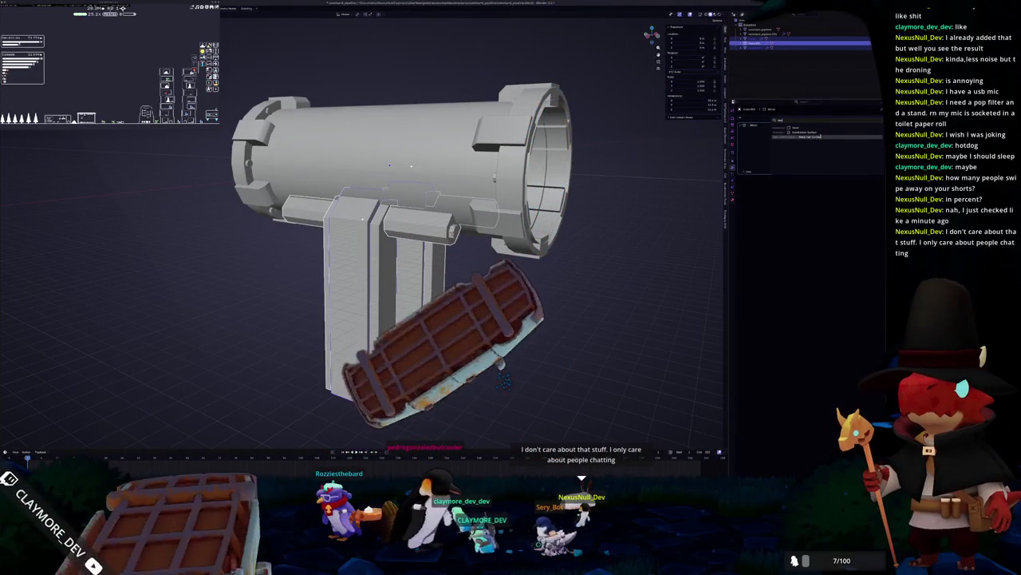
scroll(428, 233, up, 2)
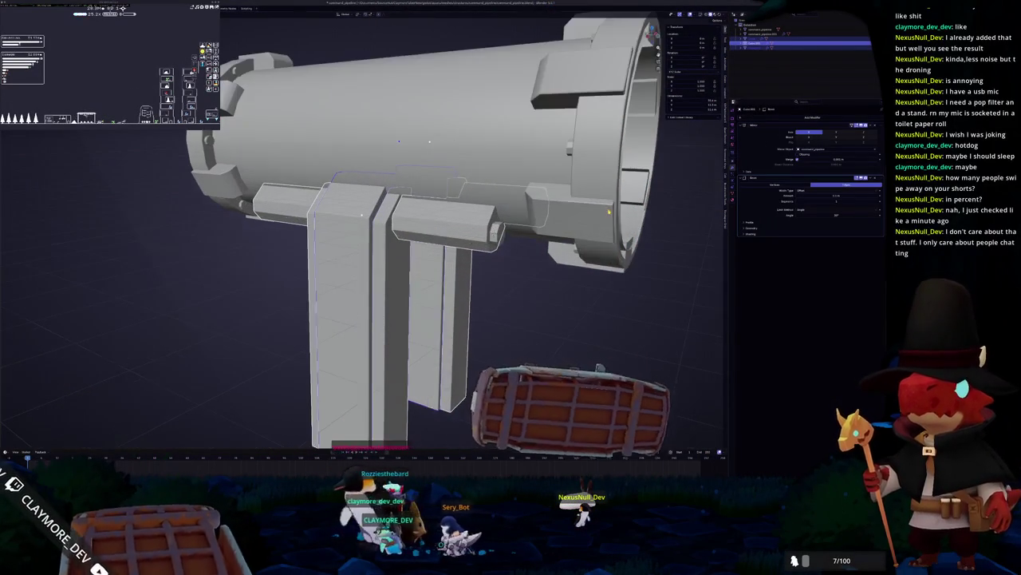
Apply Shade Auto Smooth to the legs, adding a Smooth by Angle modifier.
drag(429, 141, 425, 181)
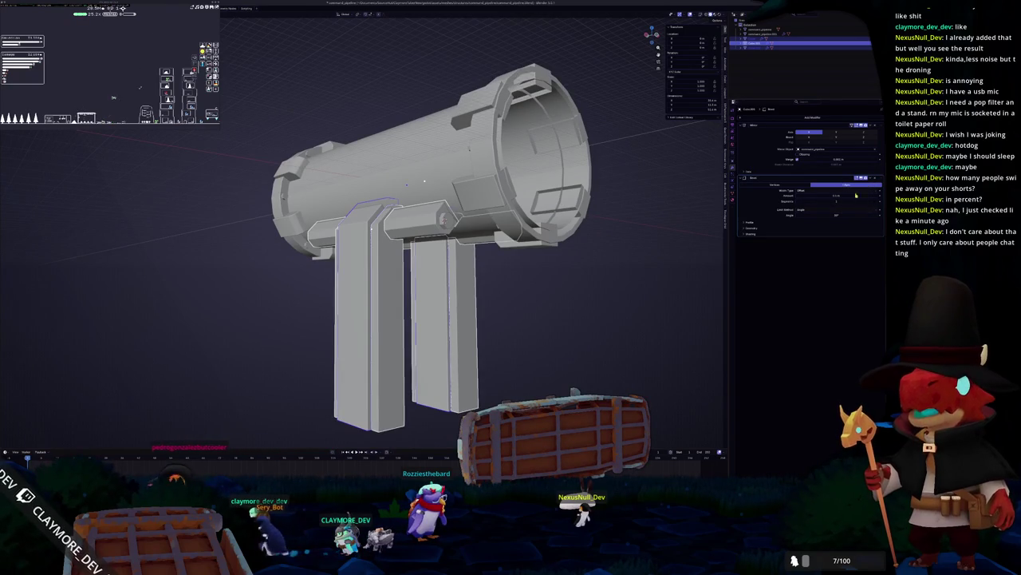
scroll(571, 258, up, 2)
right_click(572, 258)
click(554, 246)
scroll(549, 280, up, 2)
mouse_move(537, 278)
mouse_down()
mouse_move(382, 306)
mouse_move(431, 197)
mouse_up()
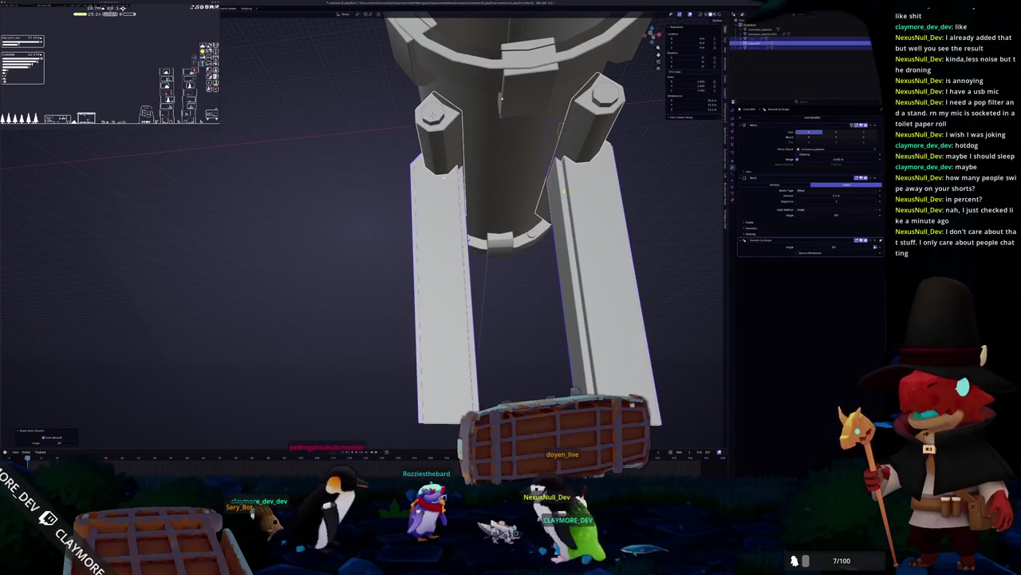
Select the hidden long bolt behind the barrel using the X-ray view.
click(562, 150)
key(alt+z)
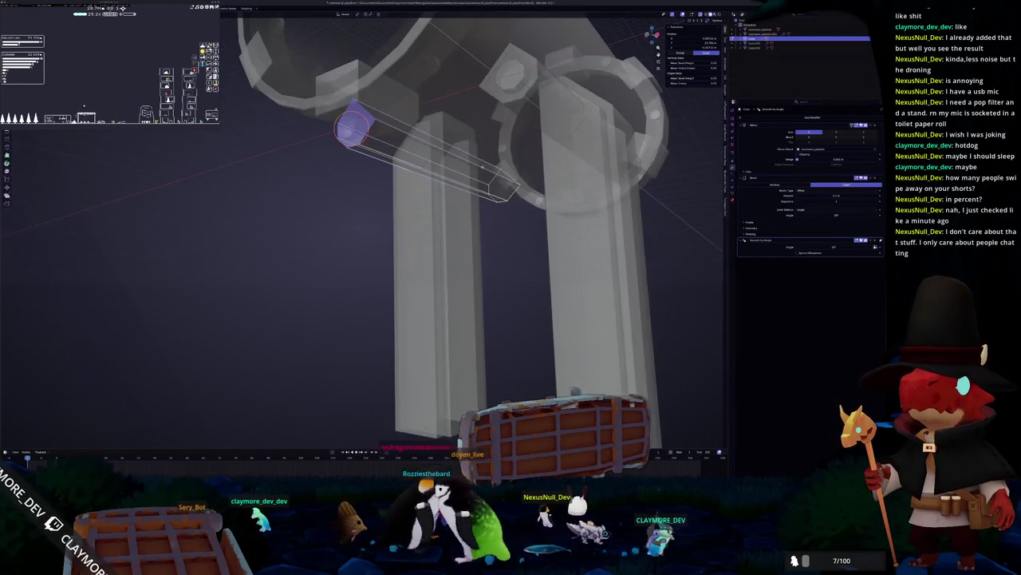
click(456, 155)
key(alt+z)
mouse_move(462, 158)
mouse_down()
mouse_move(442, 216)
mouse_move(456, 213)
mouse_up()
key(Tab)
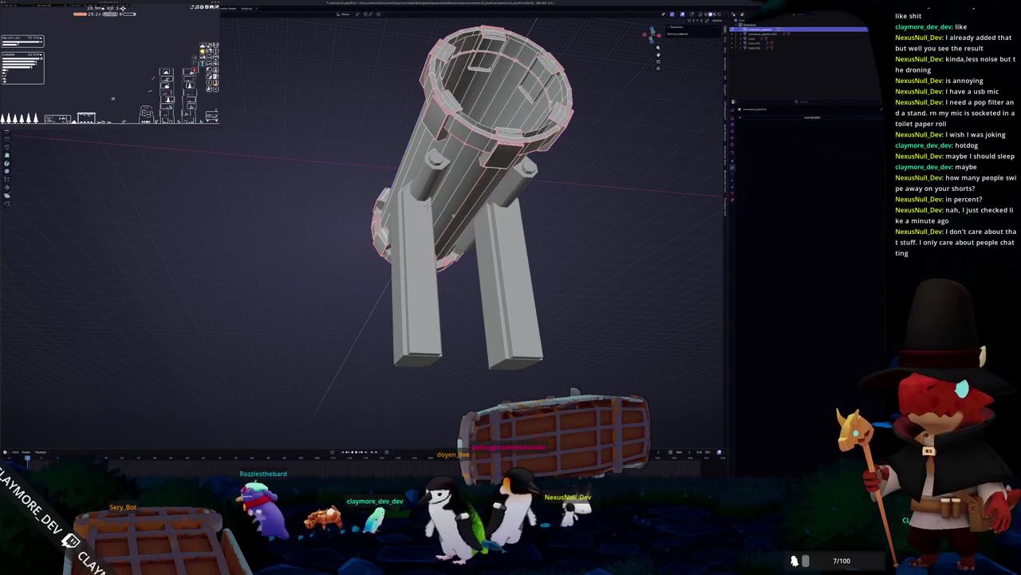
key(Tab)
drag(455, 212, 423, 237)
Add a cube and stretch it along X into a crossbar between the legs.
key(shift+a)
click(441, 239)
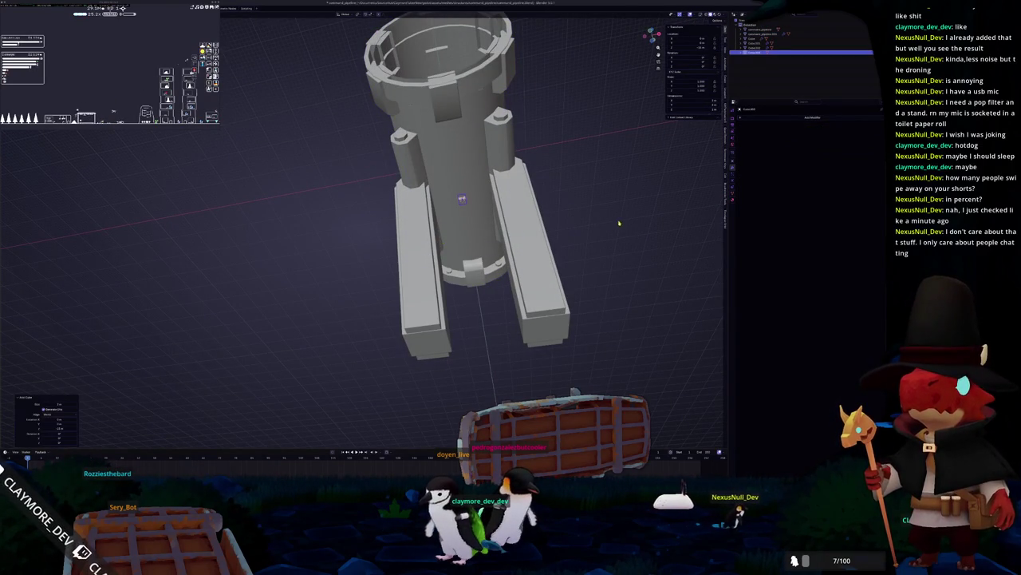
drag(630, 209, 627, 235)
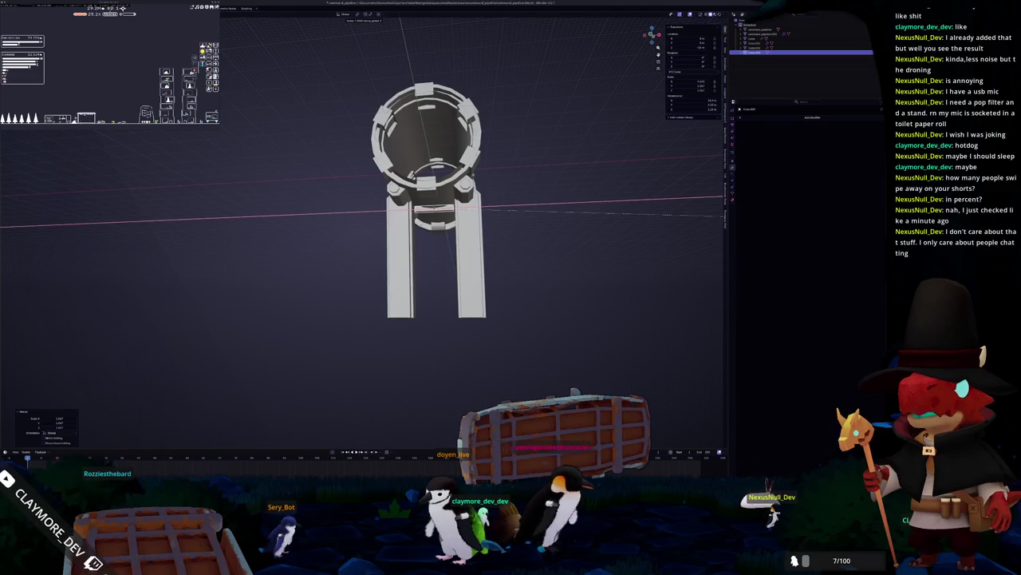
click(134, 231)
mouse_move(141, 240)
mouse_down()
mouse_move(282, 185)
mouse_move(359, 224)
mouse_up()
Reselect the legs and another pipe part, then recentre the pipe in view.
click(338, 212)
scroll(363, 226, down, 2)
click(366, 228)
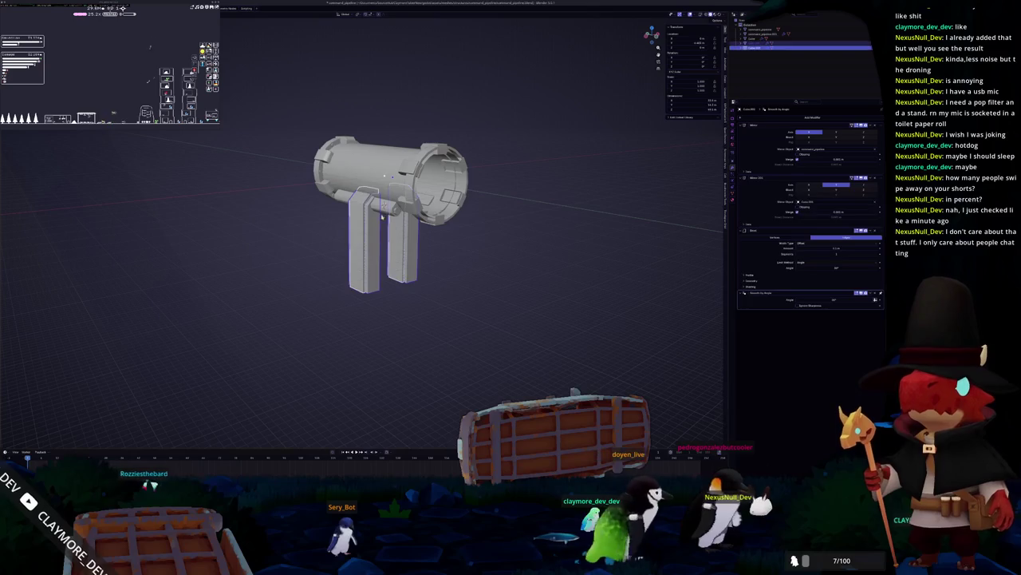
scroll(405, 202, up, 5)
click(464, 176)
mouse_move(464, 176)
mouse_down()
mouse_move(447, 232)
mouse_move(449, 189)
mouse_move(445, 258)
mouse_move(274, 93)
mouse_up()
scroll(452, 252, down, 6)
drag(391, 199, 433, 223)
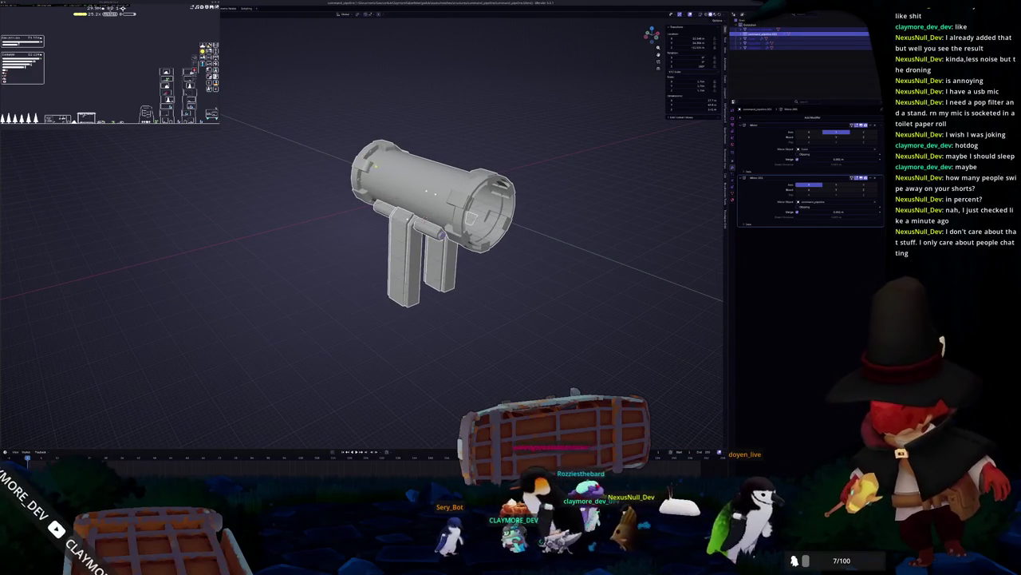
Convert the pipe tube to a plain mesh with auto smooth shading.
click(441, 233)
right_click(279, 185)
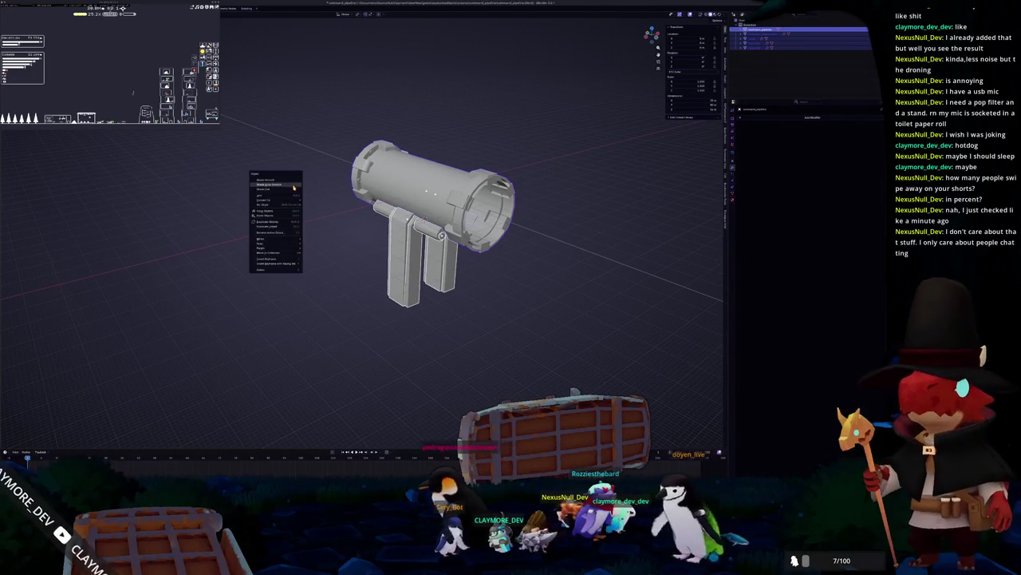
click(315, 200)
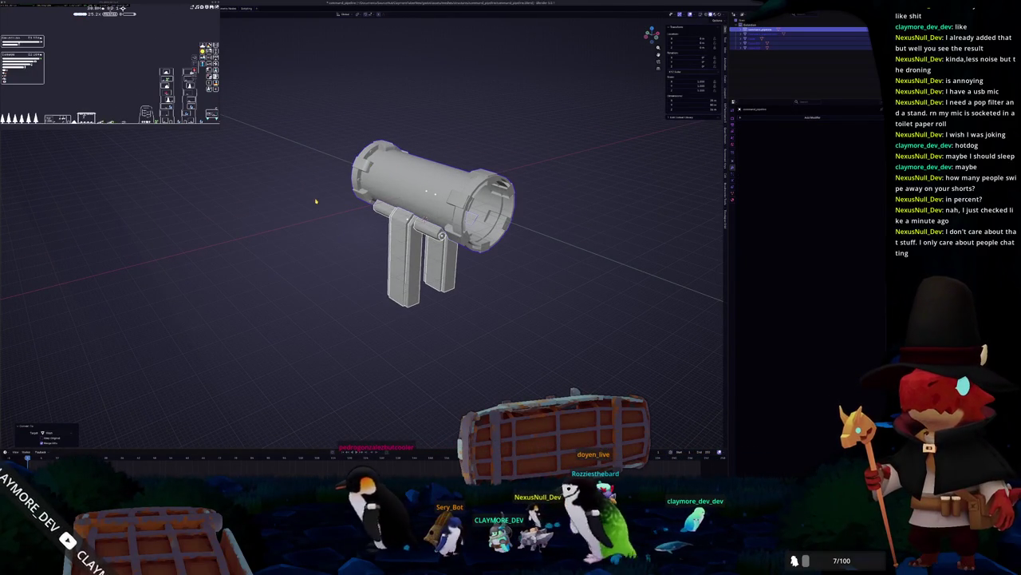
right_click(316, 201)
click(308, 183)
right_click(308, 185)
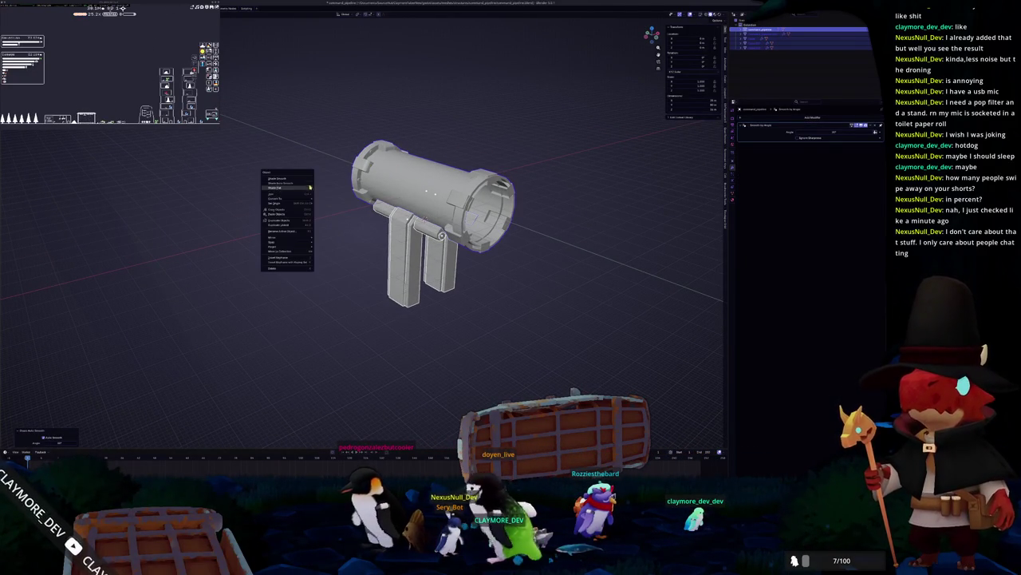
click(323, 200)
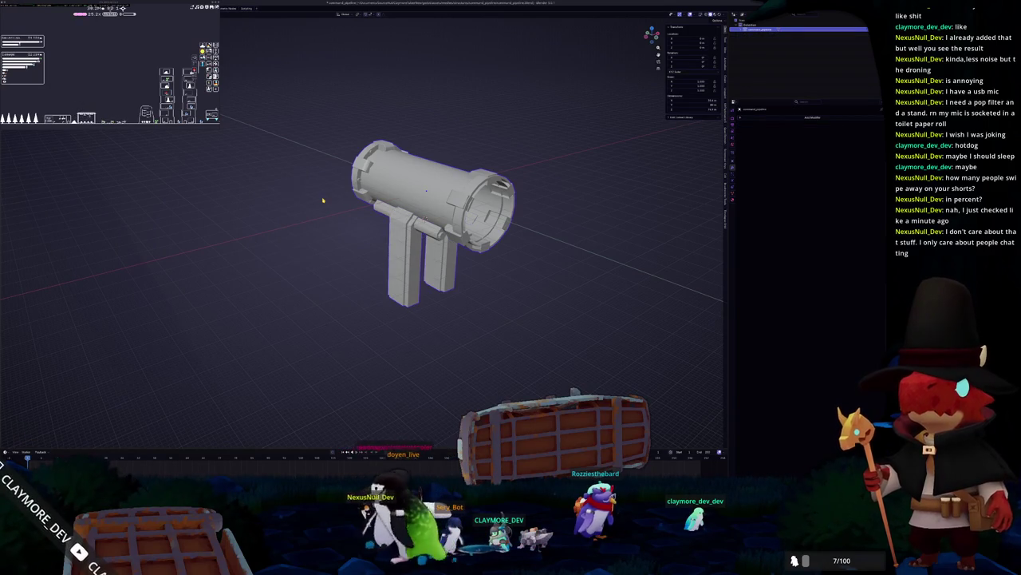
Apply all transforms to the mesh and switch to the UV Editing workspace.
key(ctrl+a)
click(320, 205)
scroll(320, 205, up, 3)
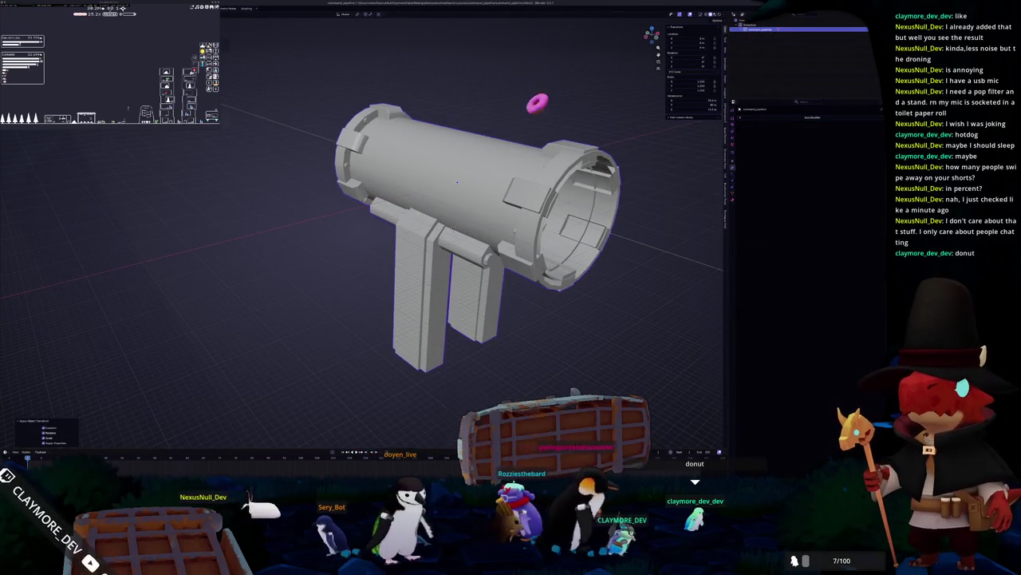
key(ctrl+Page_Down)
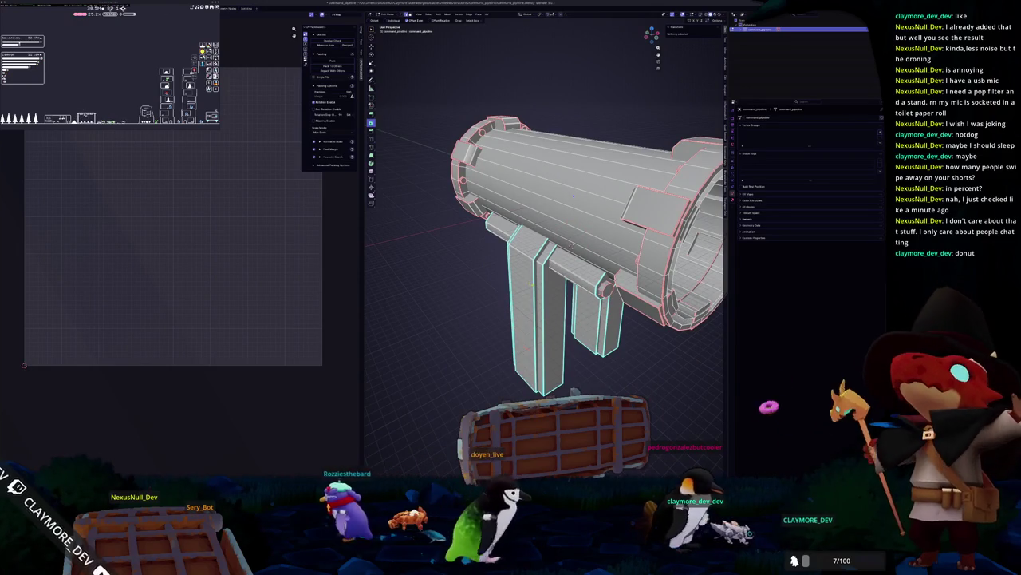
Select edges by a selection rule and clear the marking on the legs' edges.
key(n)
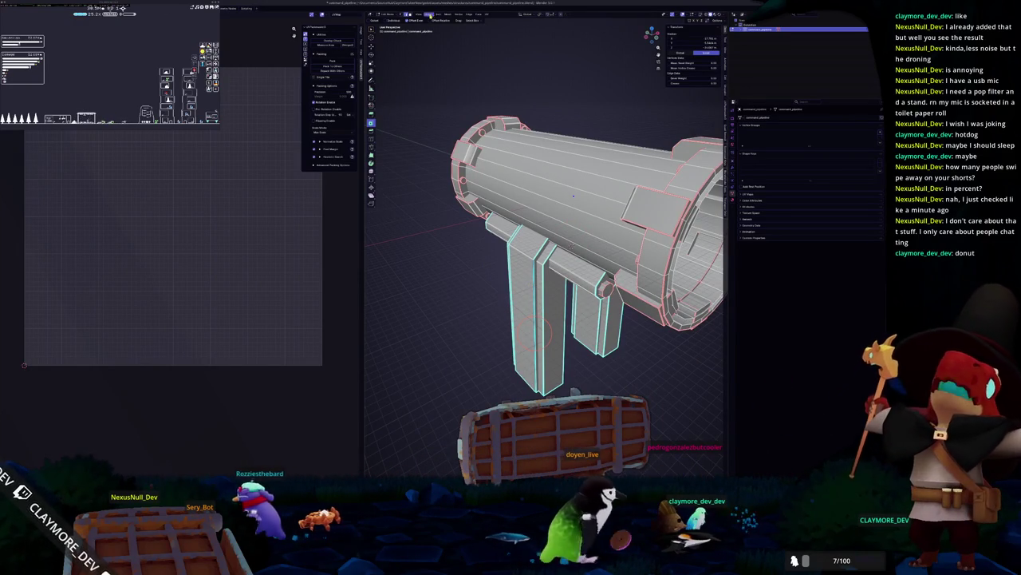
click(429, 14)
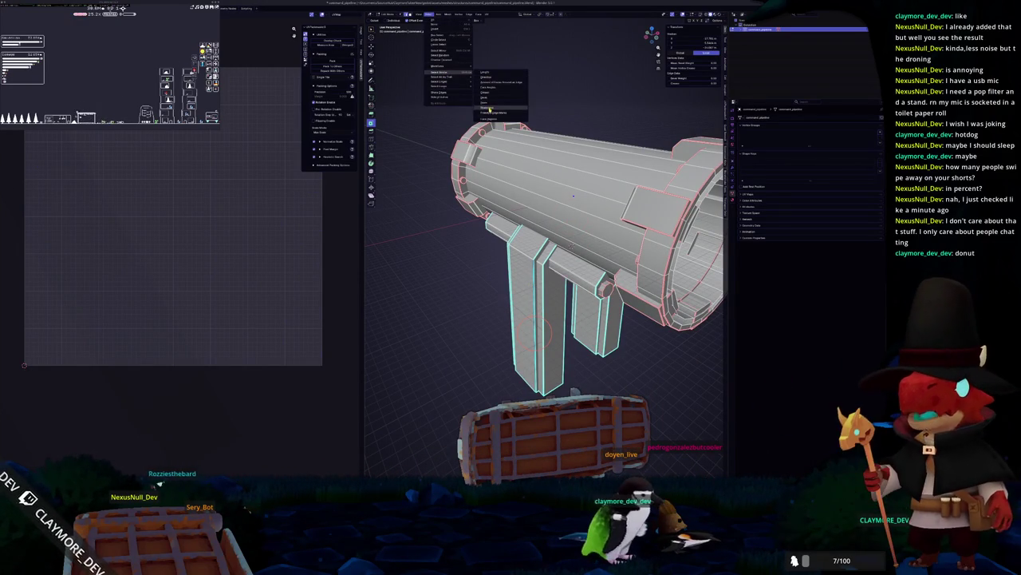
click(488, 81)
right_click(426, 206)
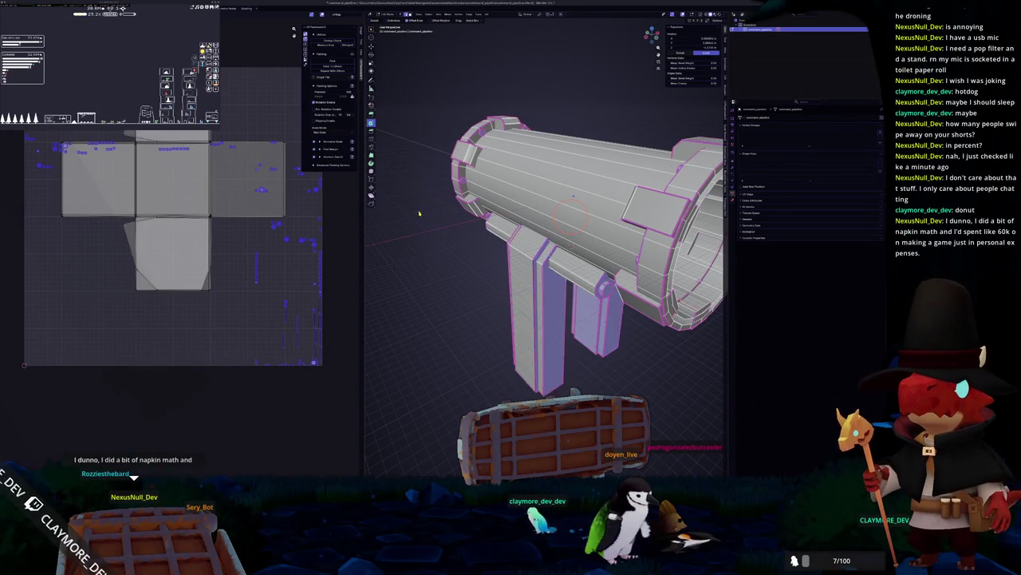
click(426, 206)
key(KP_Decimal)
Select the entire mesh and unwrap it, trying several unwrap methods.
key(a)
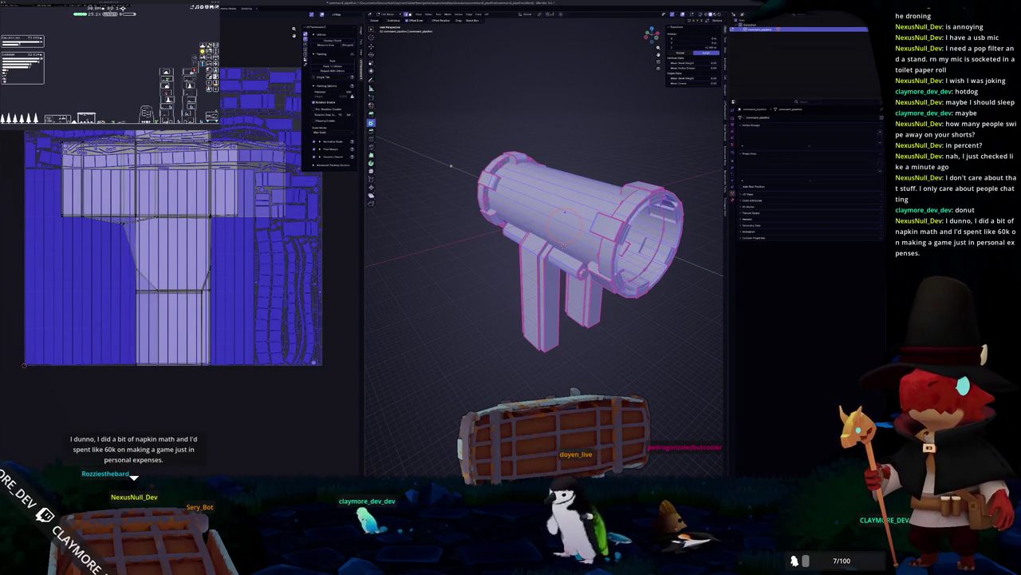
click(487, 14)
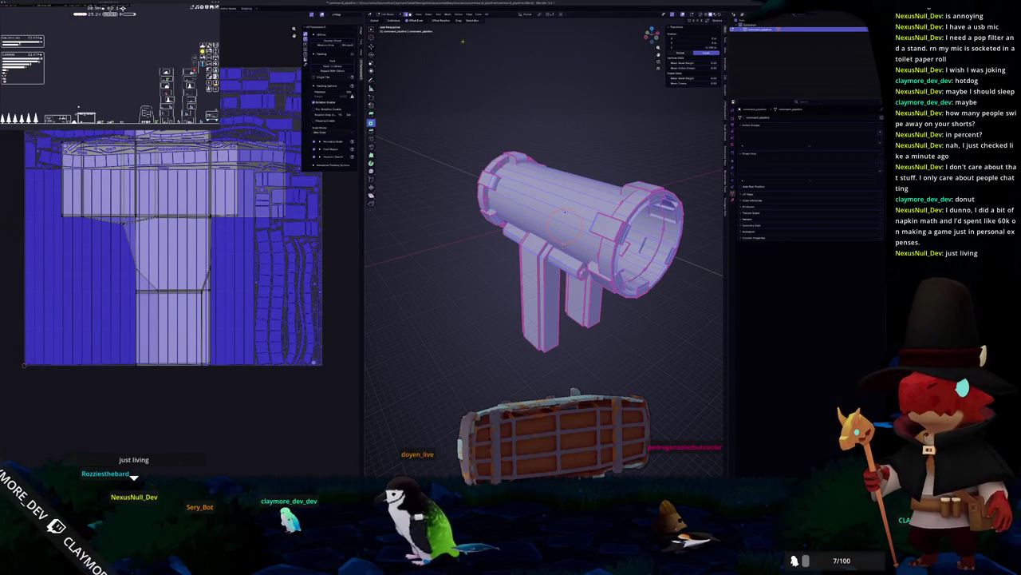
click(489, 16)
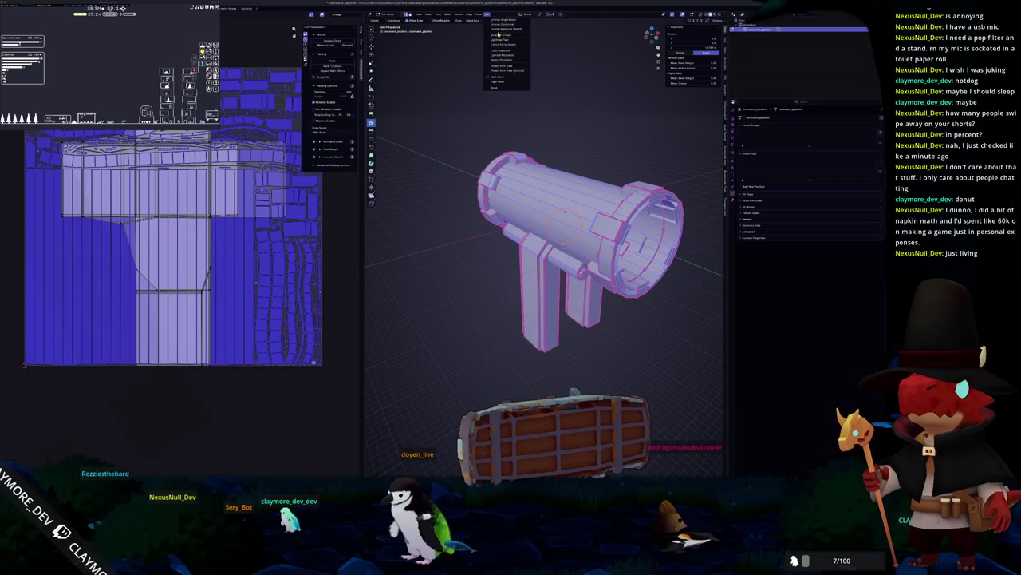
click(499, 29)
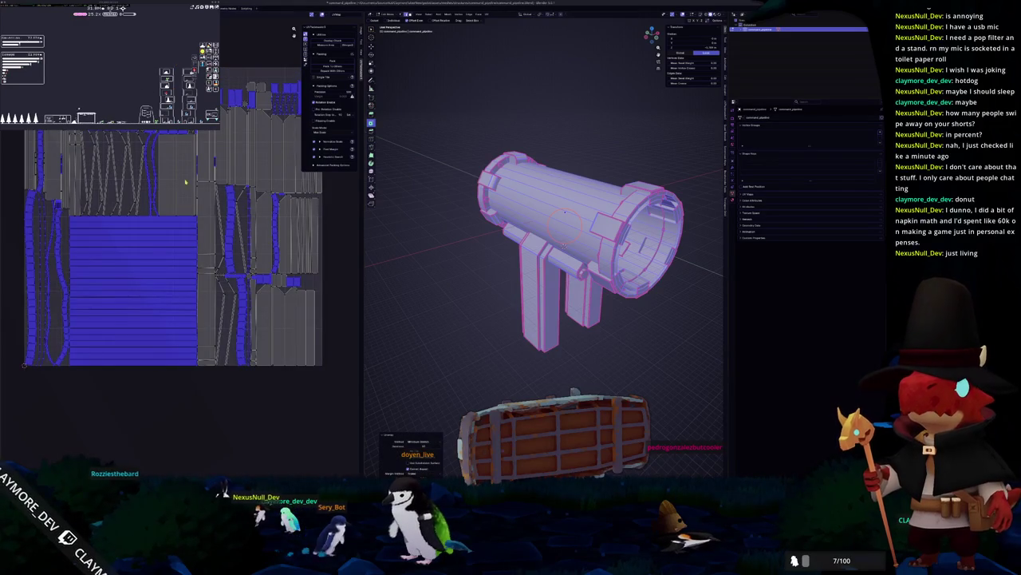
click(483, 15)
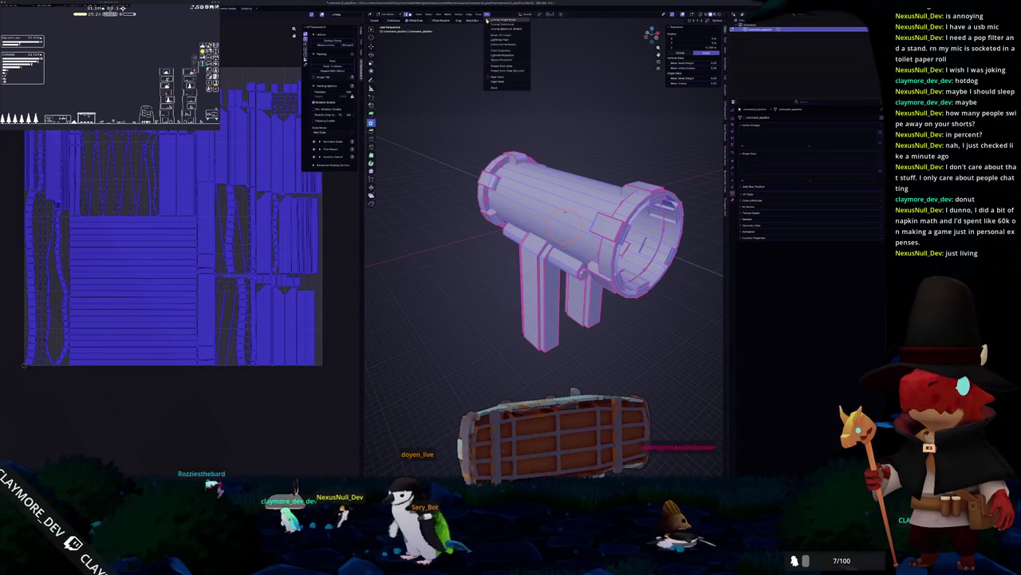
click(490, 32)
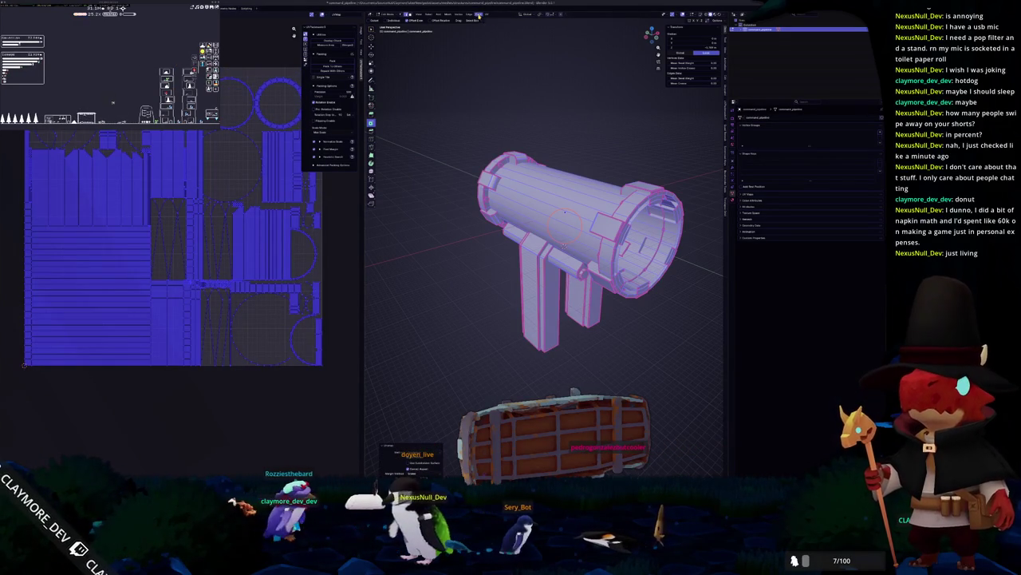
click(485, 15)
click(501, 28)
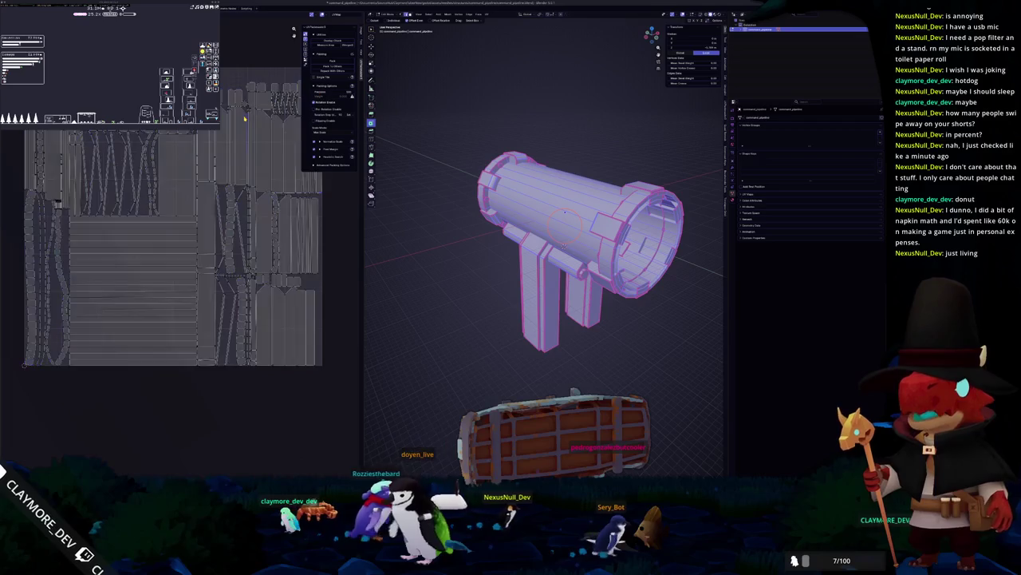
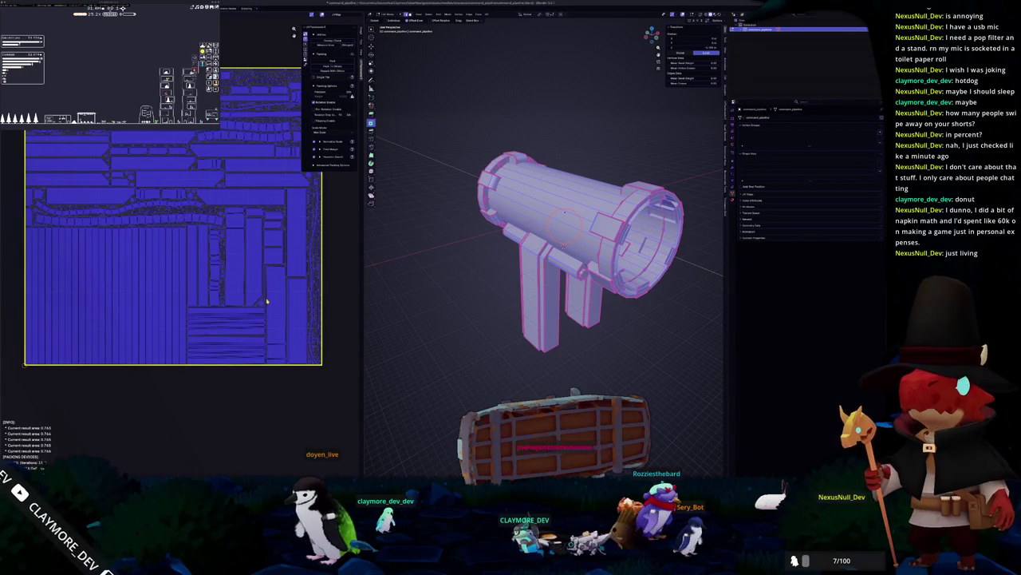
Export the cannon mesh from Object Mode as glTF, reviewing the expanded export option groups.
key(Tab)
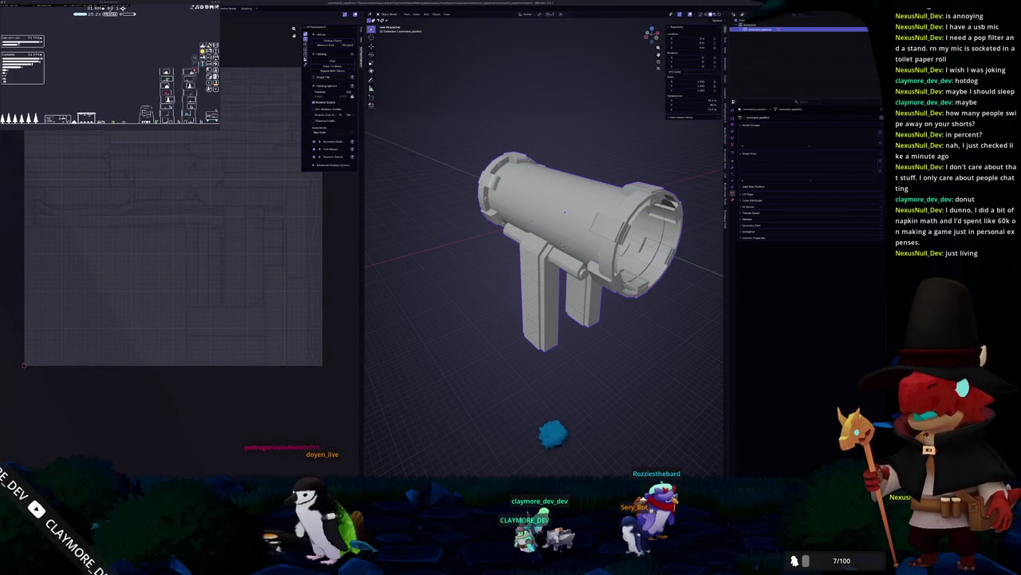
key(ctrl+shift+e)
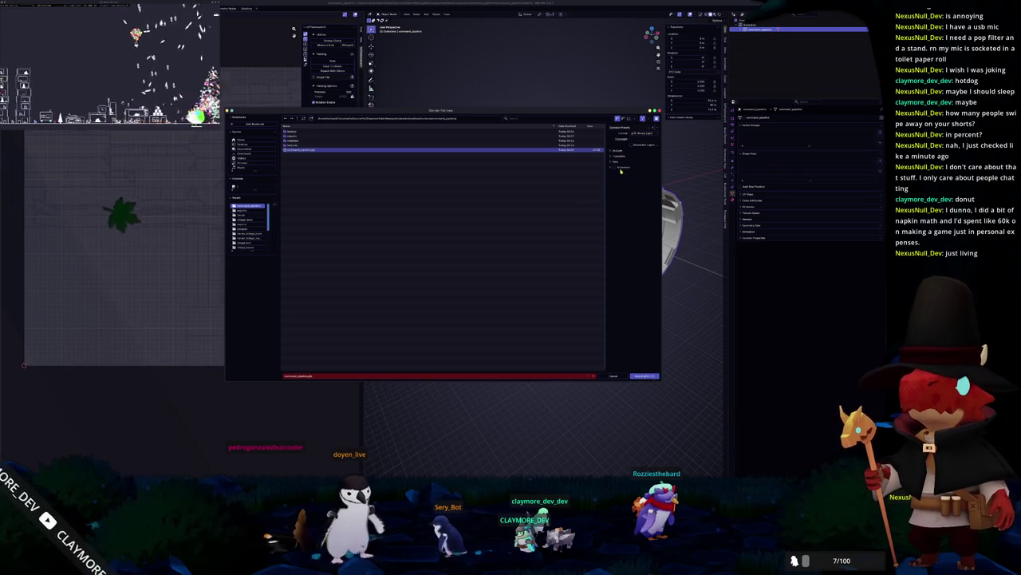
click(624, 166)
click(619, 181)
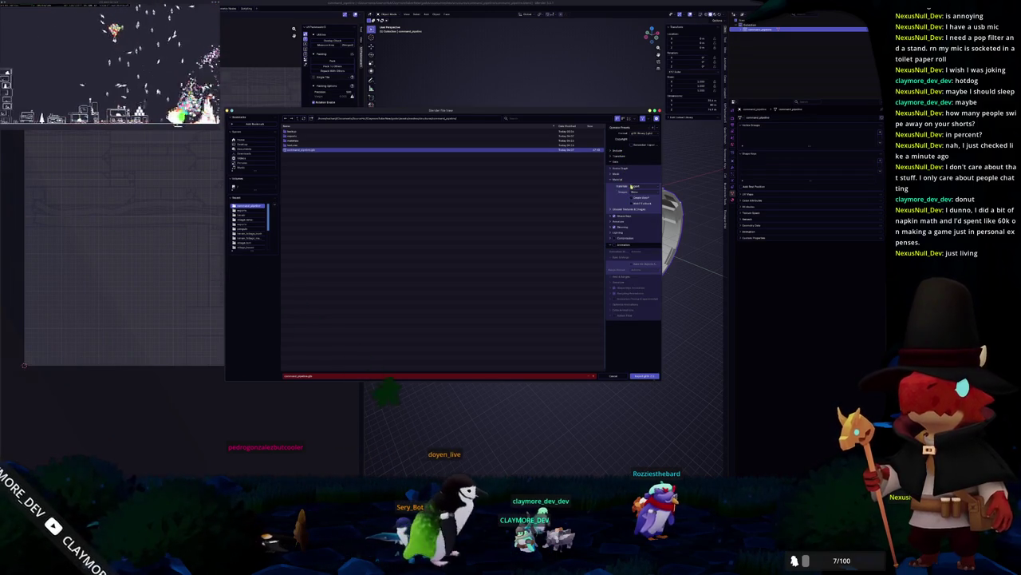
scroll(619, 182, down, 5)
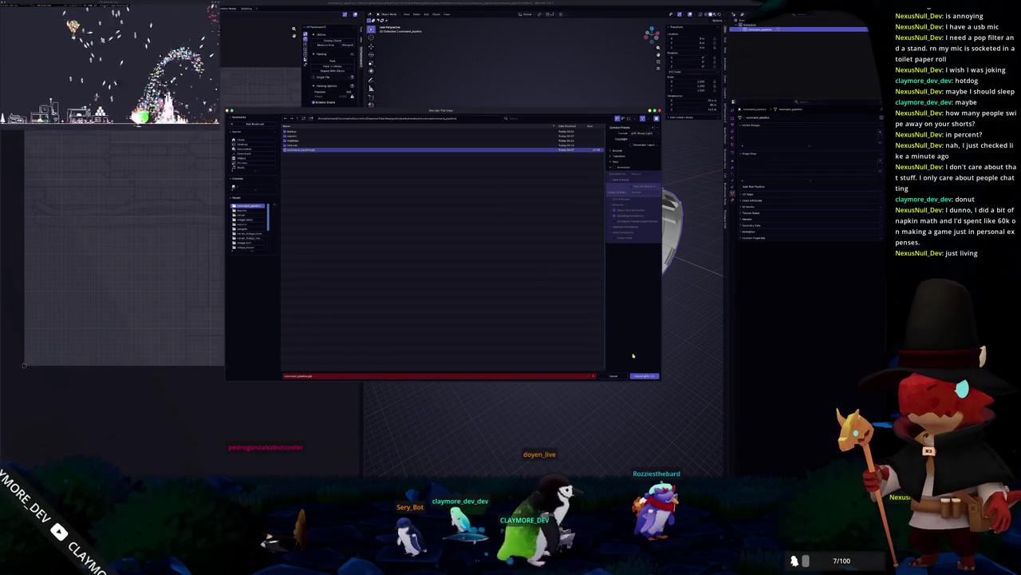
click(644, 377)
Export the full gun mesh as FBX and bring it up in Substance 3D Painter.
key(alt+Tab)
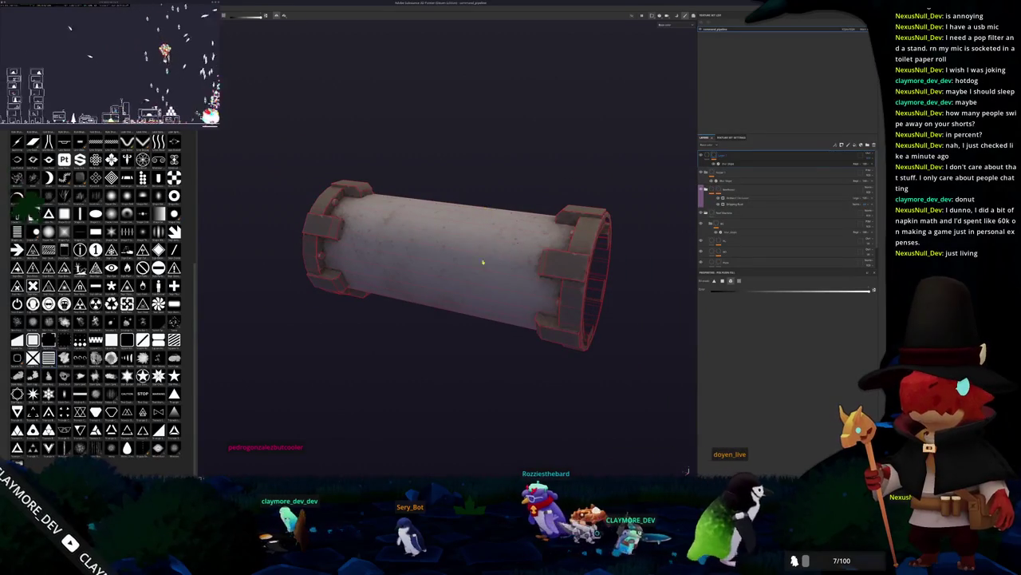
key(alt+Tab)
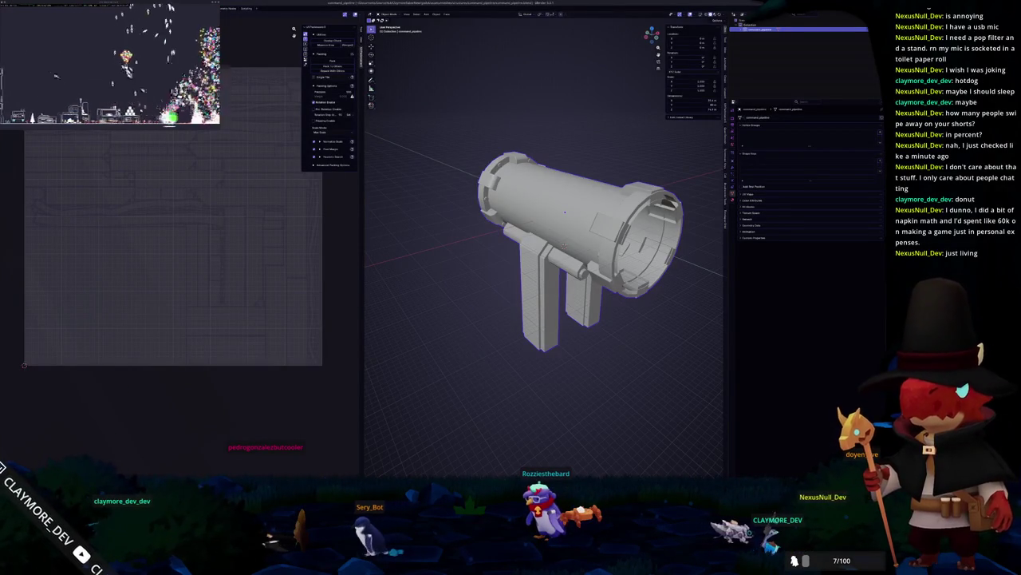
key(ctrl+e)
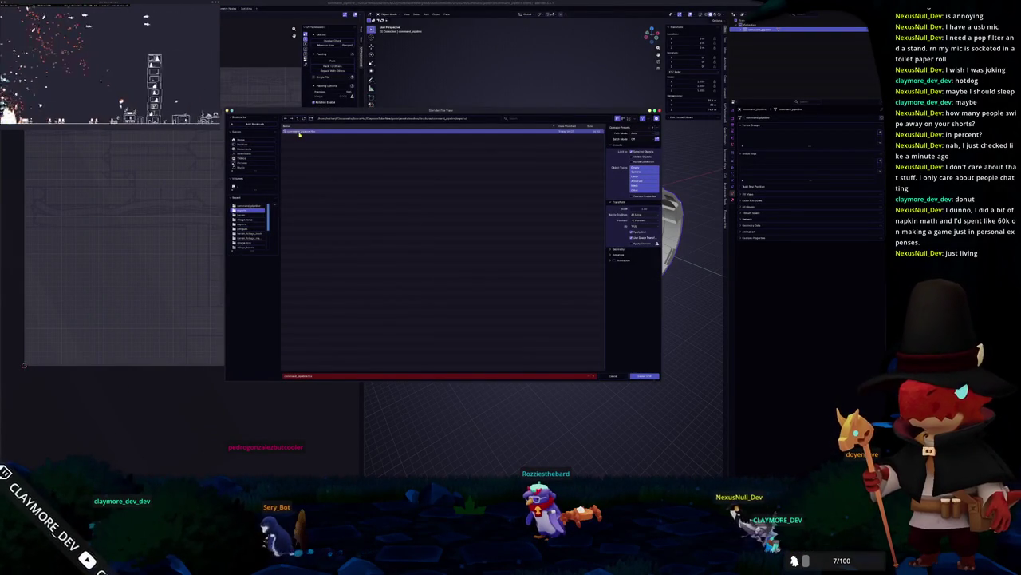
click(645, 375)
key(alt+Tab)
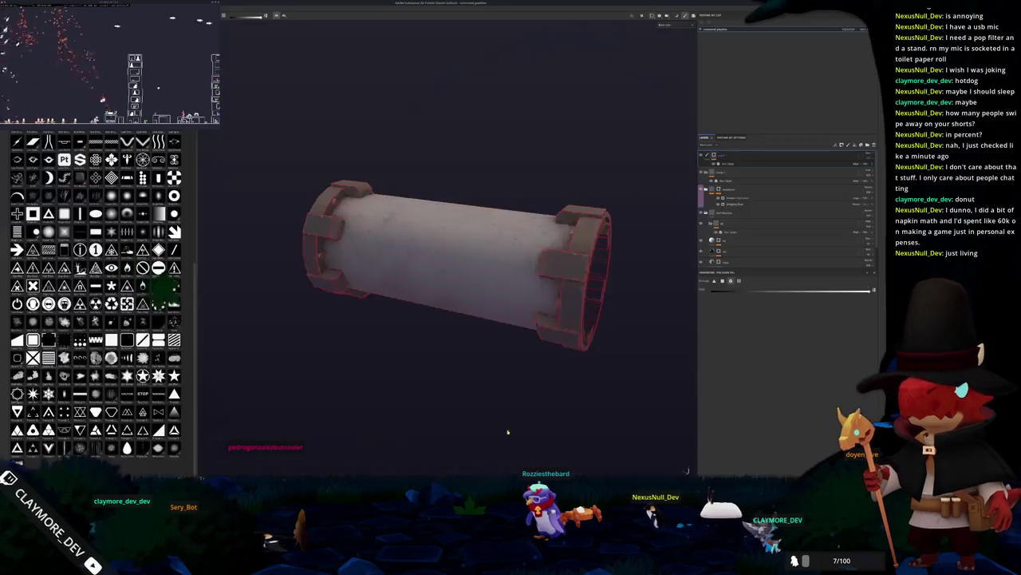
Finish the mesh bake, resume painting and select the lower layer's polygon fill mask.
drag(495, 386, 477, 365)
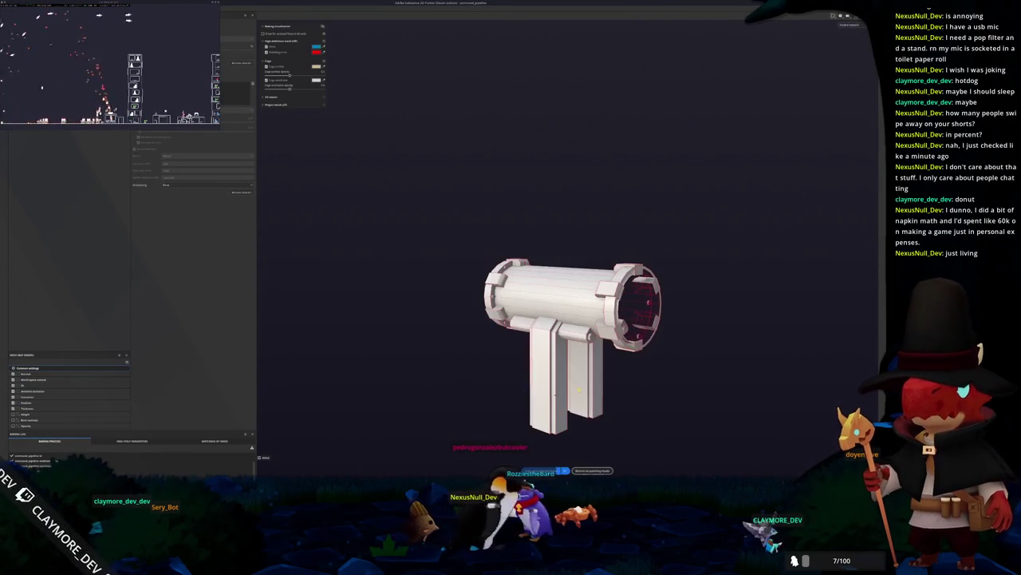
click(592, 470)
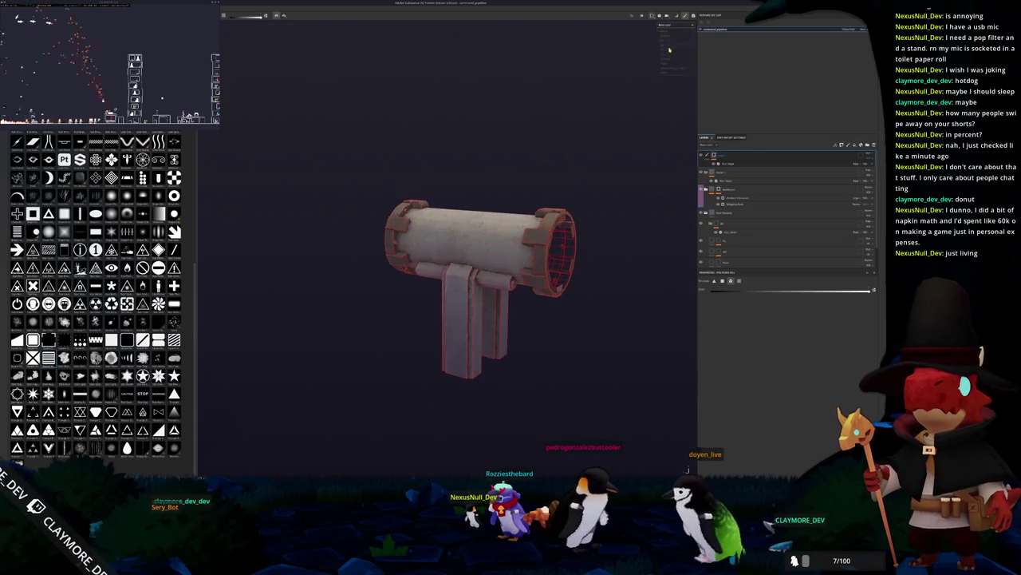
scroll(673, 172, up, 3)
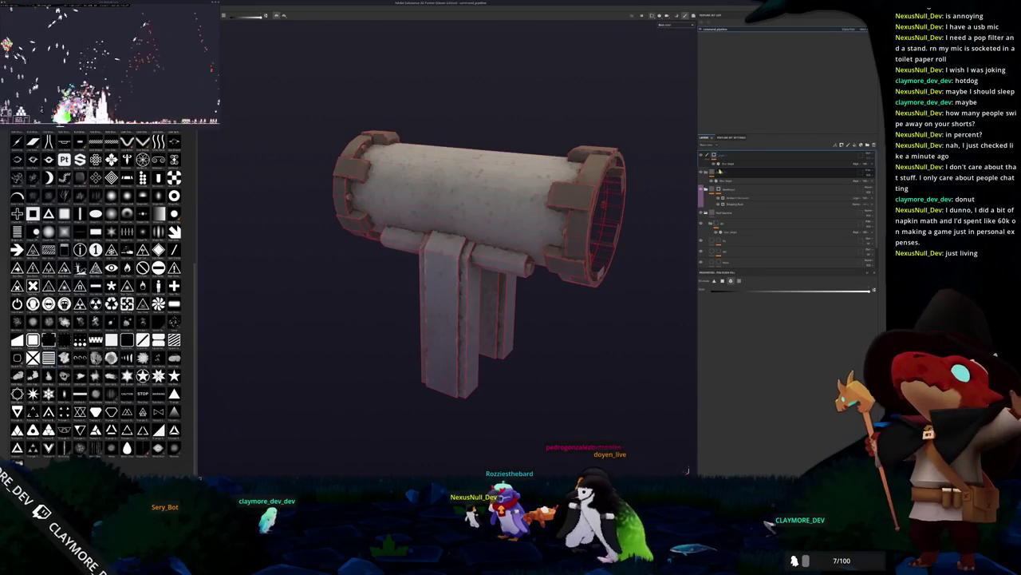
scroll(731, 179, down, 3)
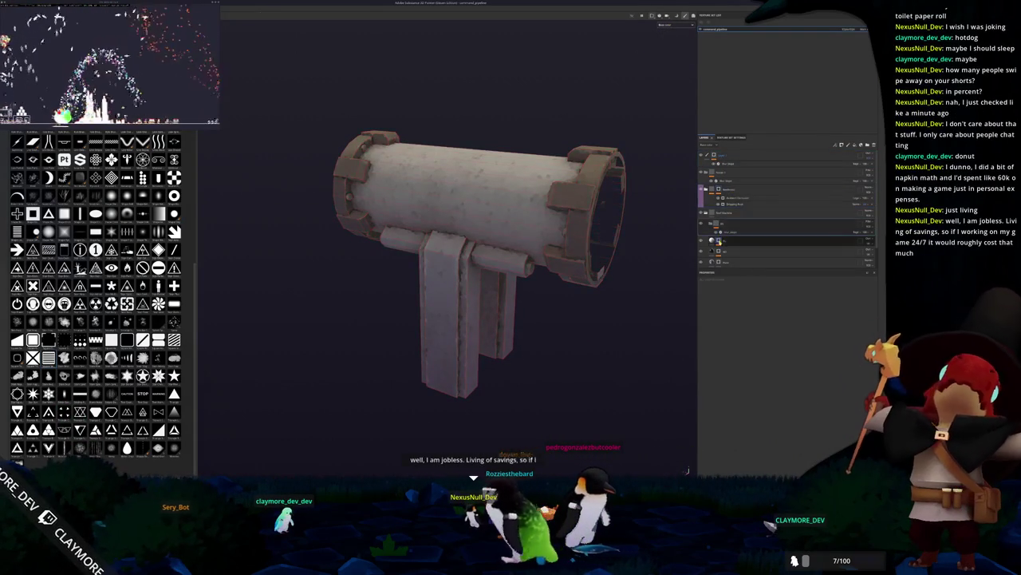
click(718, 247)
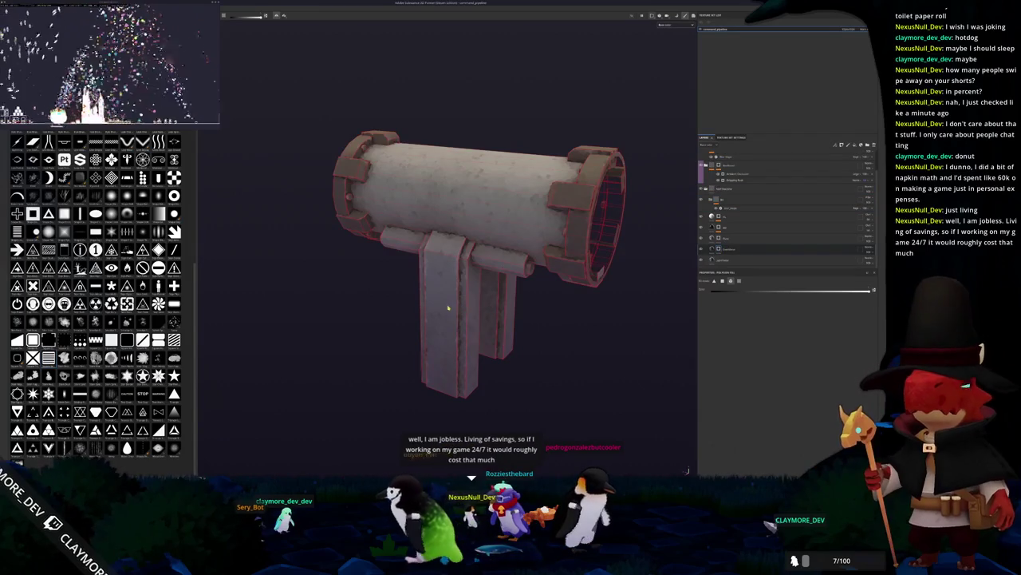
Move the fill layer group to the top of the layer stack.
mouse_move(451, 306)
mouse_down()
mouse_move(495, 271)
mouse_move(471, 283)
mouse_move(484, 290)
mouse_move(312, 290)
mouse_move(468, 285)
mouse_move(544, 328)
mouse_move(549, 317)
mouse_up()
scroll(535, 255, up, 3)
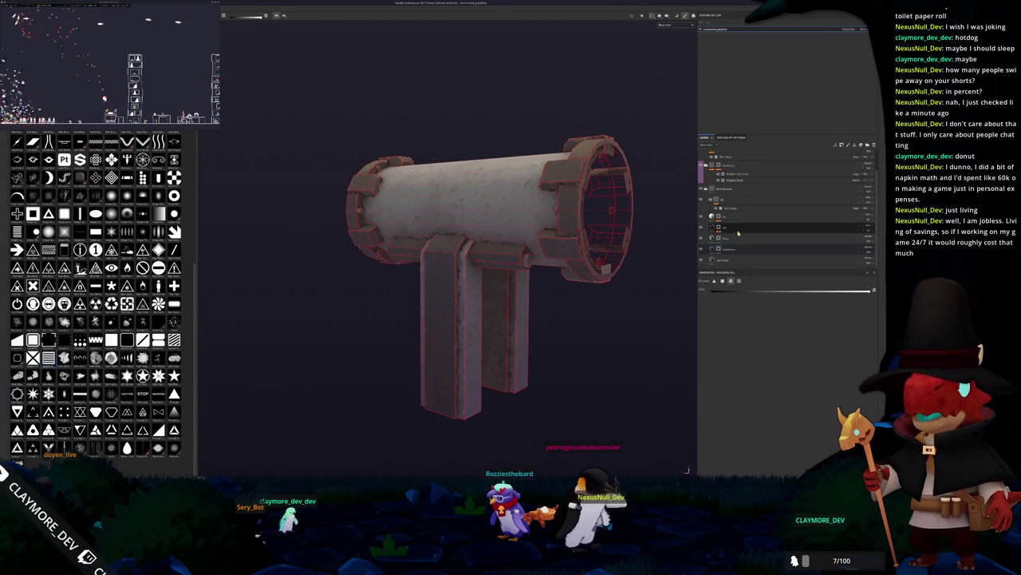
drag(744, 206, 729, 173)
Add a filter to the selected layer group.
click(732, 190)
right_click(731, 192)
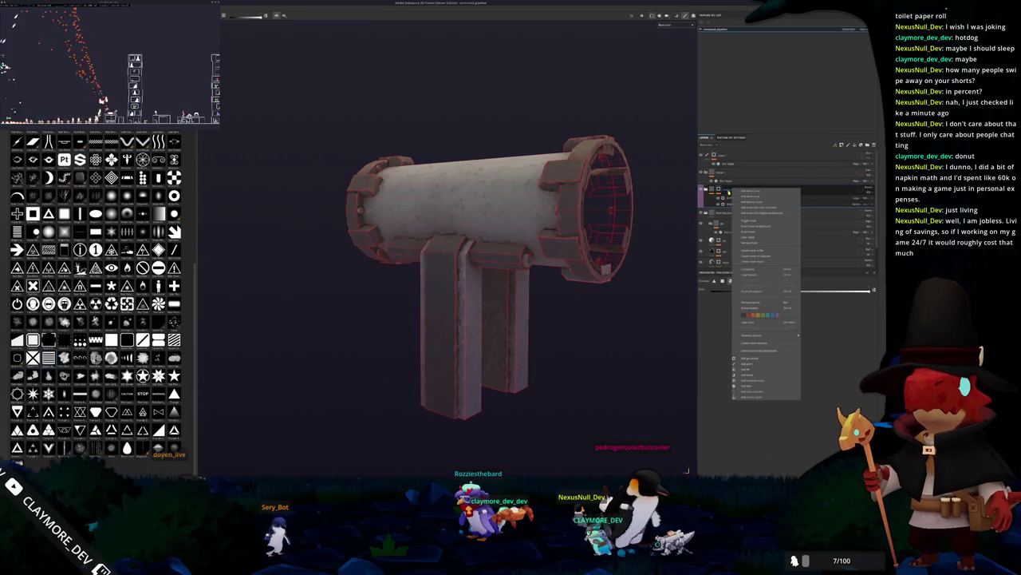
click(747, 375)
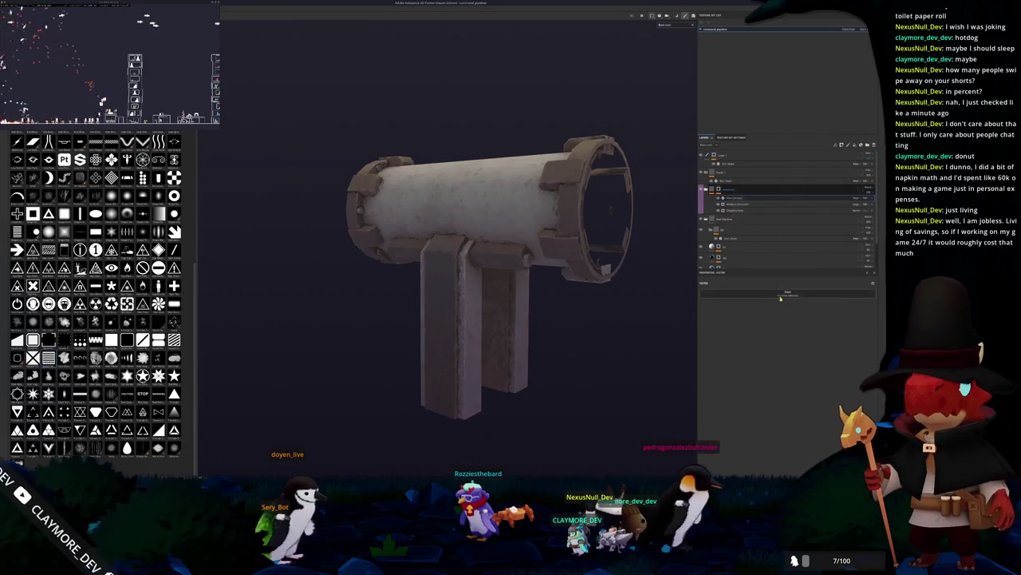
click(779, 295)
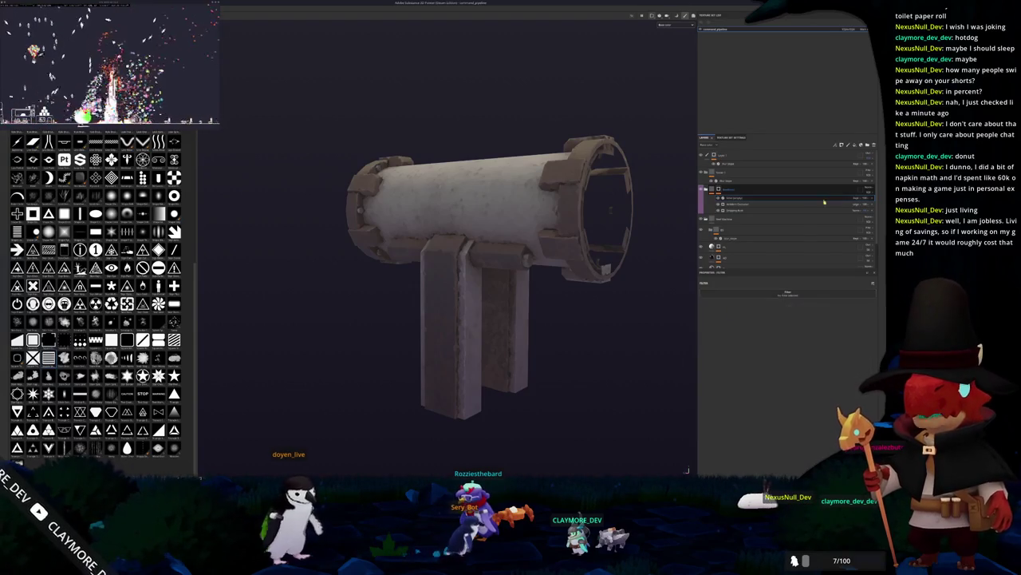
Add a rust generator to the group for a rusty brown cannon finish.
right_click(720, 190)
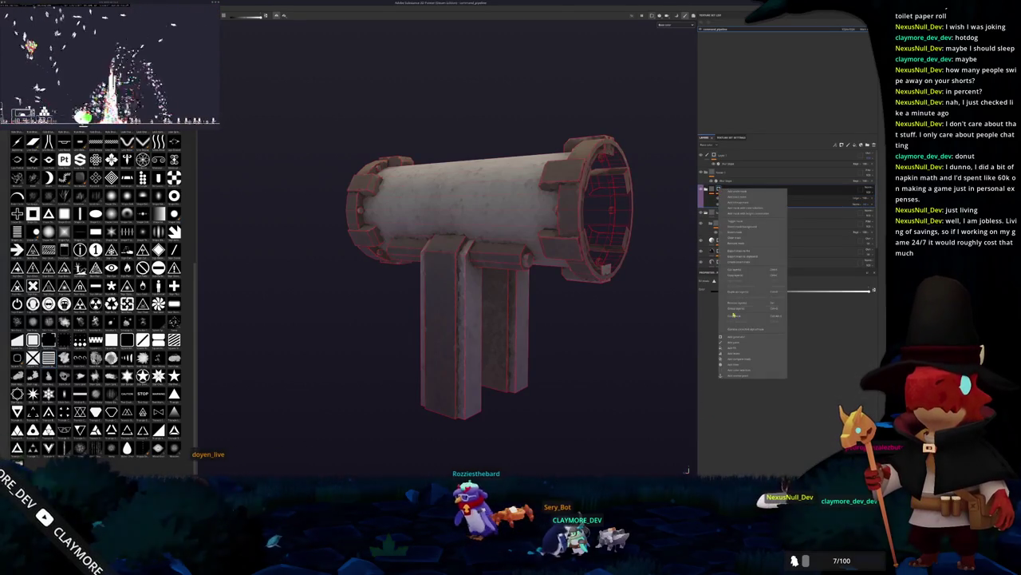
click(738, 339)
click(789, 296)
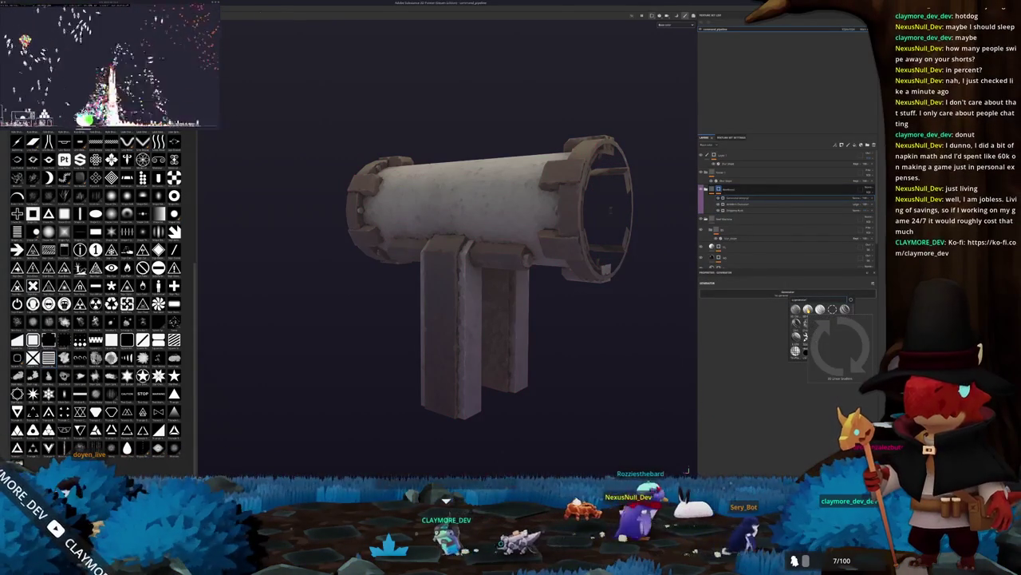
click(821, 309)
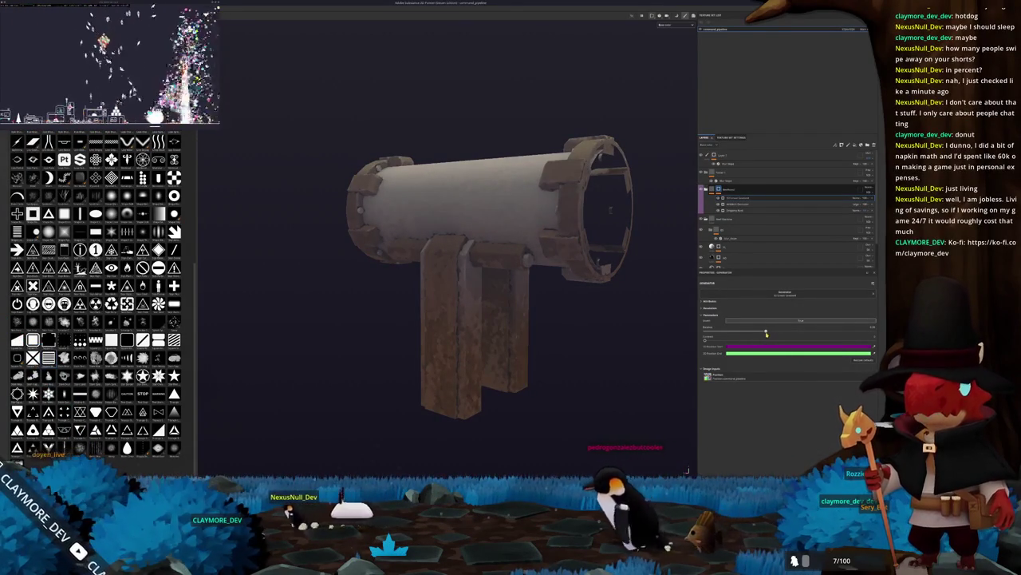
scroll(612, 338, down, 5)
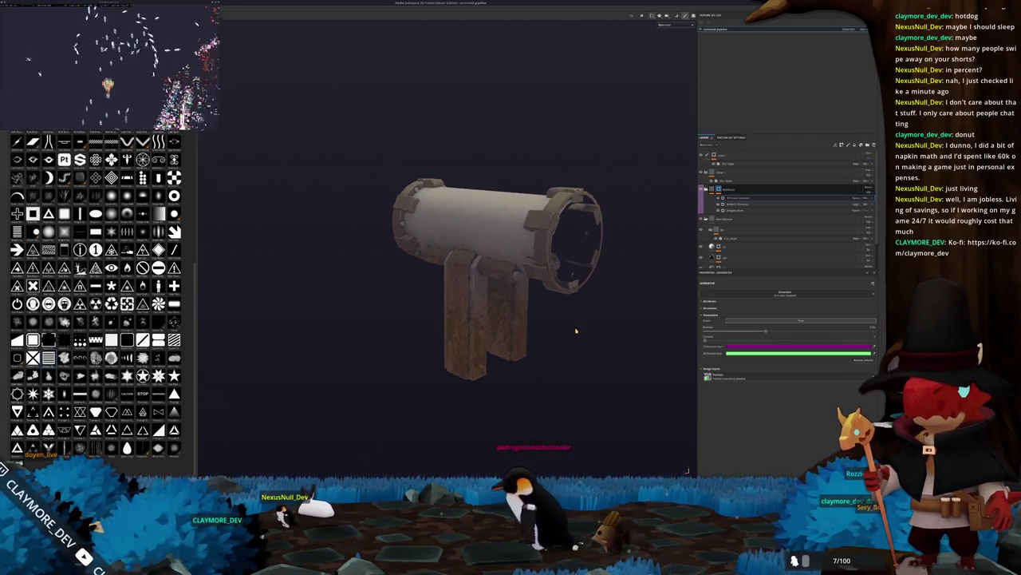
Export the cannon textures and move over to the Godot editor.
key(ctrl+shift+e)
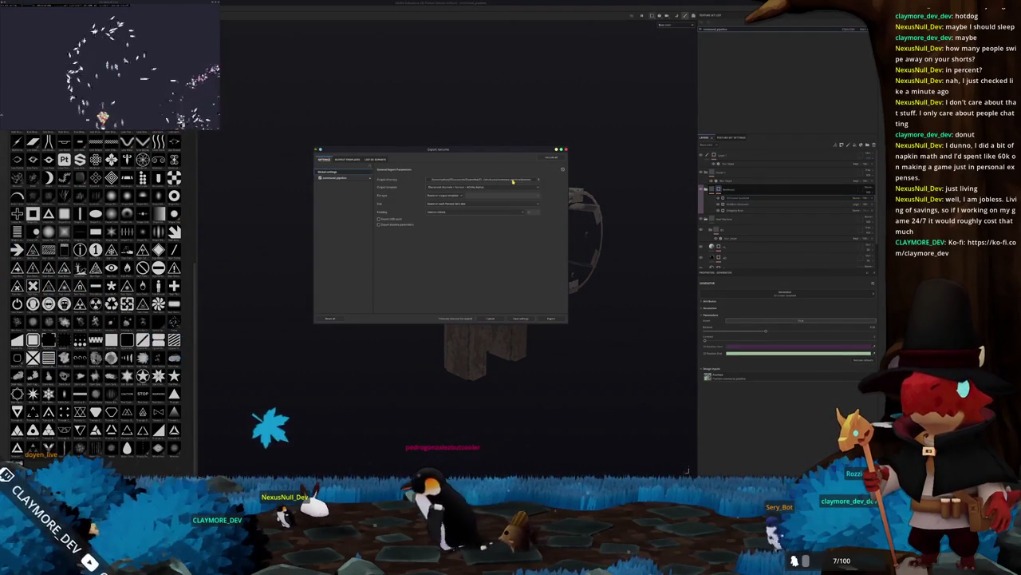
click(549, 320)
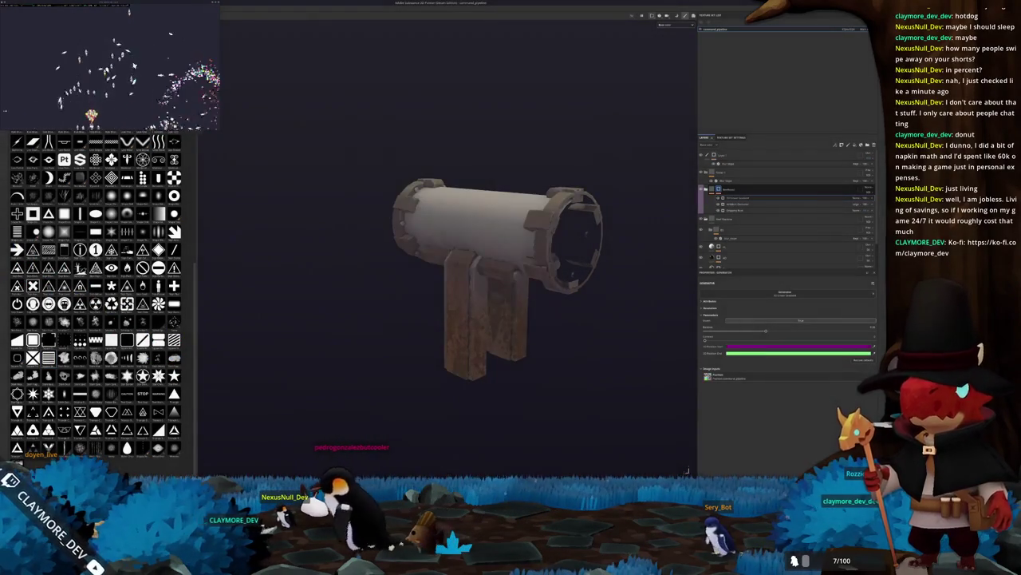
key(alt+Tab)
scroll(575, 175, up, 10)
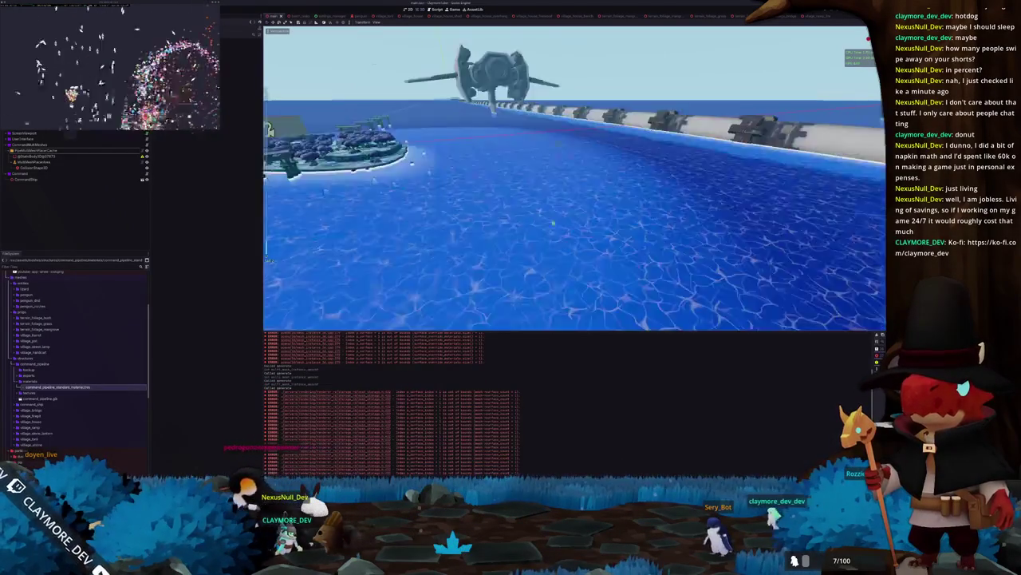
Set the PipeMultiMeshPlacerCache node's mesh to the first saved scene file.
scroll(541, 199, down, 10)
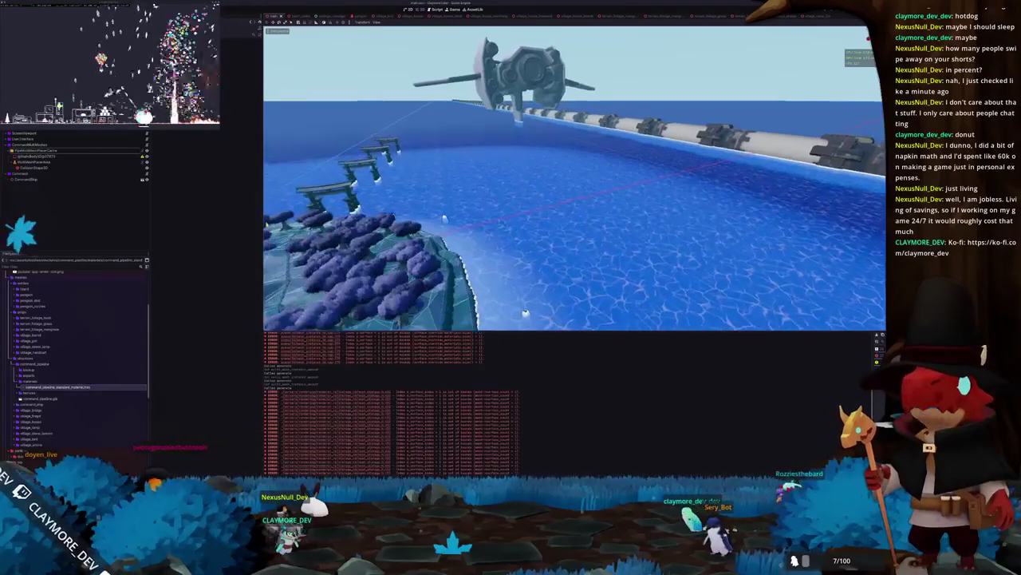
click(42, 161)
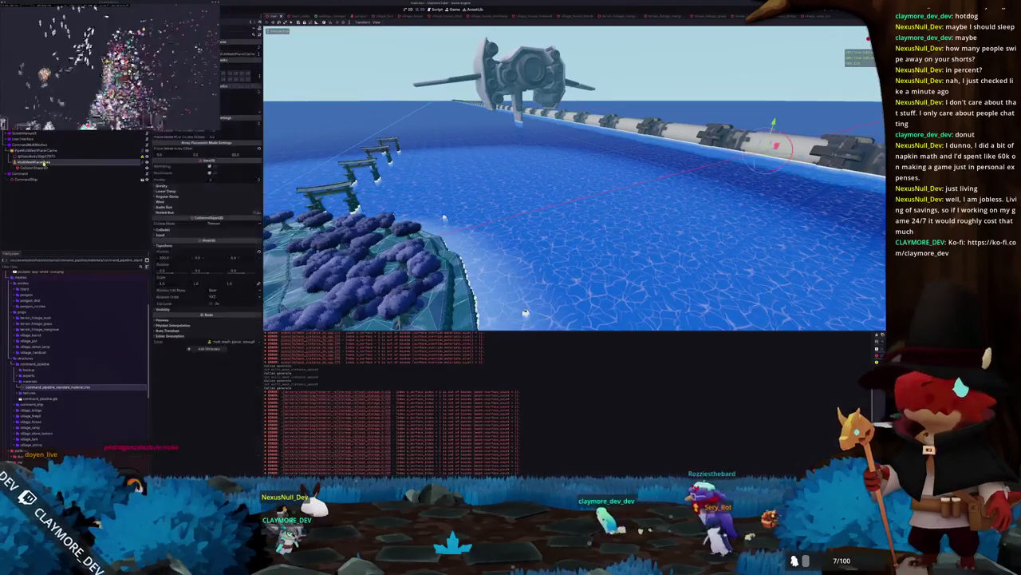
click(61, 151)
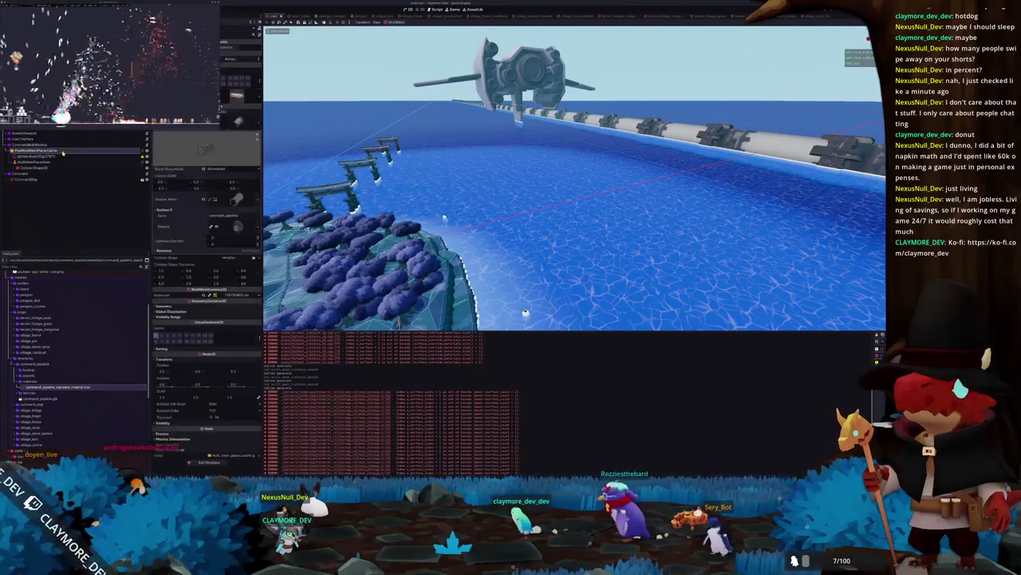
click(259, 102)
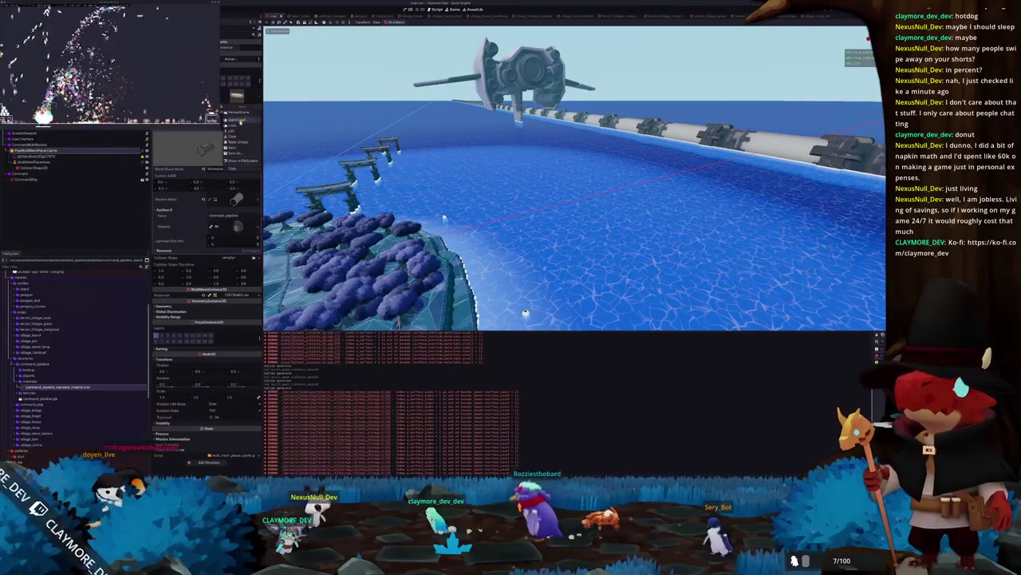
click(239, 119)
double_click(372, 185)
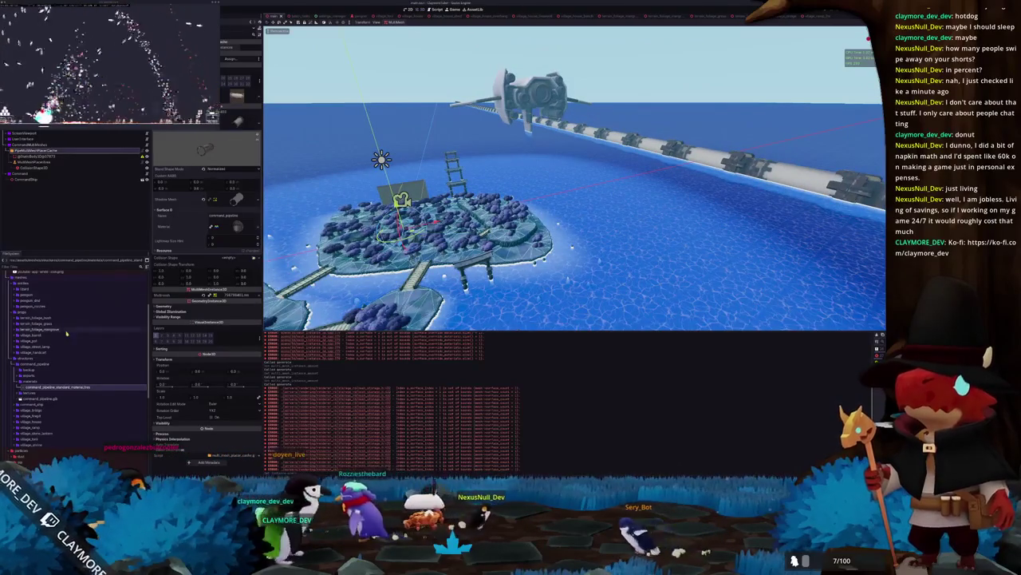
Open the command_pipe cannon scene alone to inspect the untextured model, then return to Blender.
scroll(44, 387, up, 5)
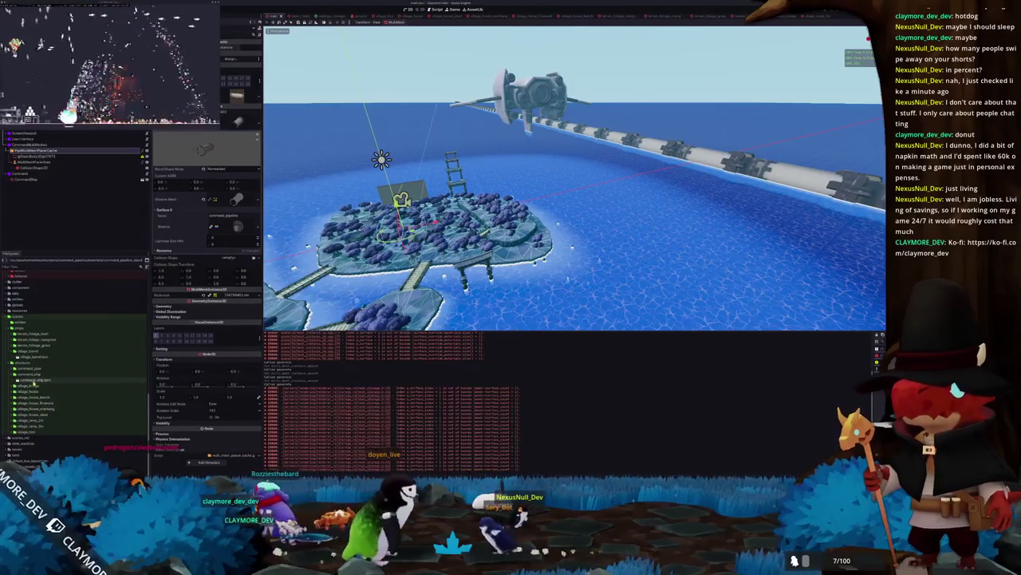
scroll(36, 357, up, 1)
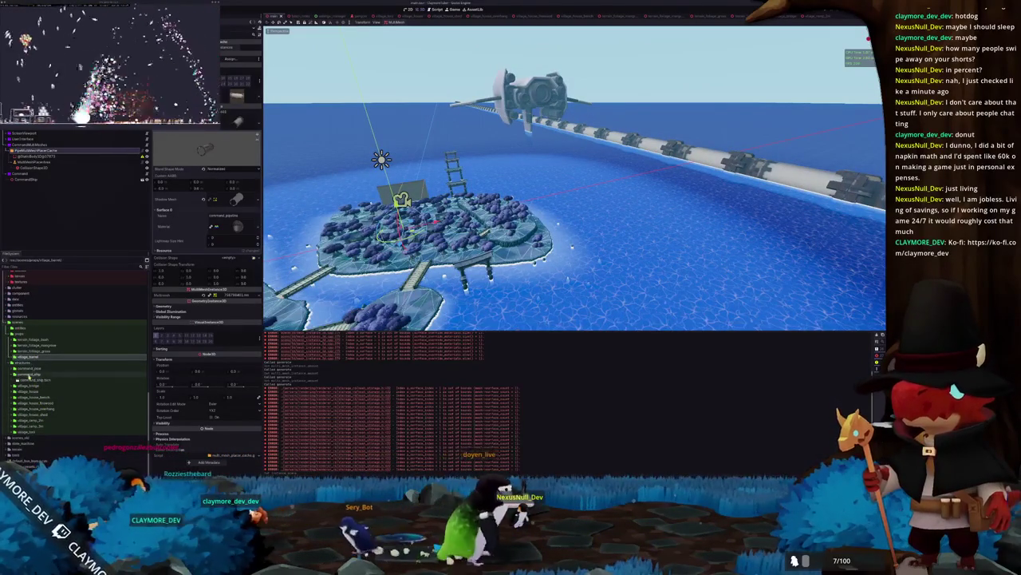
double_click(36, 379)
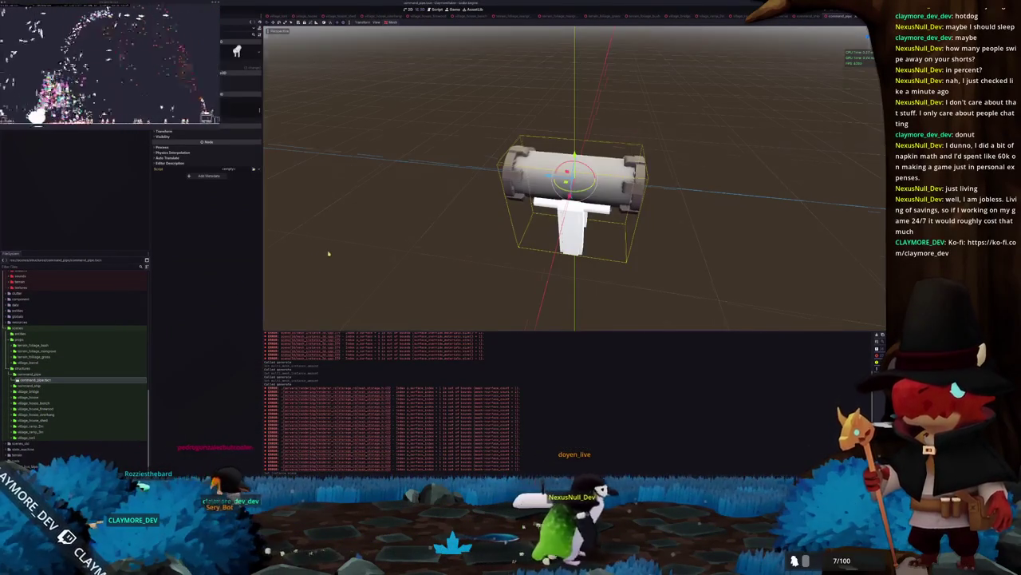
scroll(325, 255, up, 3)
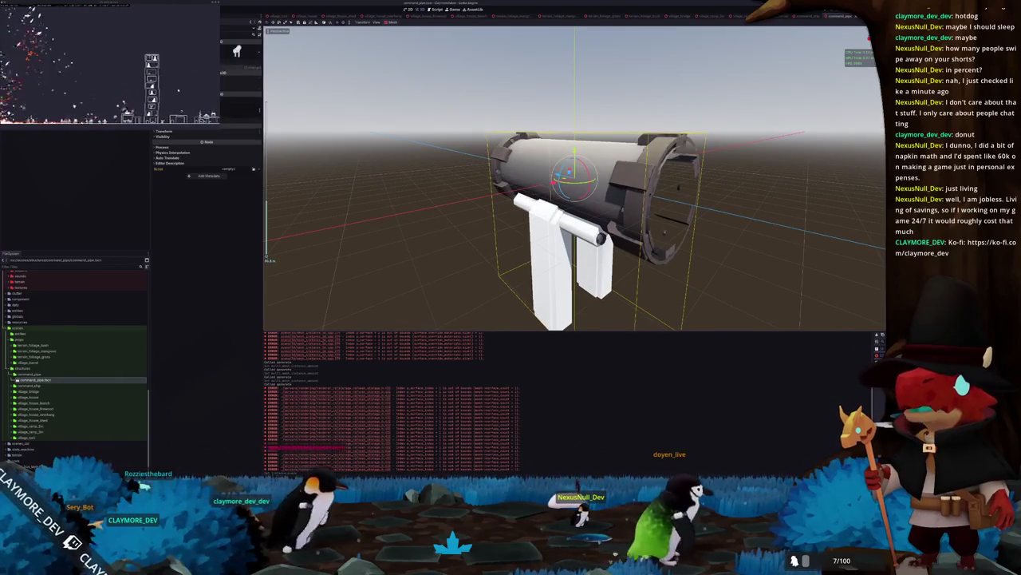
scroll(420, 234, down, 2)
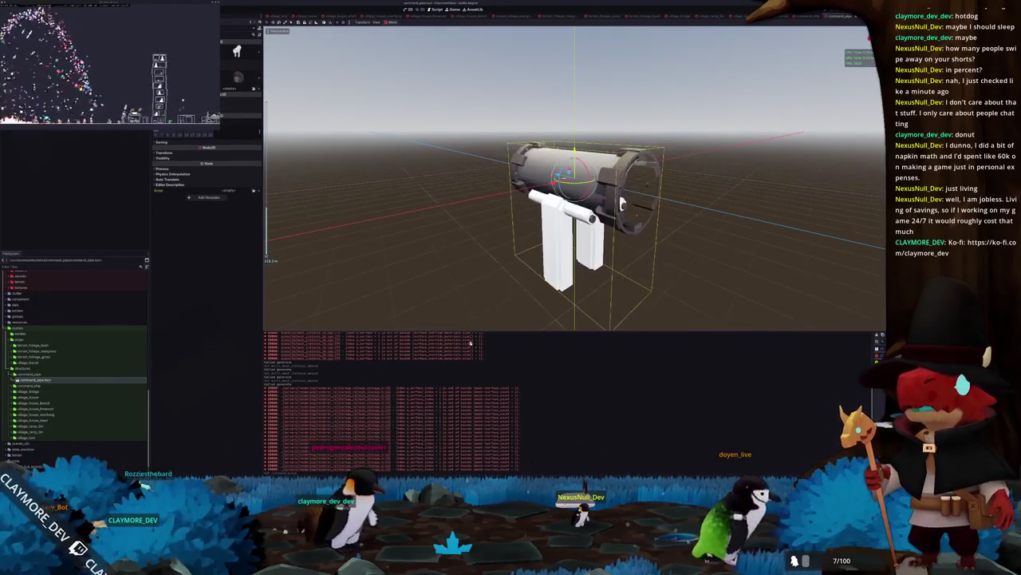
key(alt+Tab)
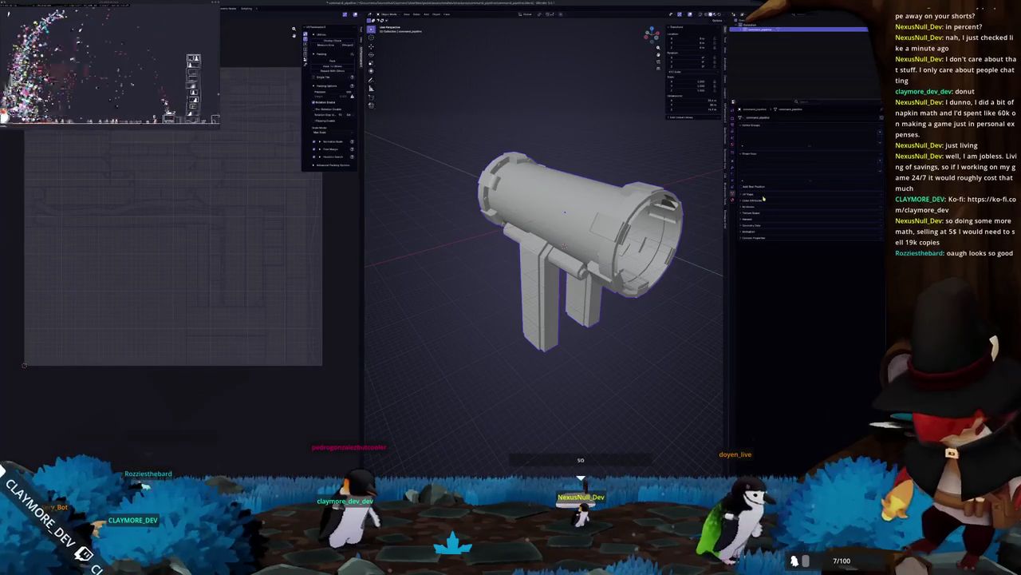
Remove the cannon's empty second material slot, keeping only command_pipeline.
click(733, 197)
click(759, 124)
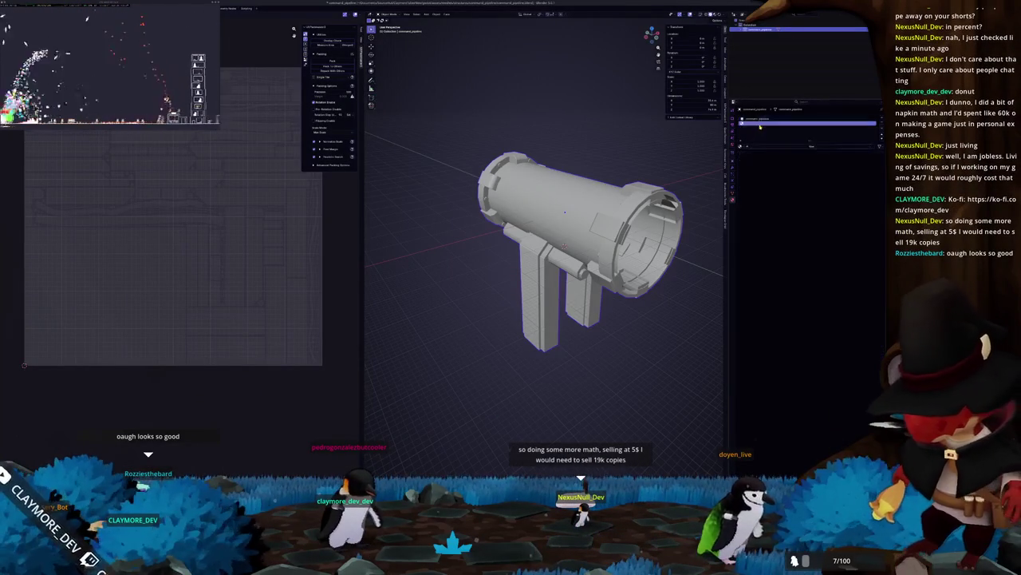
click(881, 129)
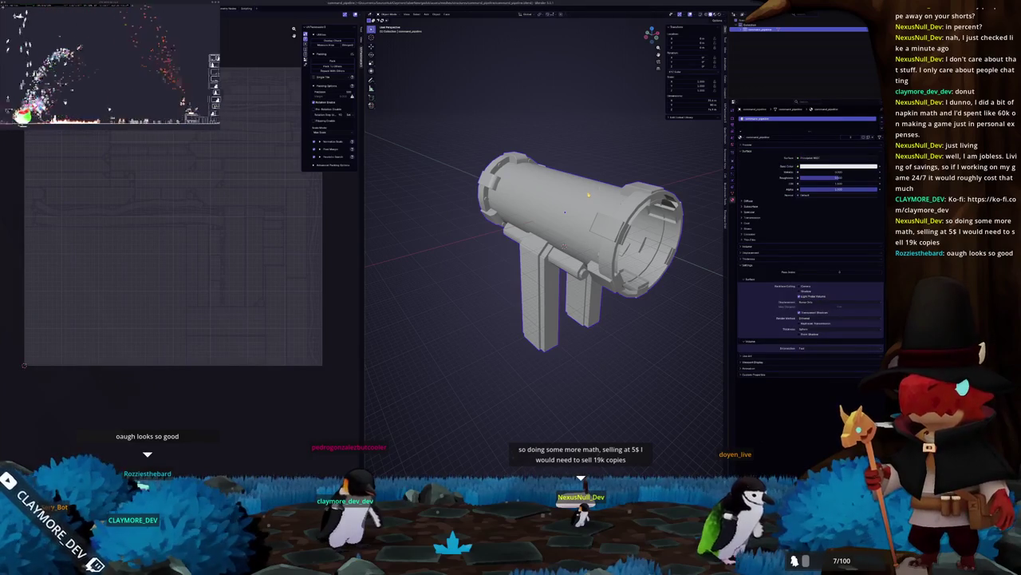
scroll(558, 240, down, 2)
drag(652, 235, 665, 224)
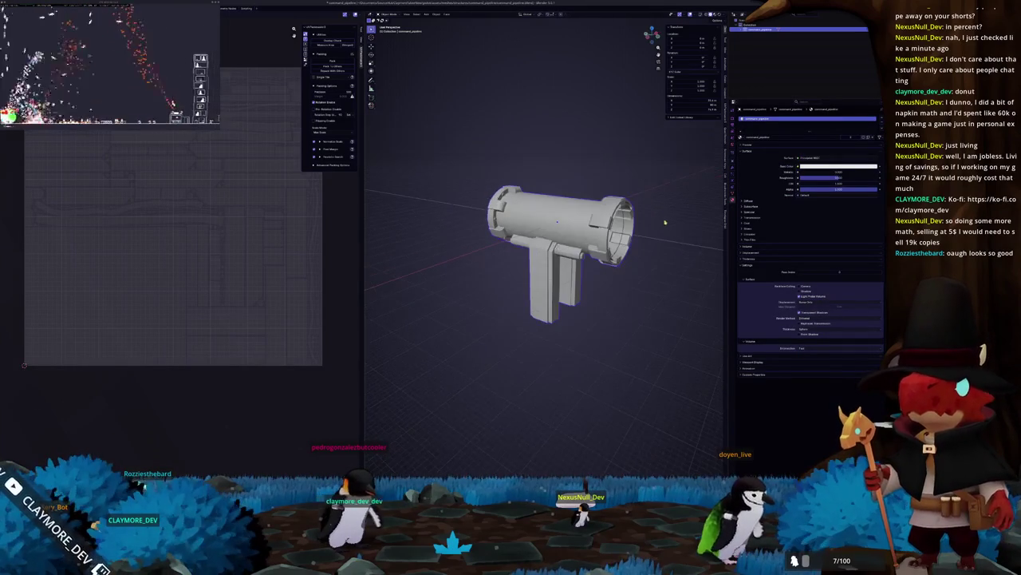
right_click(588, 229)
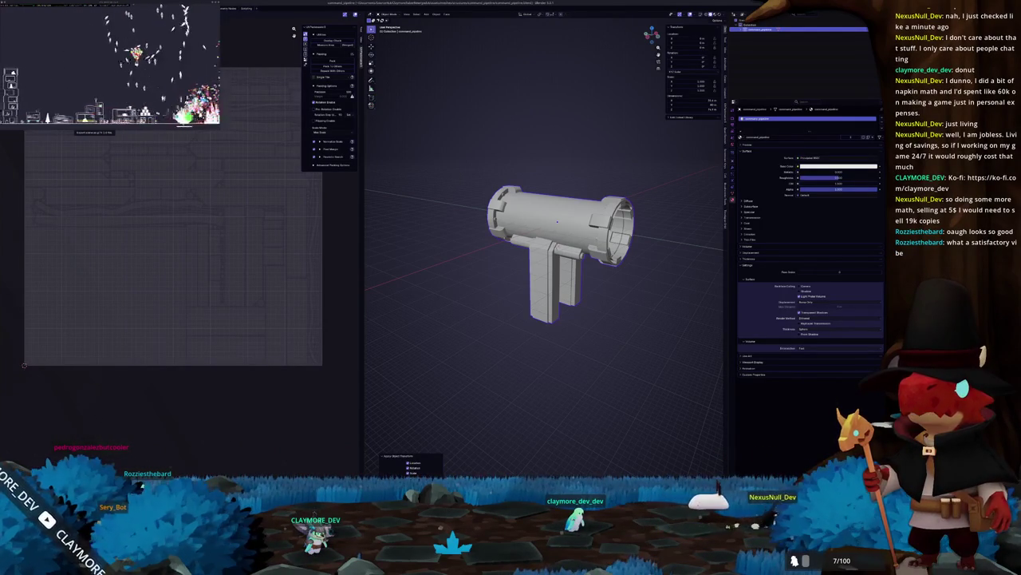
Re-export the cannon glTF over the existing file and return to Godot.
key(ctrl+shift+s)
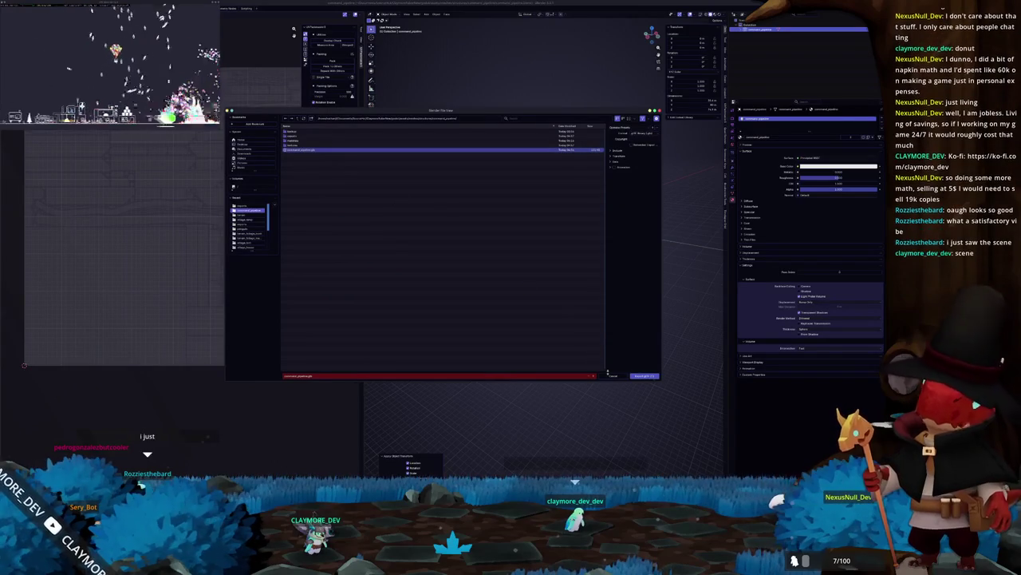
click(644, 376)
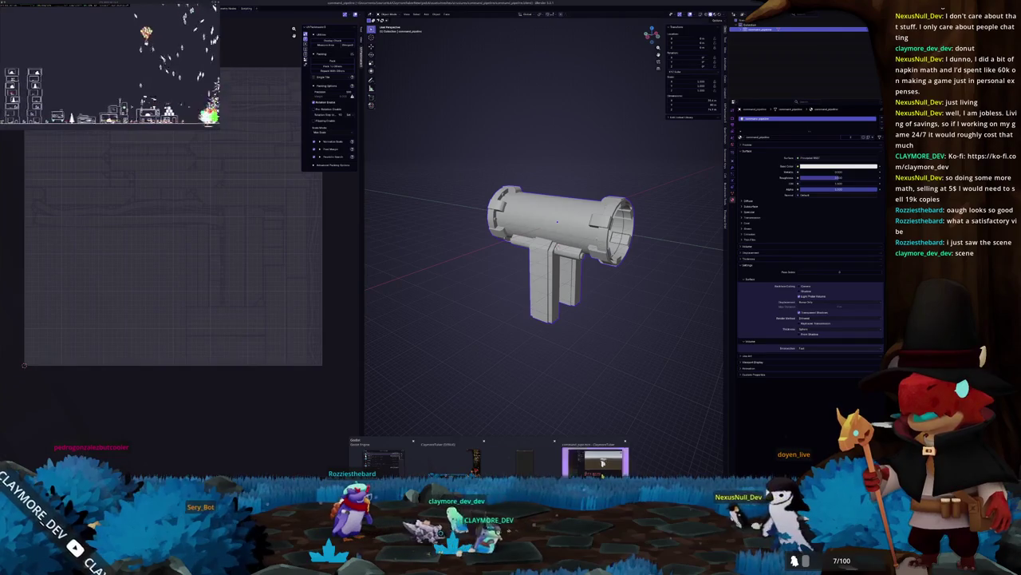
click(602, 462)
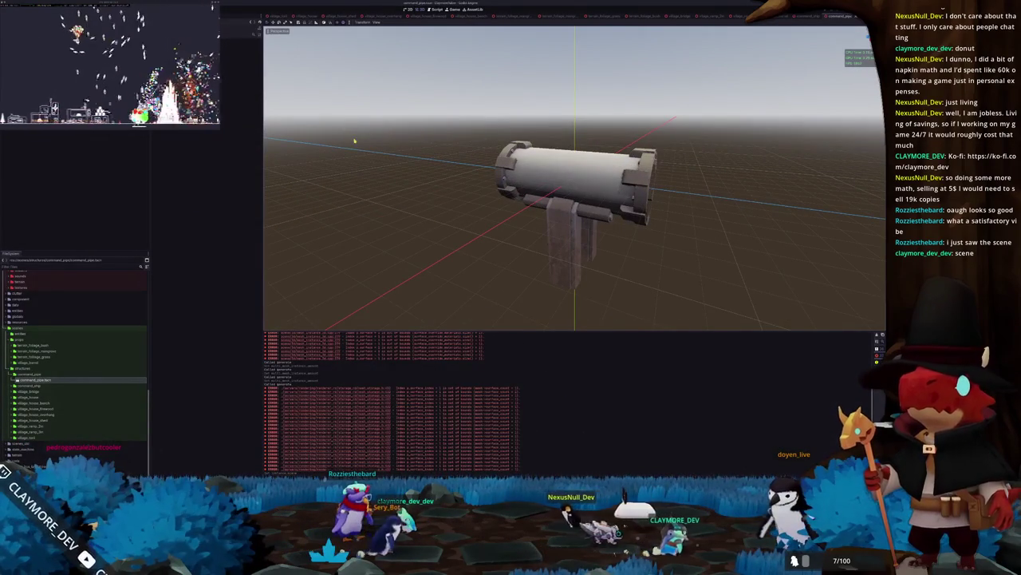
Quick-open the island level scene and check the mesh resource's options.
key(alt+shift+o)
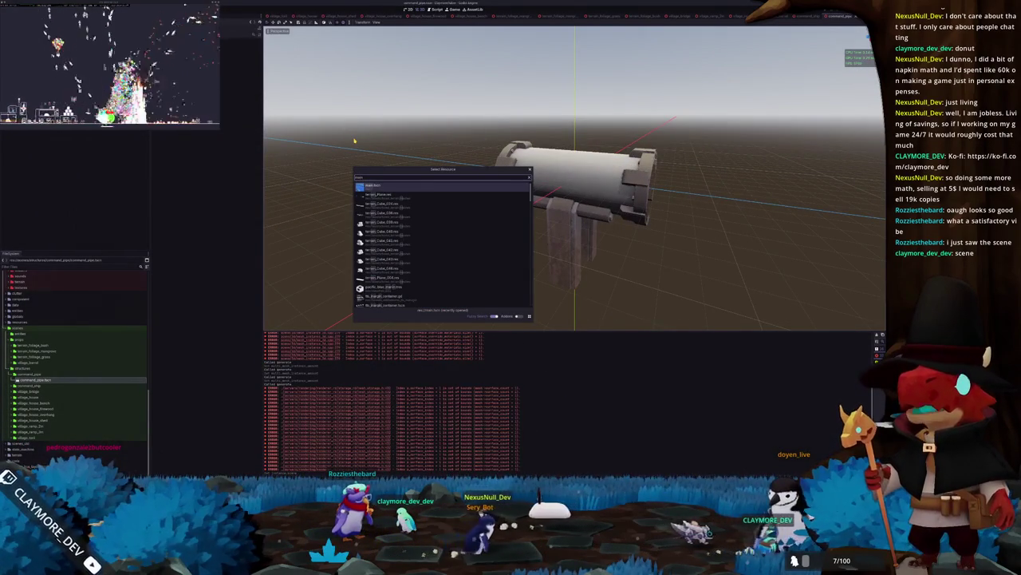
key(Return)
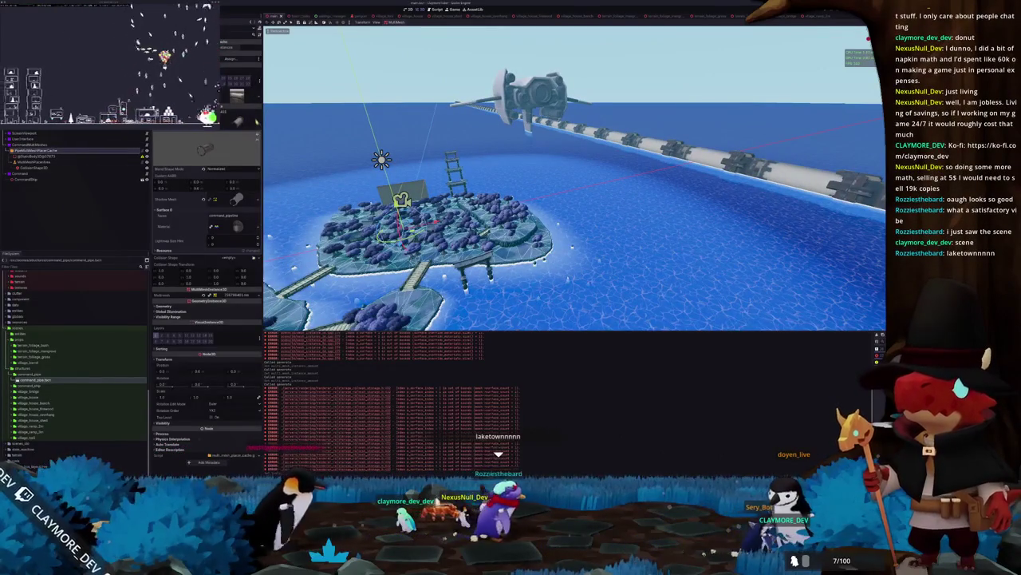
click(239, 126)
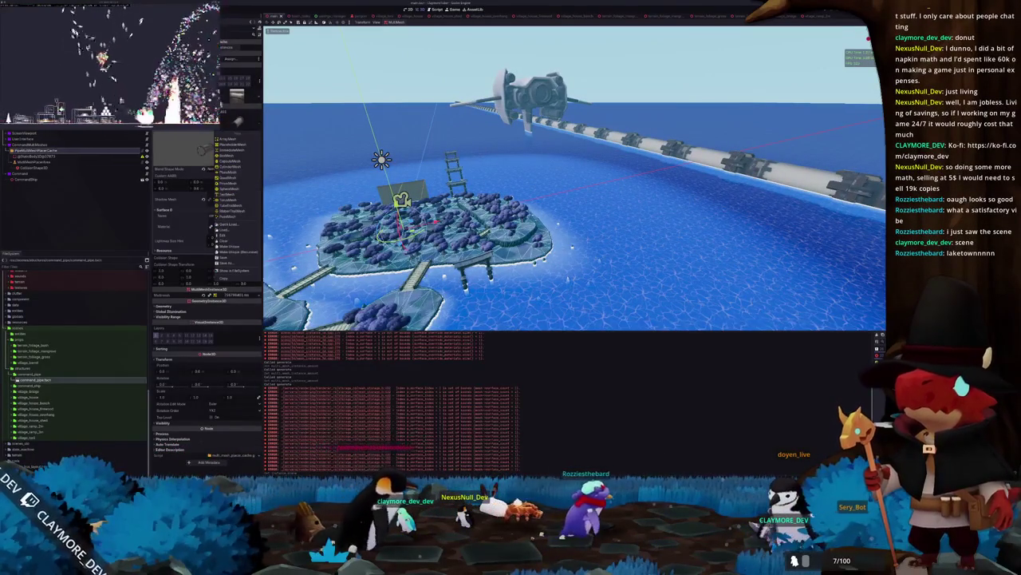
key(Escape)
Load a scene through the mesh field's Quick Load and fly along the pipeline toward the ship.
click(237, 120)
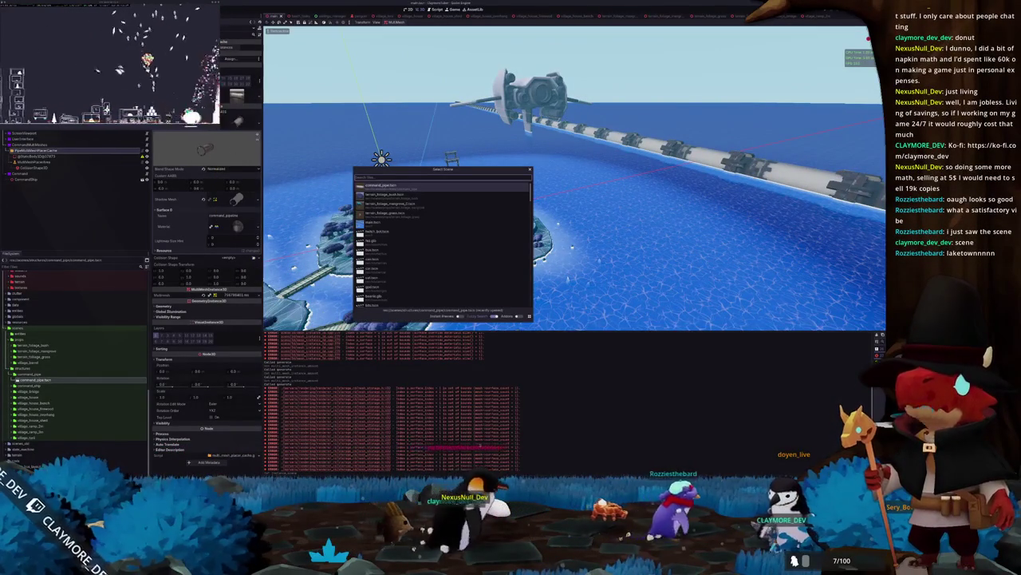
mouse_move(610, 352)
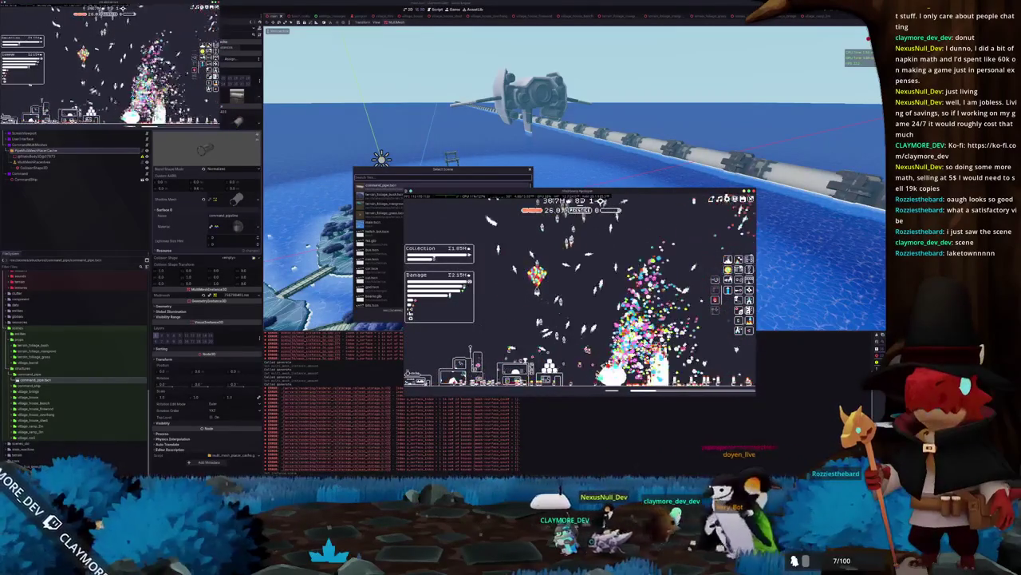
key(alt+Tab)
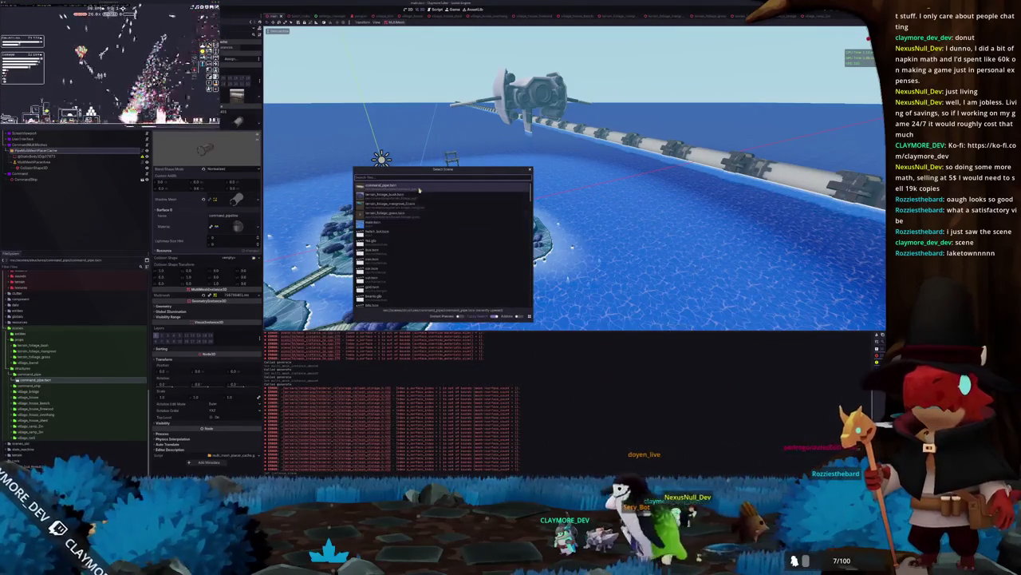
double_click(419, 191)
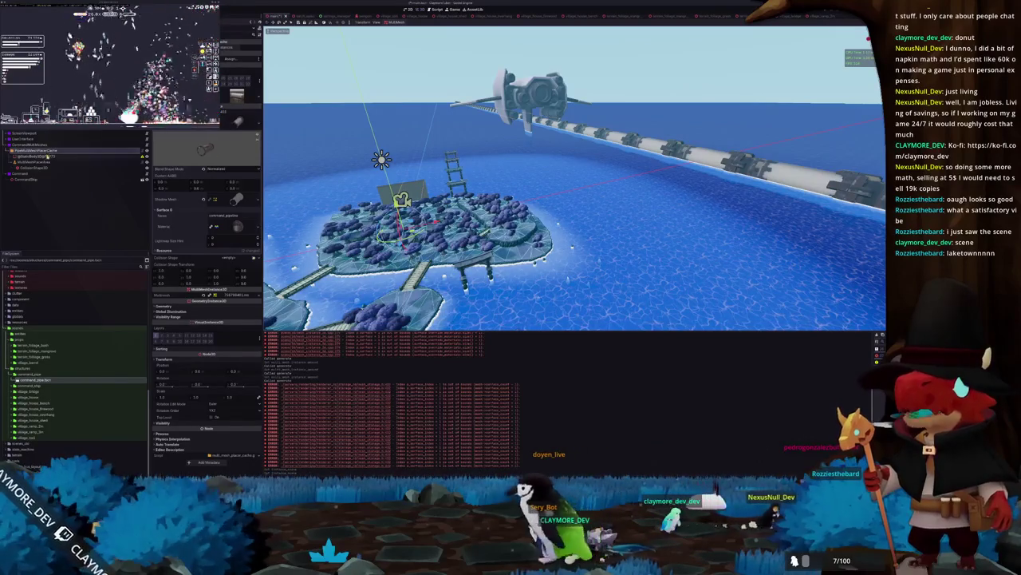
key(w)
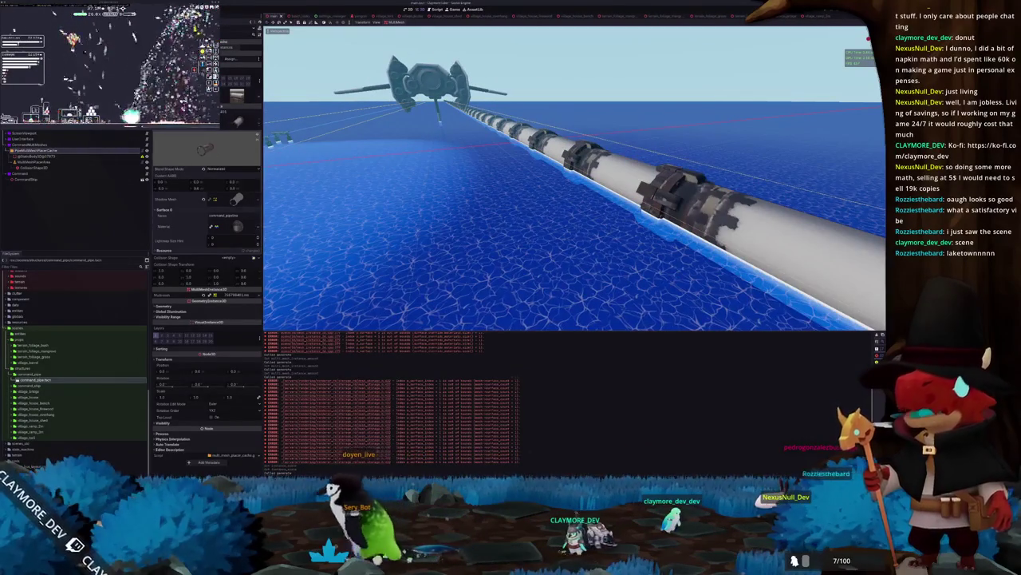
Quick-open the scene and show the mesh resource's path and name in the Inspector.
scroll(207, 239, down, 5)
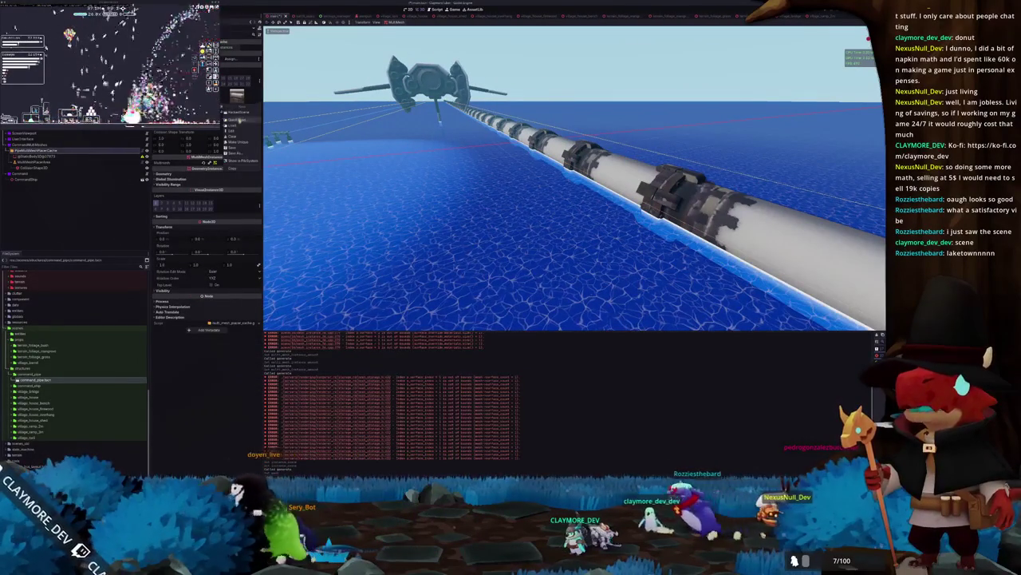
key(ctrl+shift+o)
double_click(380, 186)
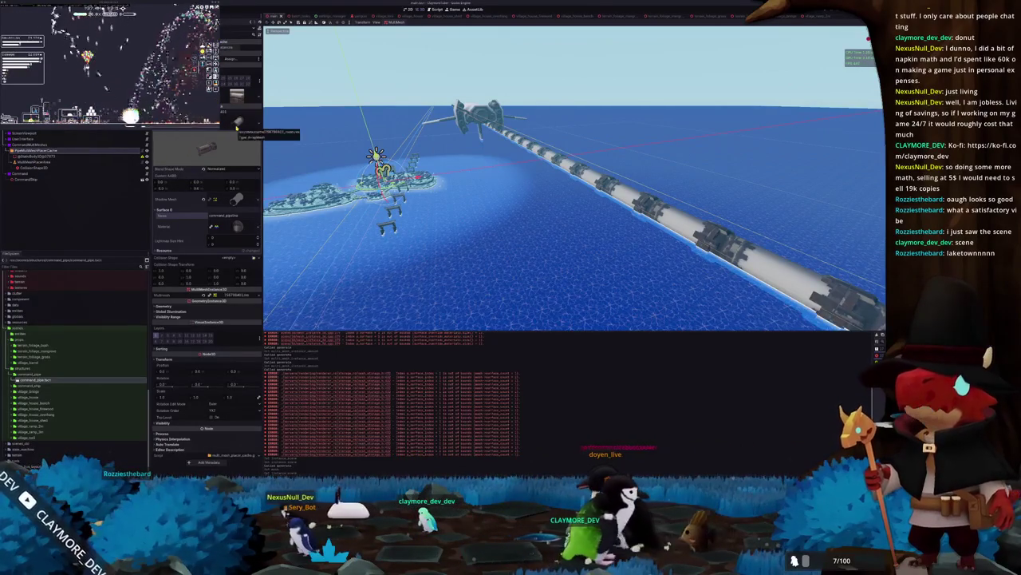
click(186, 251)
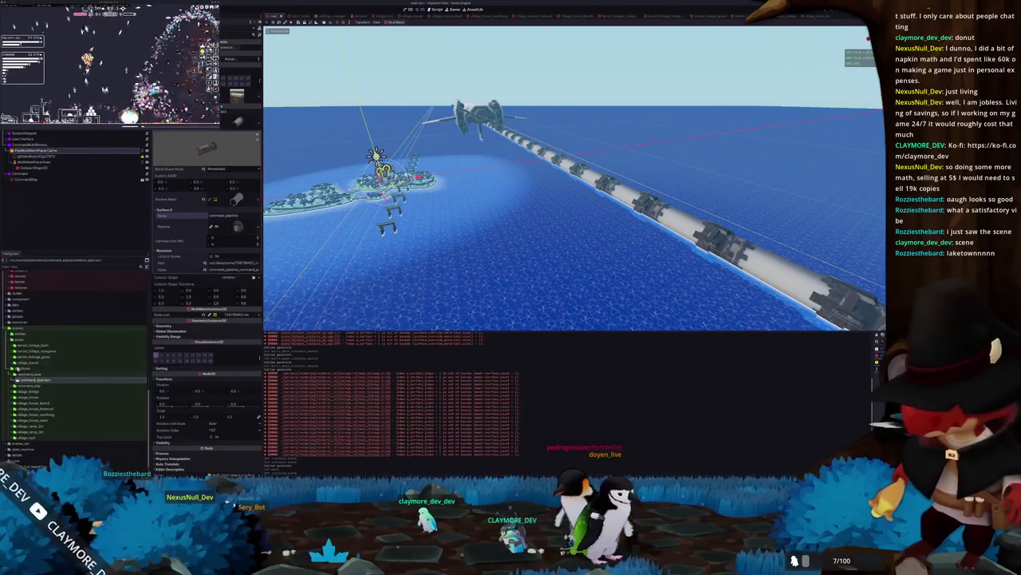
scroll(29, 357, down, 2)
Browse to data/cache, select 7567986421.res plus a second .res file, and request deletion.
click(18, 367)
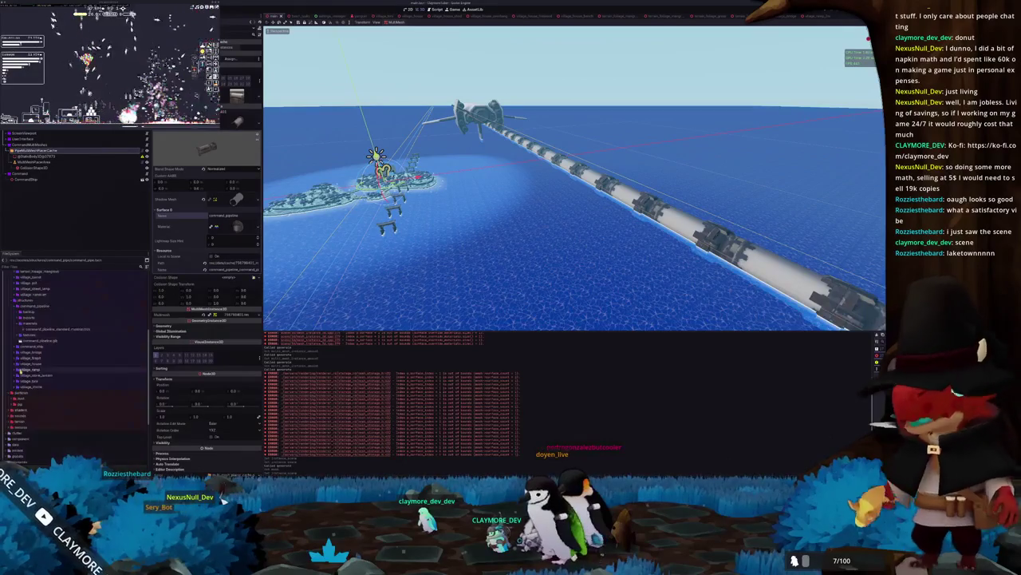
scroll(19, 369, down, 3)
click(18, 407)
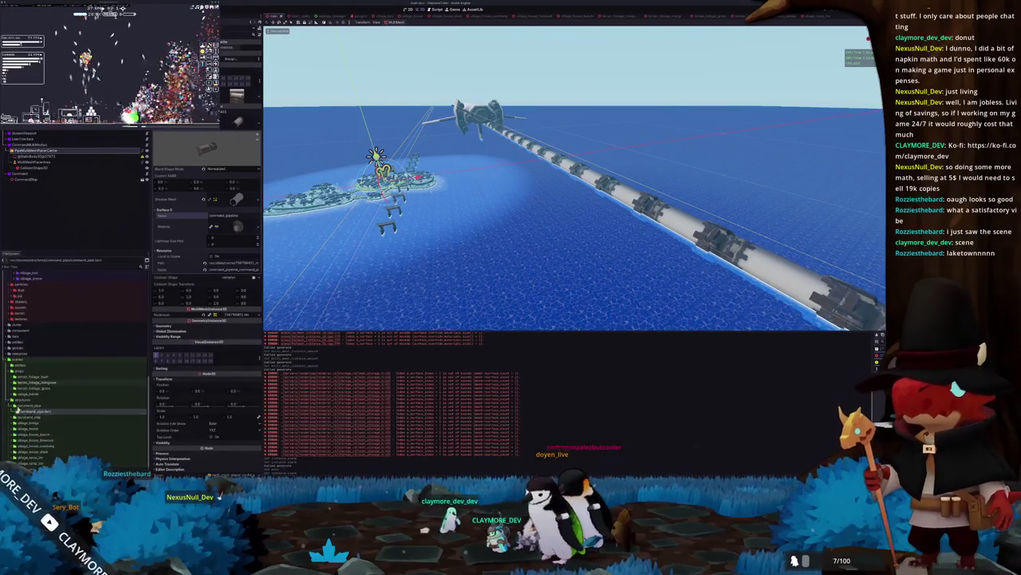
scroll(17, 399, up, 5)
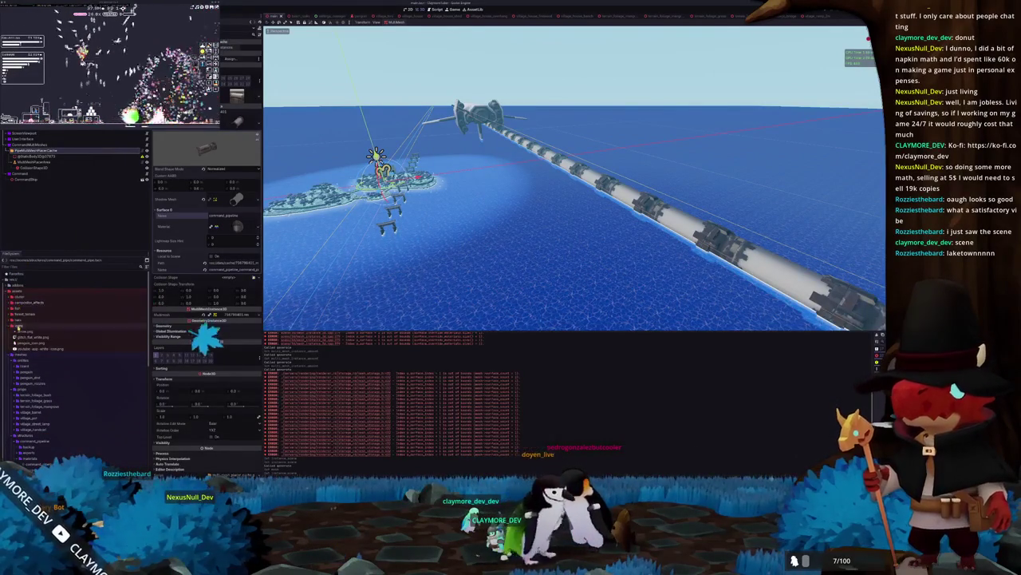
click(8, 290)
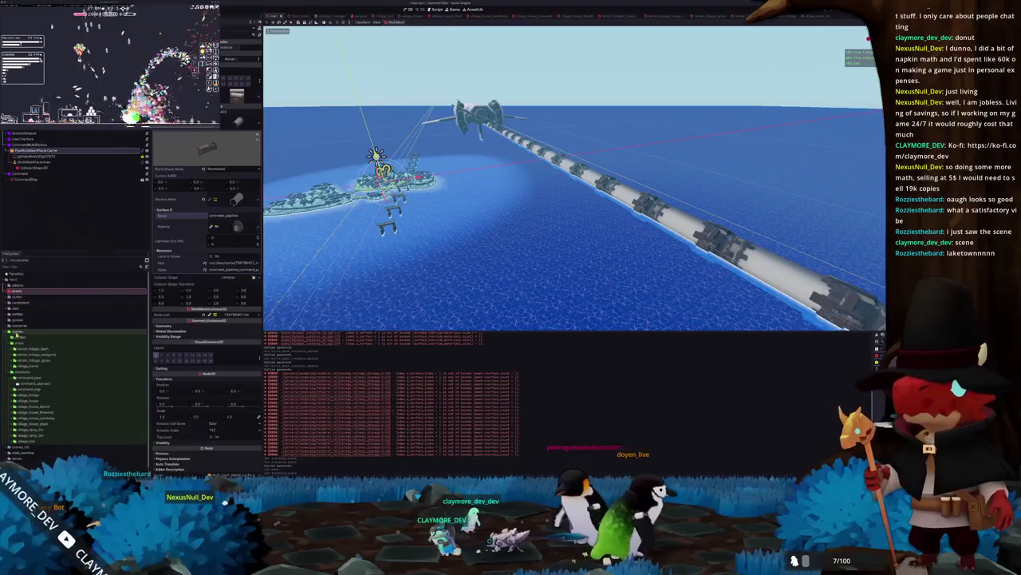
click(7, 308)
click(13, 315)
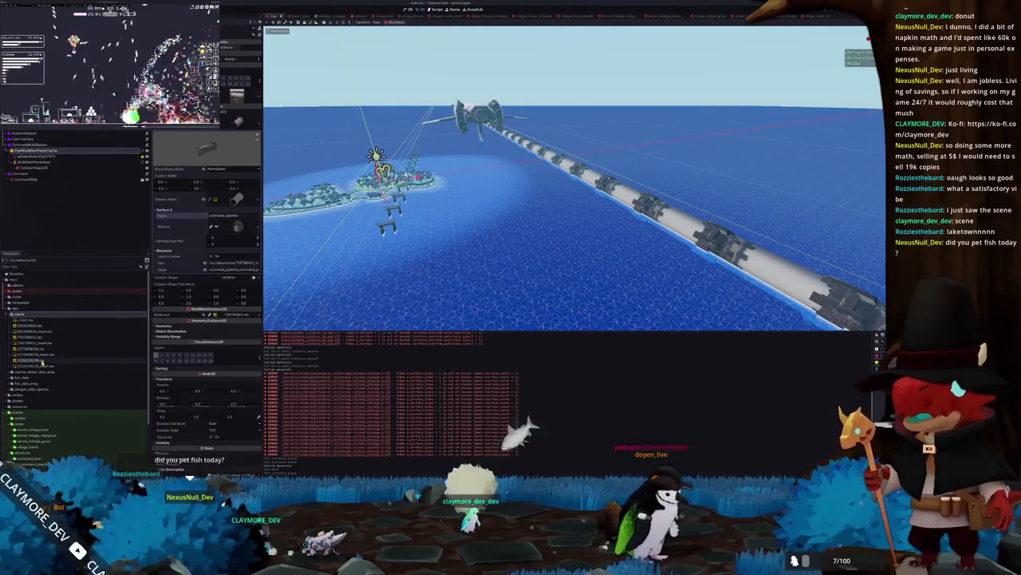
click(38, 338)
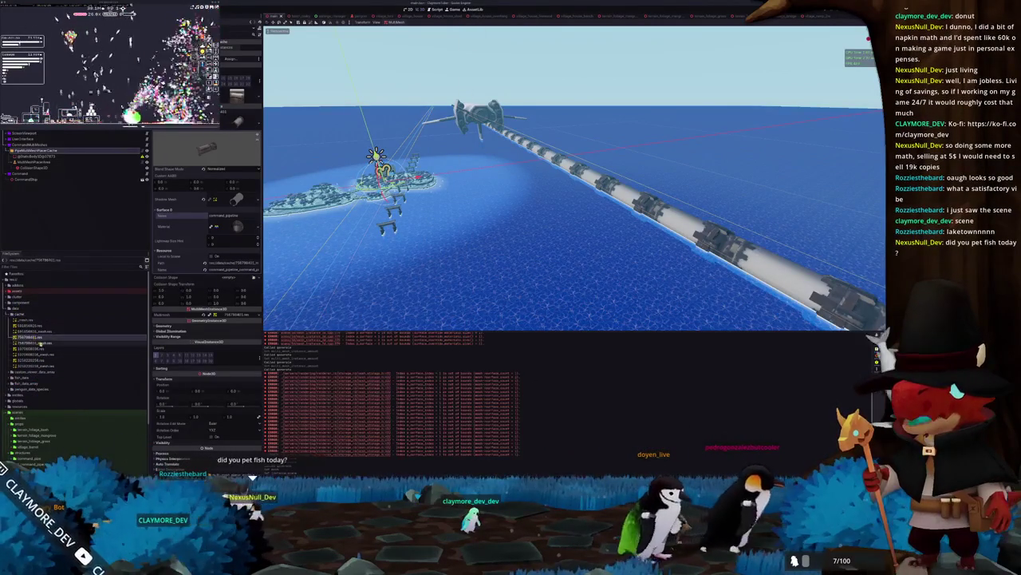
shift+click(40, 343)
key(Delete)
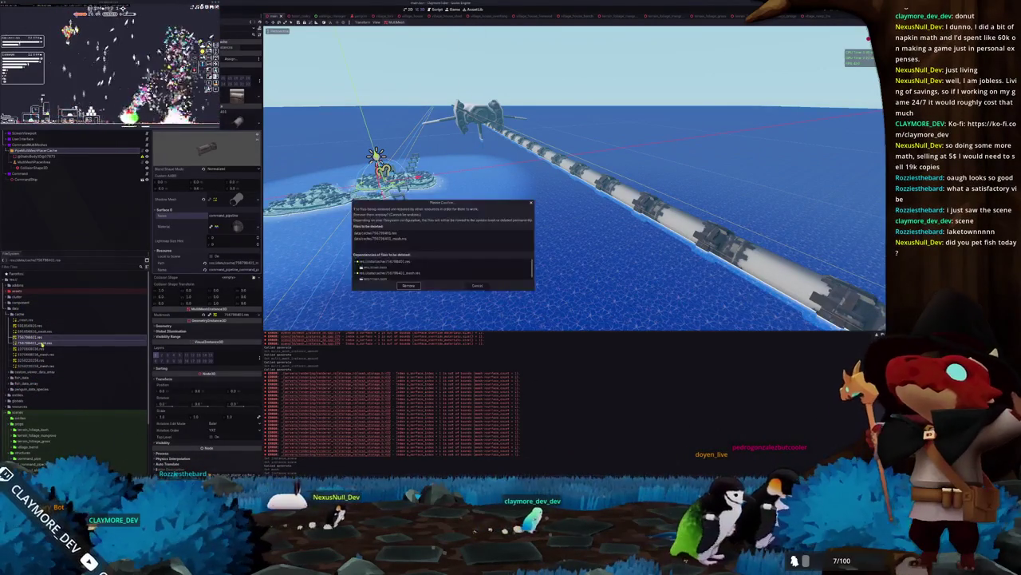
Confirm deleting the two cache files and clear the pipe placer's MultiMesh.
key(Return)
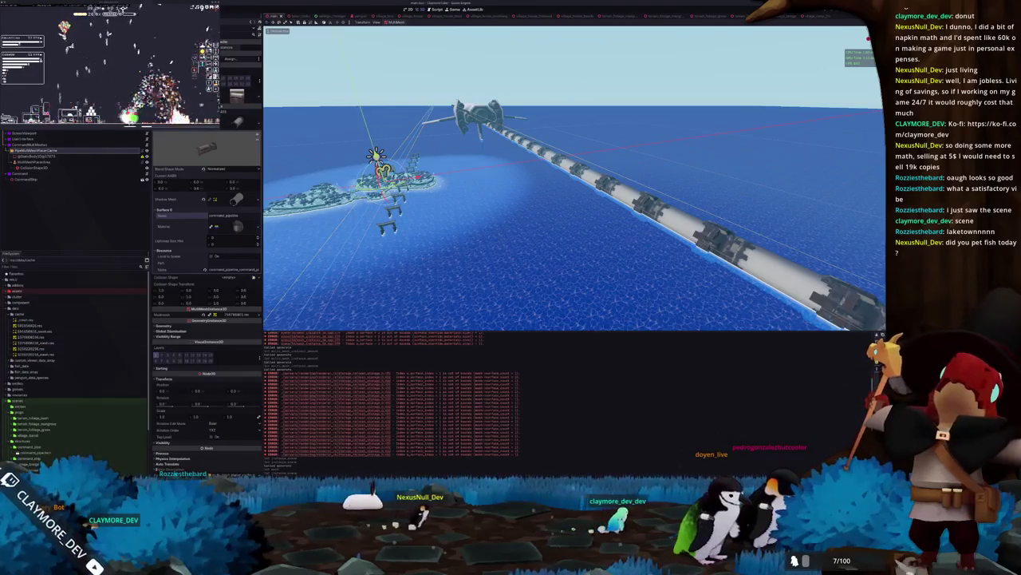
scroll(206, 239, down, 5)
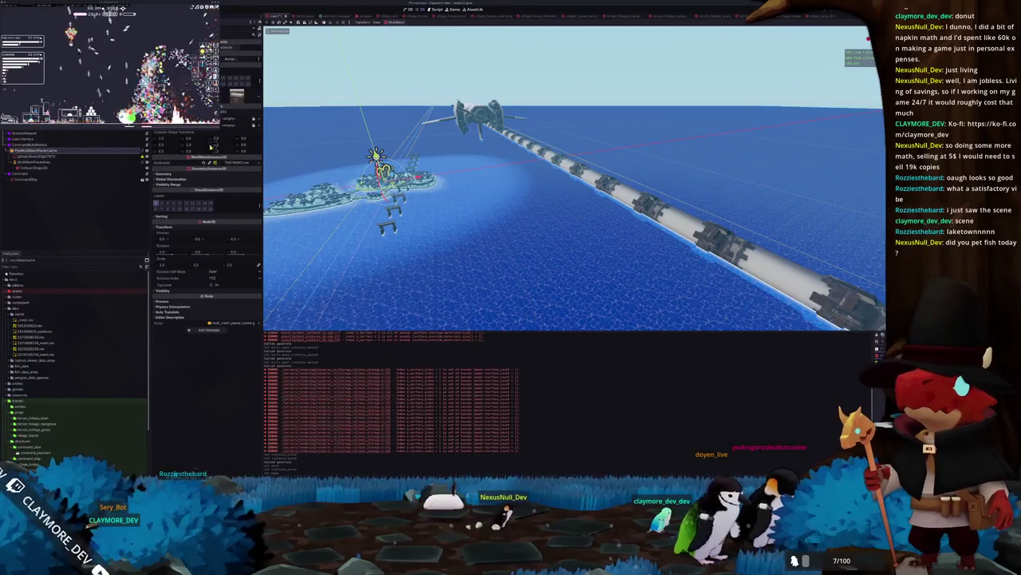
click(205, 163)
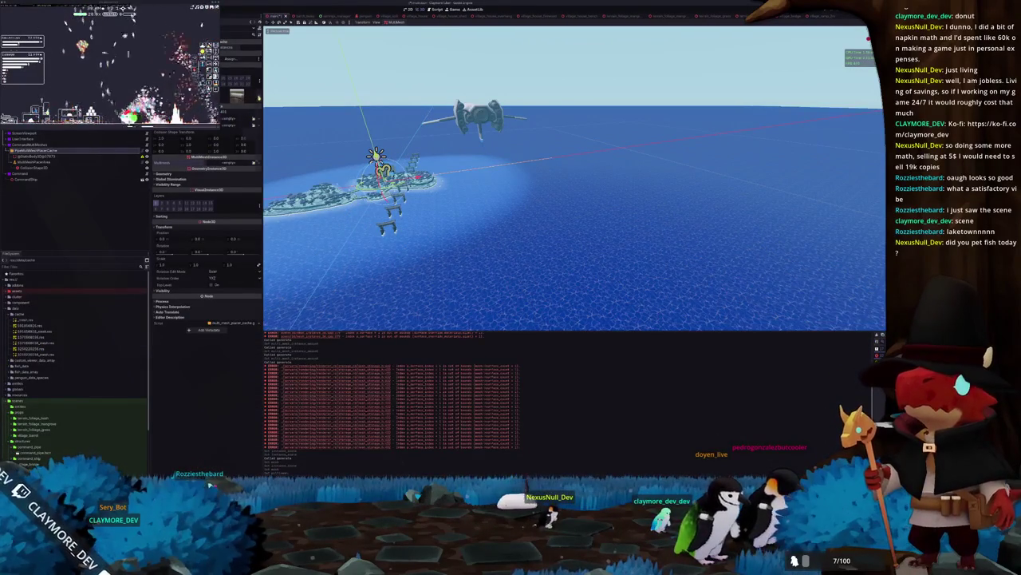
Open the pipe scene, save it, and switch to the command_post scene.
key(ctrl+shift+o)
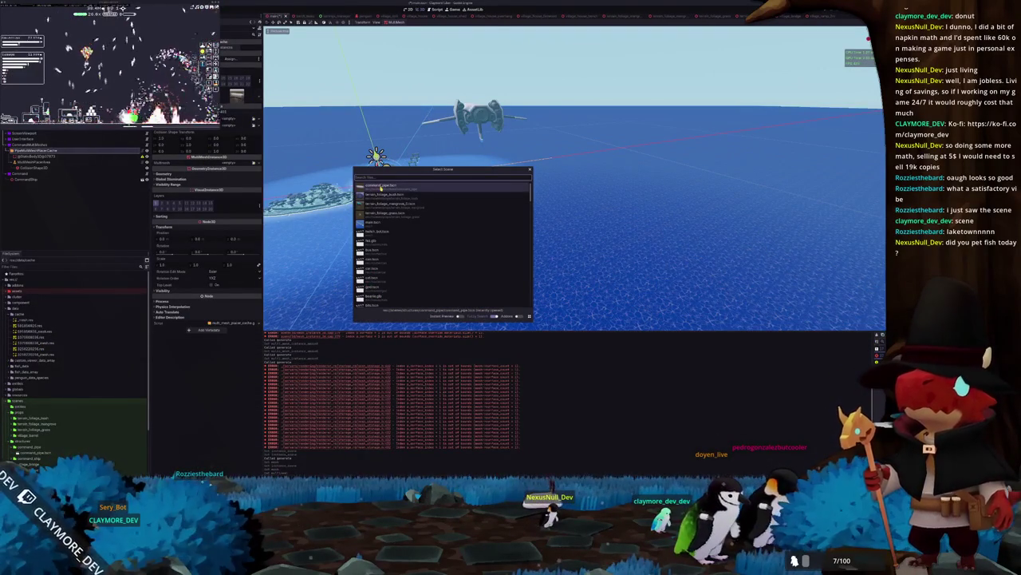
double_click(381, 186)
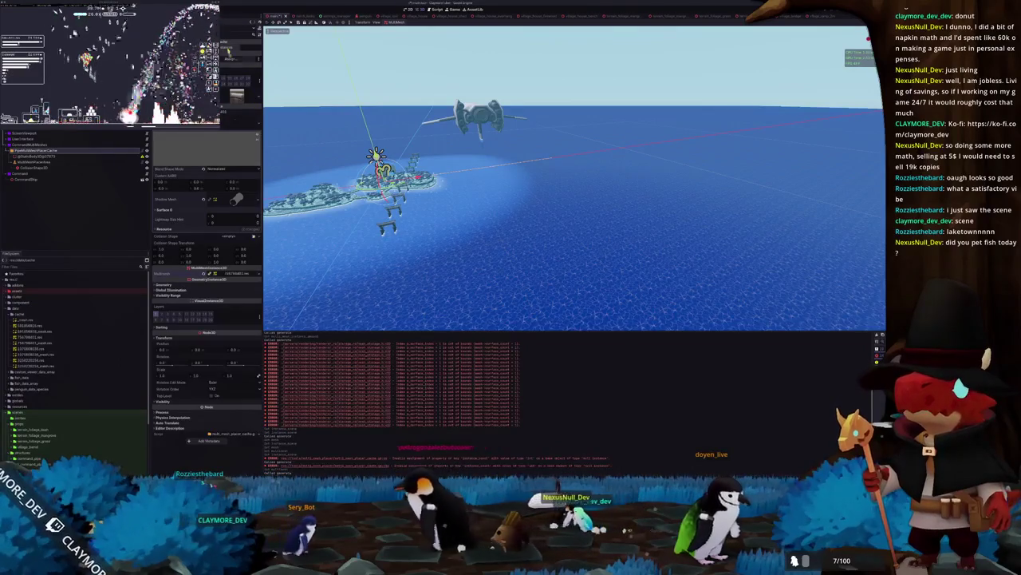
key(ctrl+s)
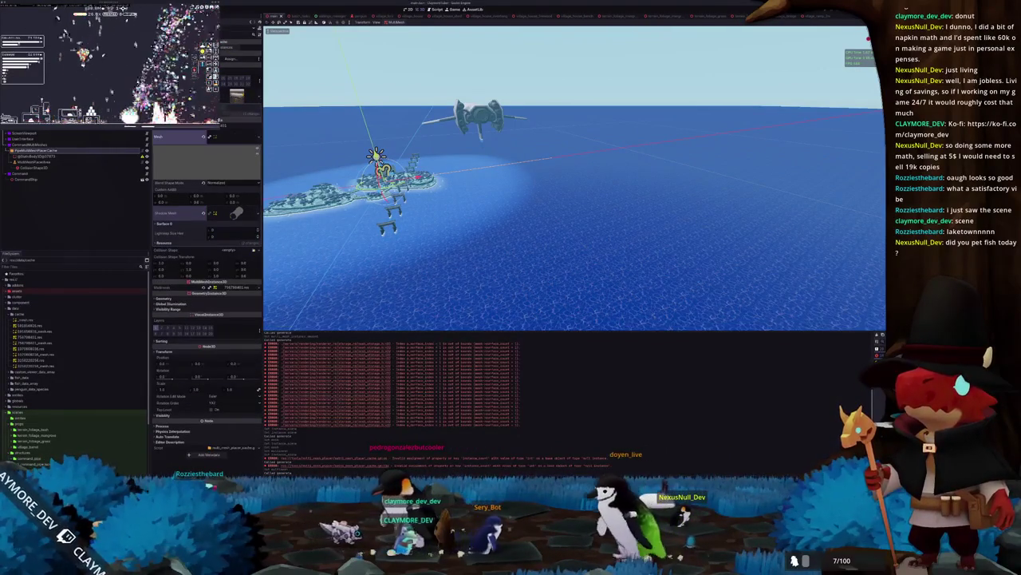
click(237, 51)
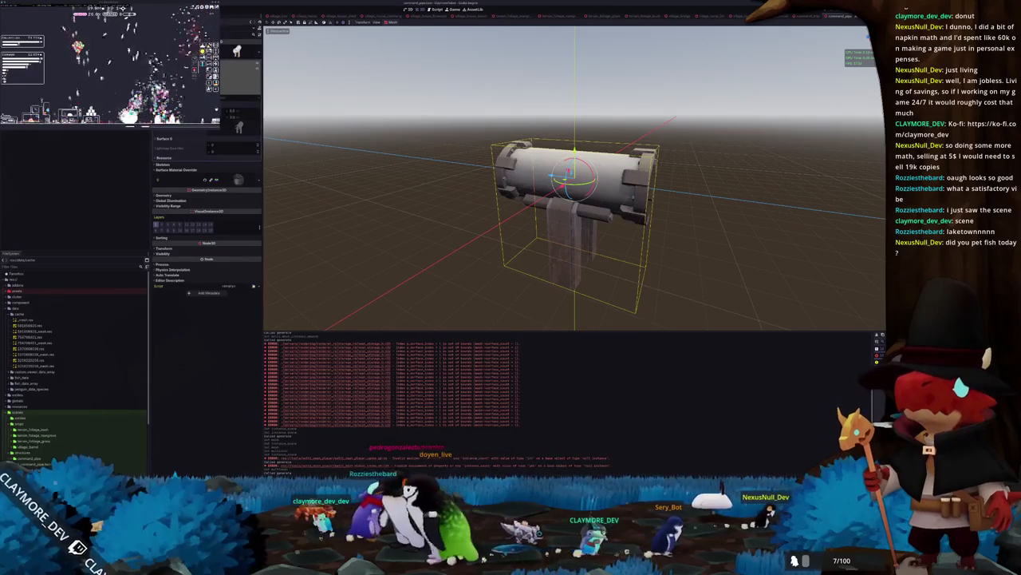
Orbit the command post cylinder, expand its mesh's Skeleton settings, then return to the ocean scene.
mouse_move(415, 216)
mouse_down()
mouse_move(425, 210)
mouse_move(407, 190)
mouse_move(418, 125)
mouse_up()
scroll(425, 210, up, 2)
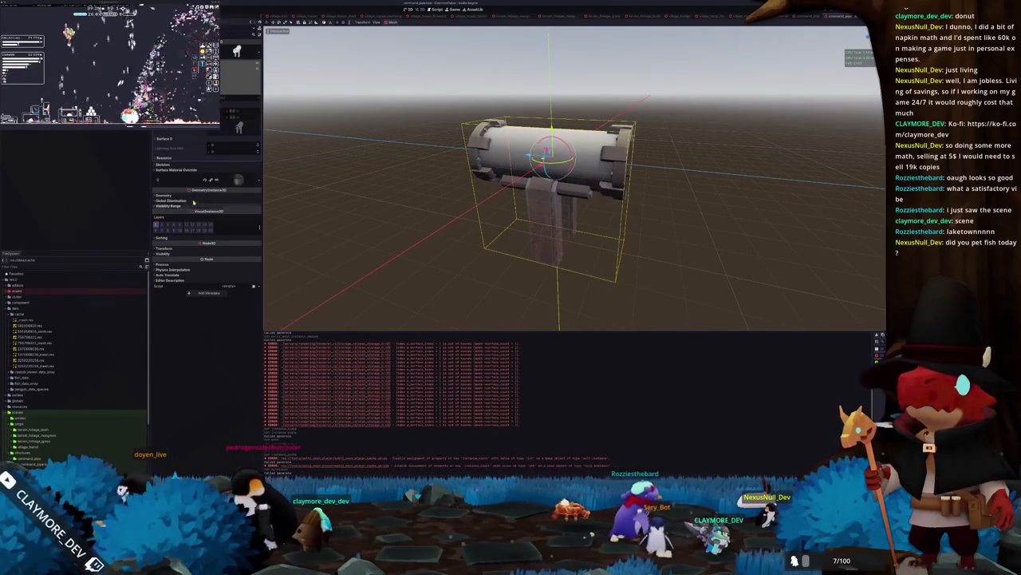
click(192, 163)
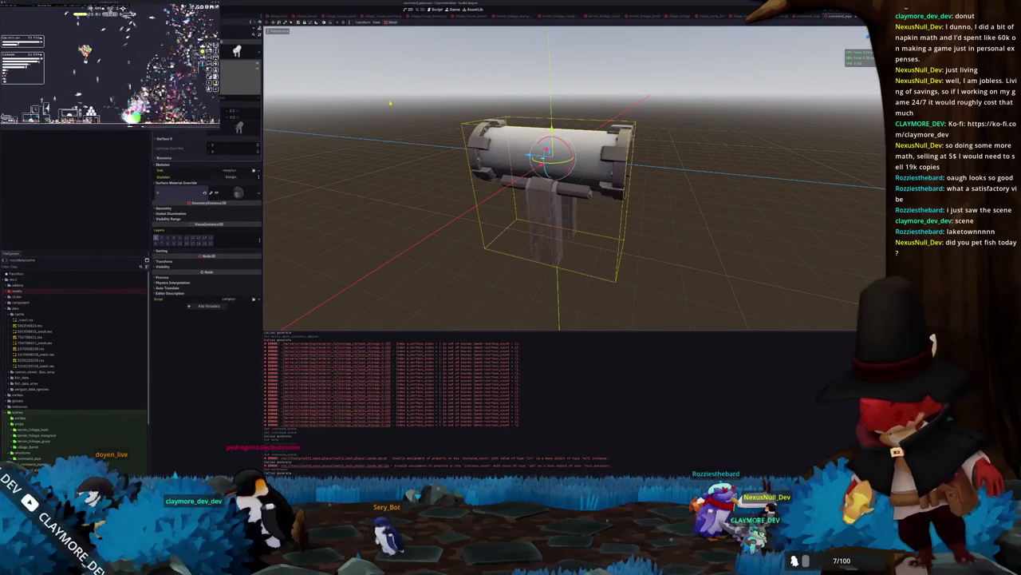
key(shift+alt+o)
key(Return)
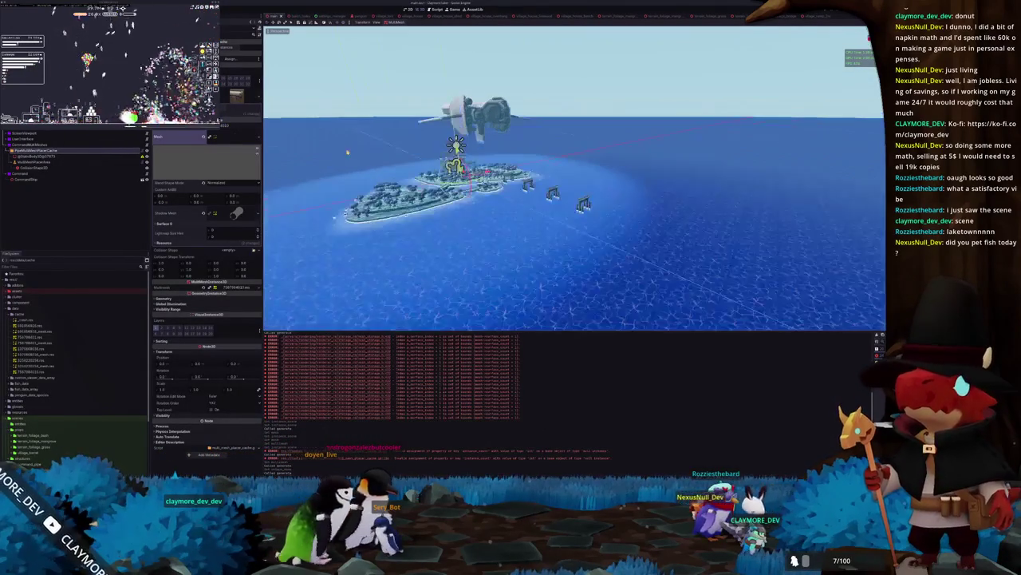
Select PipeMultiMeshPlacerCache, expand its MultiMesh, regenerate the pipe instances and clear the black instanced meshes.
click(40, 162)
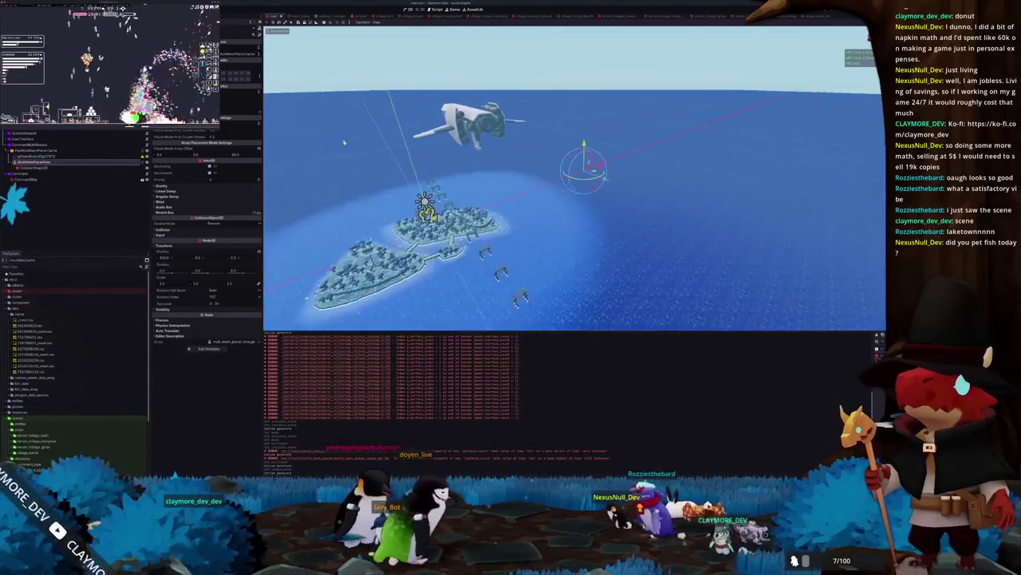
click(40, 150)
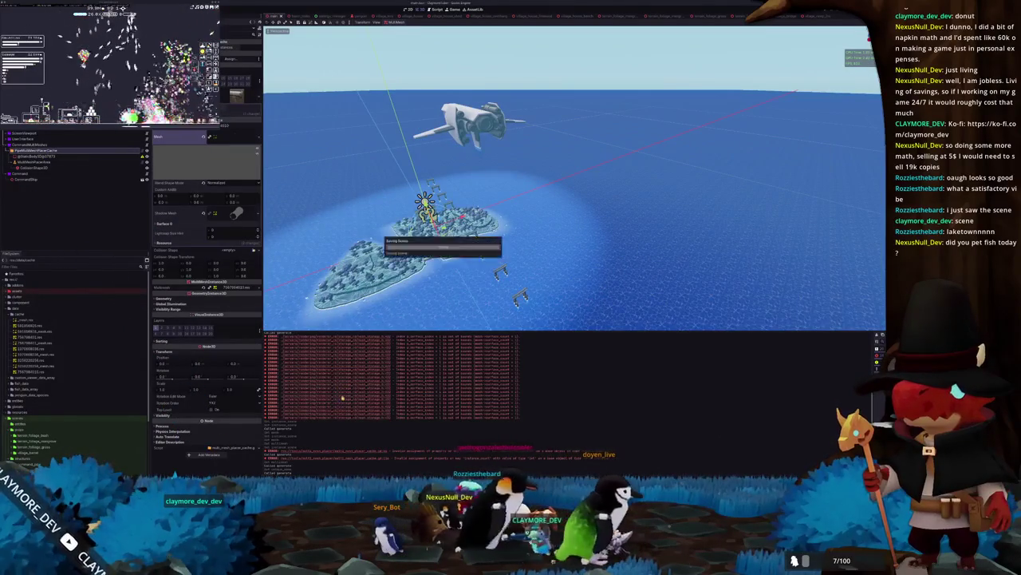
click(211, 289)
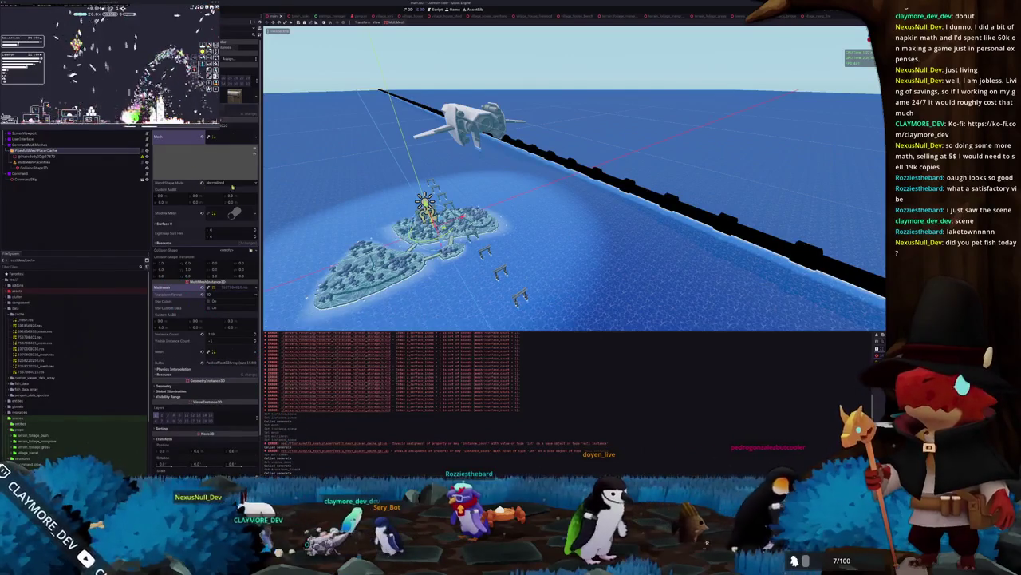
drag(575, 207, 559, 199)
mouse_move(452, 192)
mouse_down()
mouse_move(427, 187)
mouse_move(453, 192)
mouse_up()
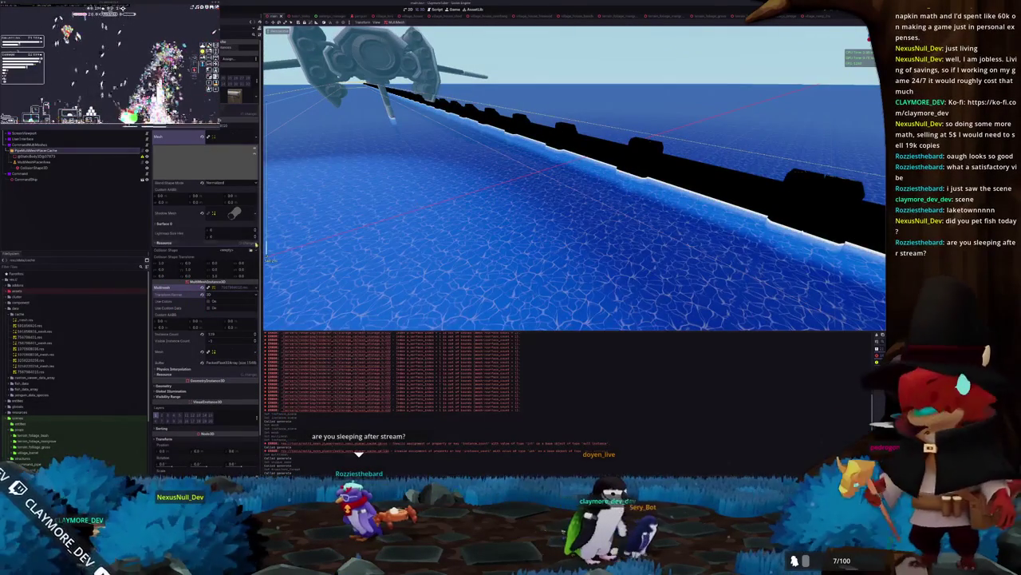
click(200, 335)
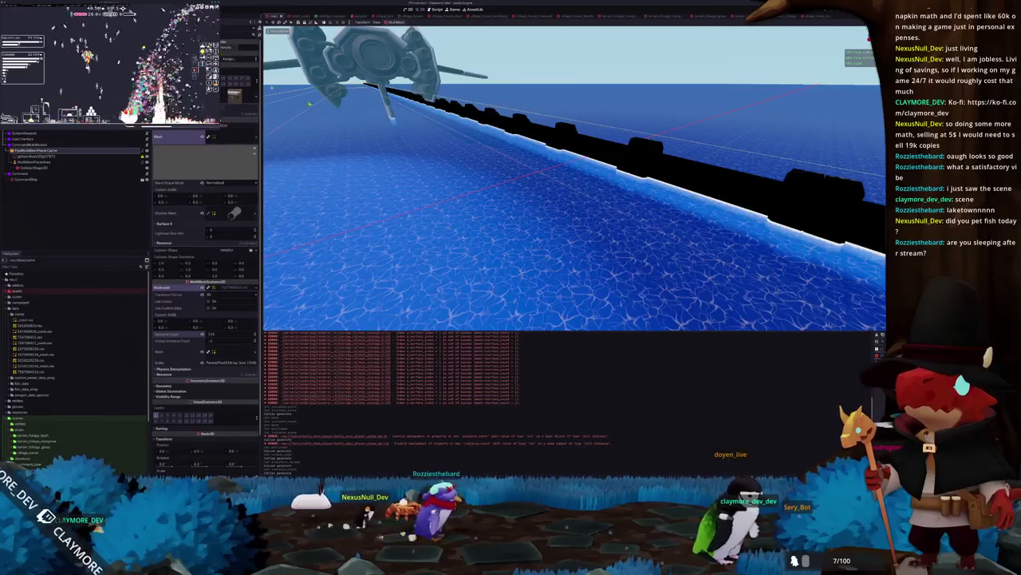
drag(447, 192, 455, 183)
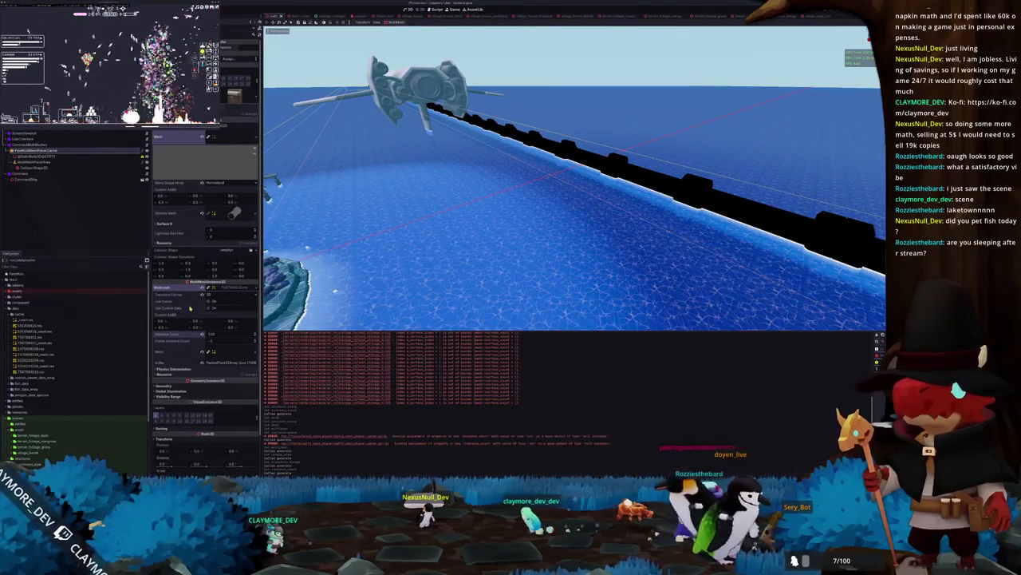
scroll(182, 342, down, 3)
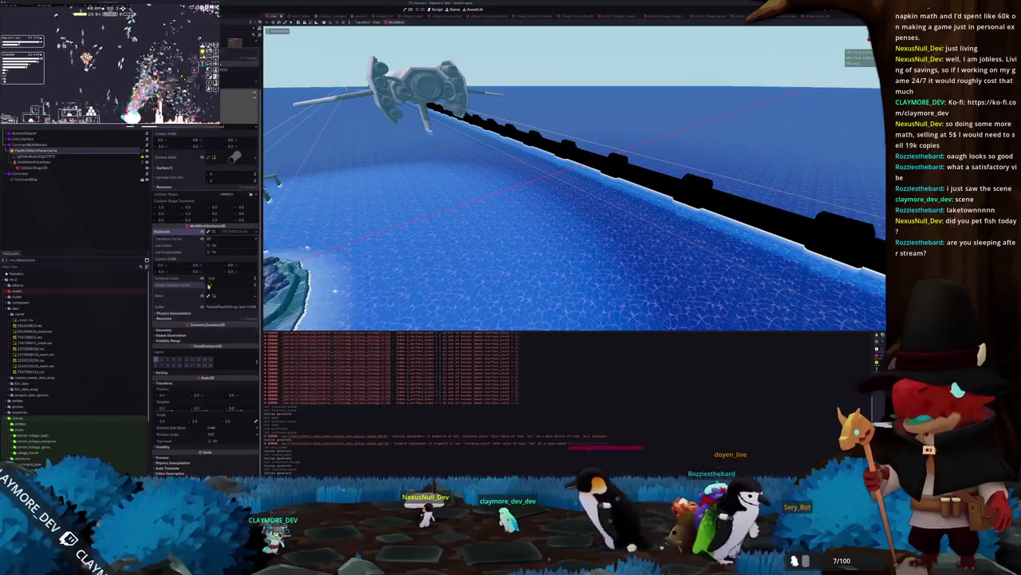
click(201, 280)
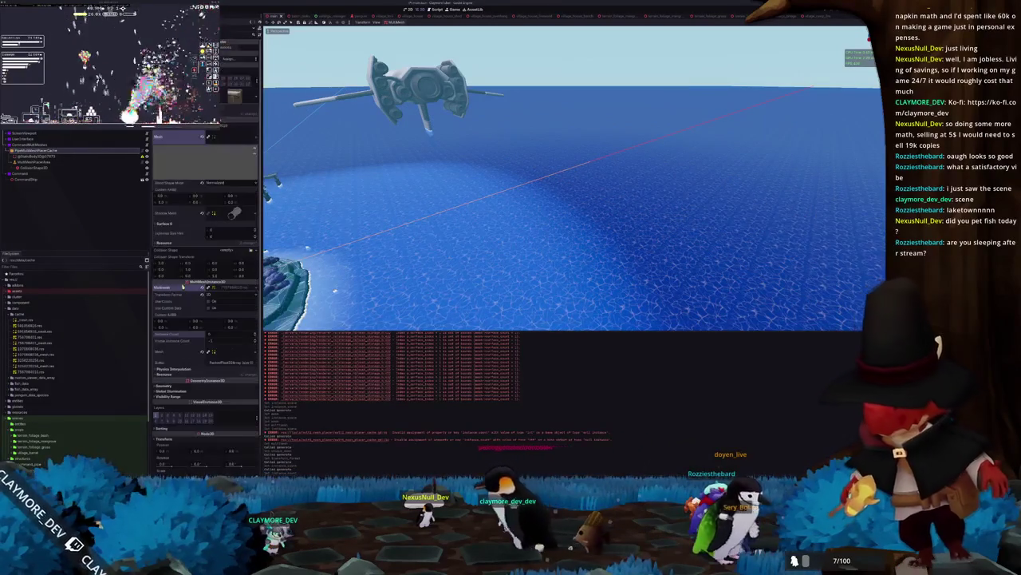
Assign the pipe scene to PipeMultiMeshPlacerCache through Quick Open.
click(36, 161)
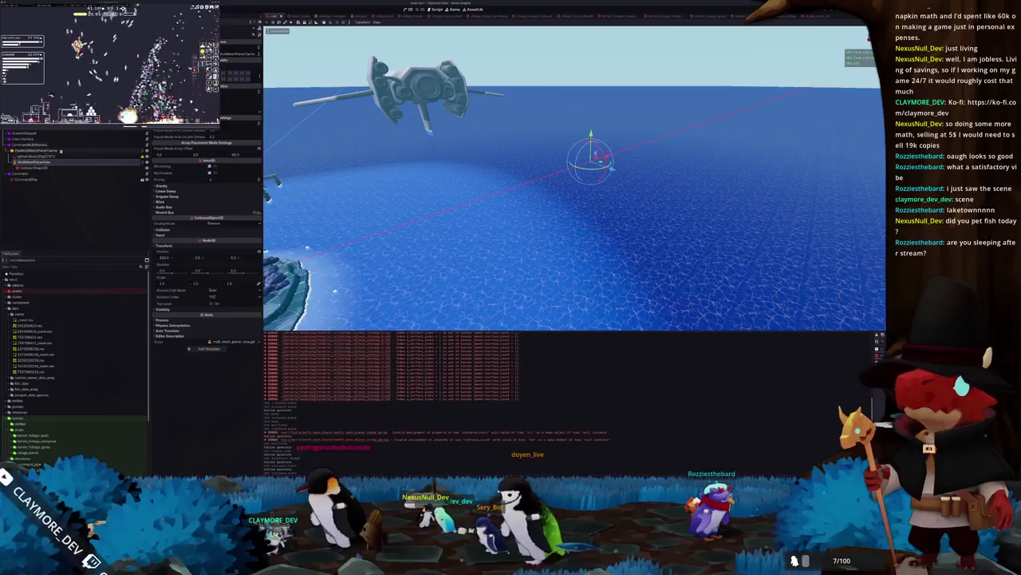
click(36, 150)
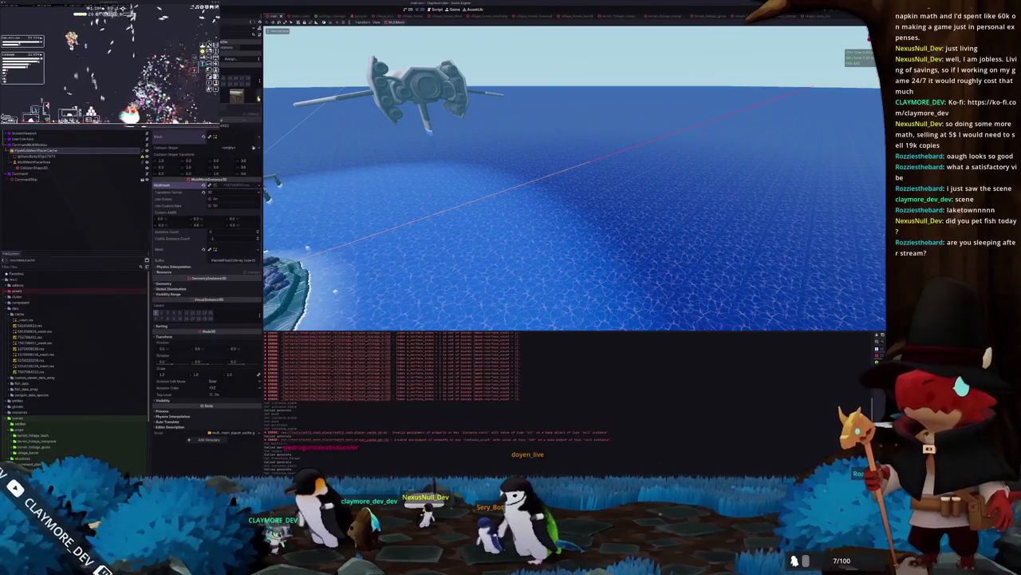
key(ctrl+shift+o)
double_click(377, 185)
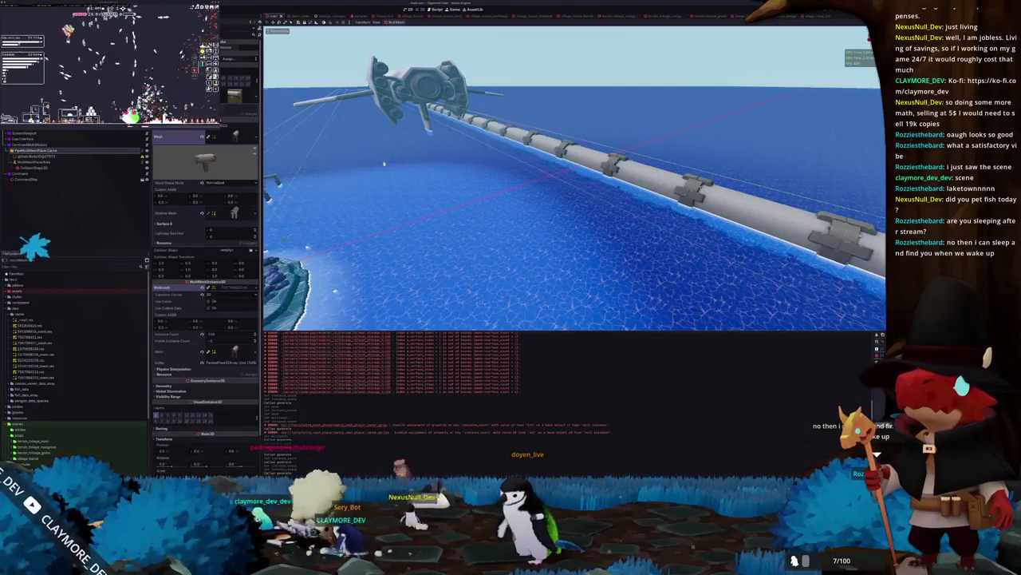
Fly the camera past the ship and across the island cluster and pier, then select NavigationRegion.
key(w)
key(f)
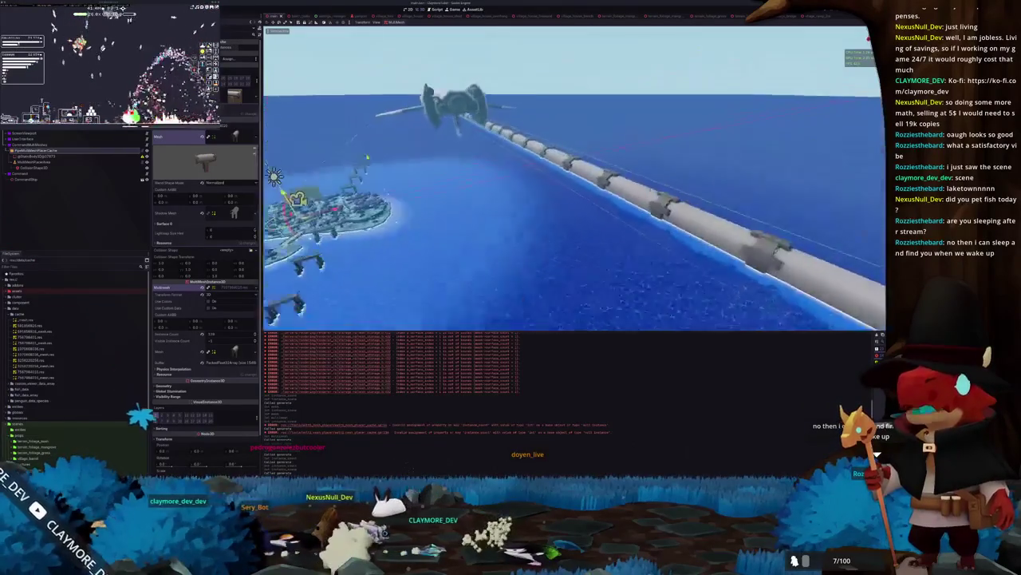
key(w)
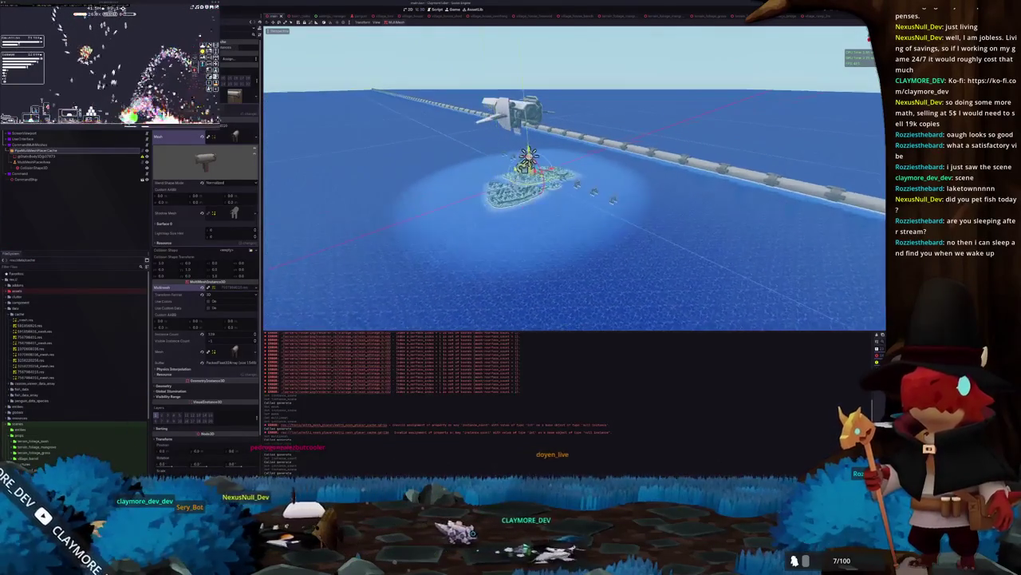
key(w)
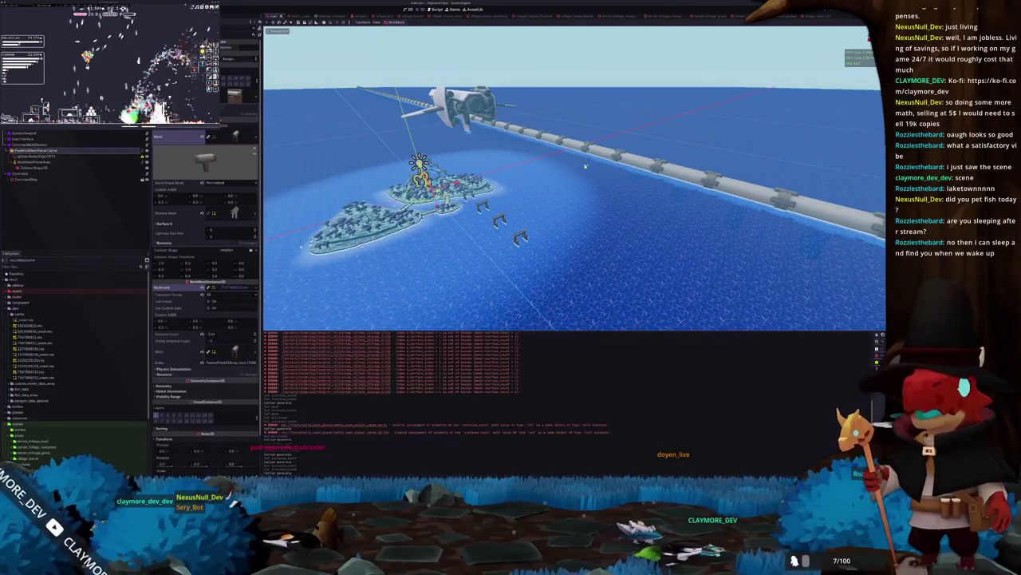
key(w)
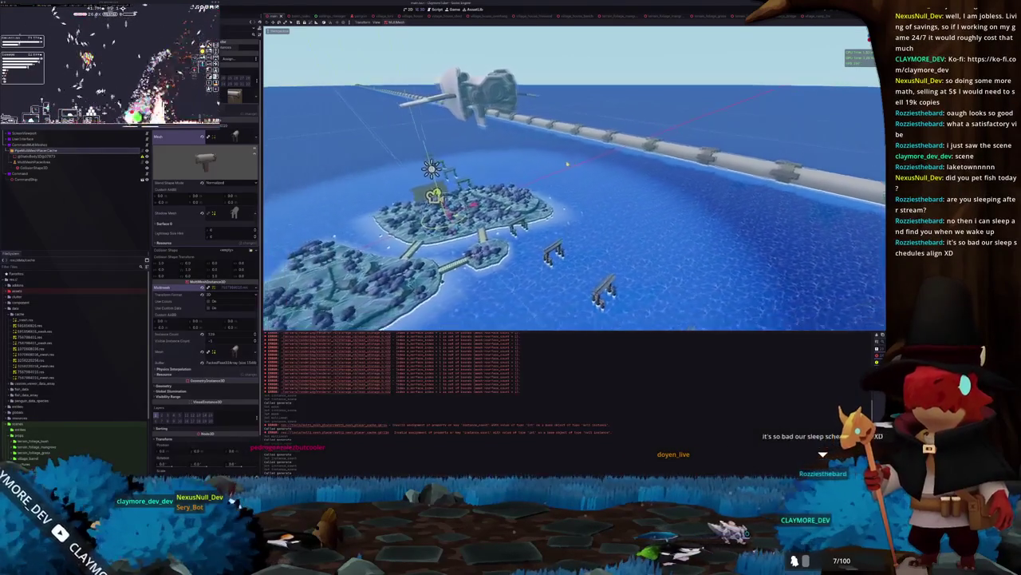
key(a)
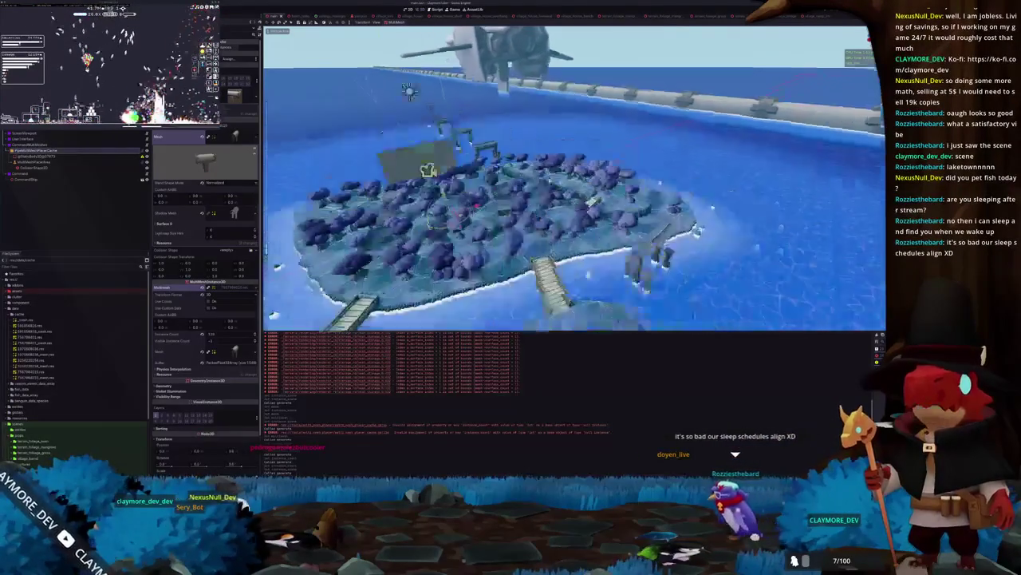
click(32, 132)
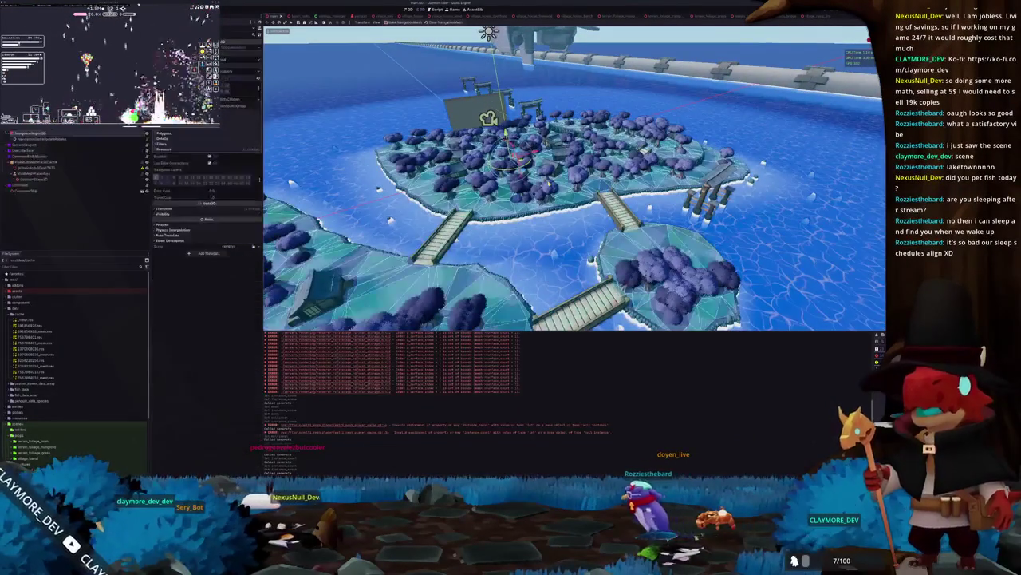
Focus on the navigation region, select a village house, and glide left over the forest and houses.
key(f)
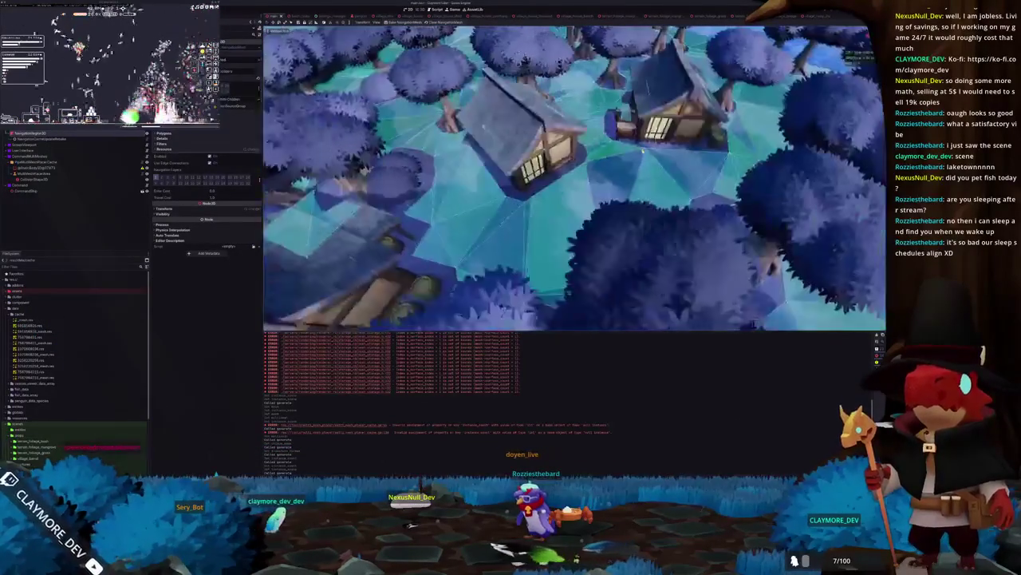
click(32, 150)
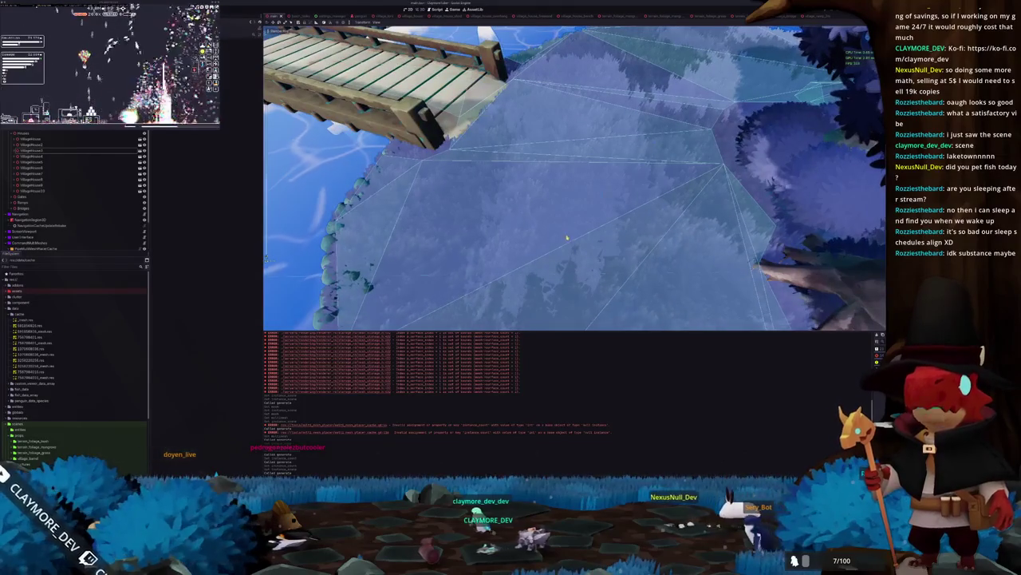
scroll(593, 234, down, 5)
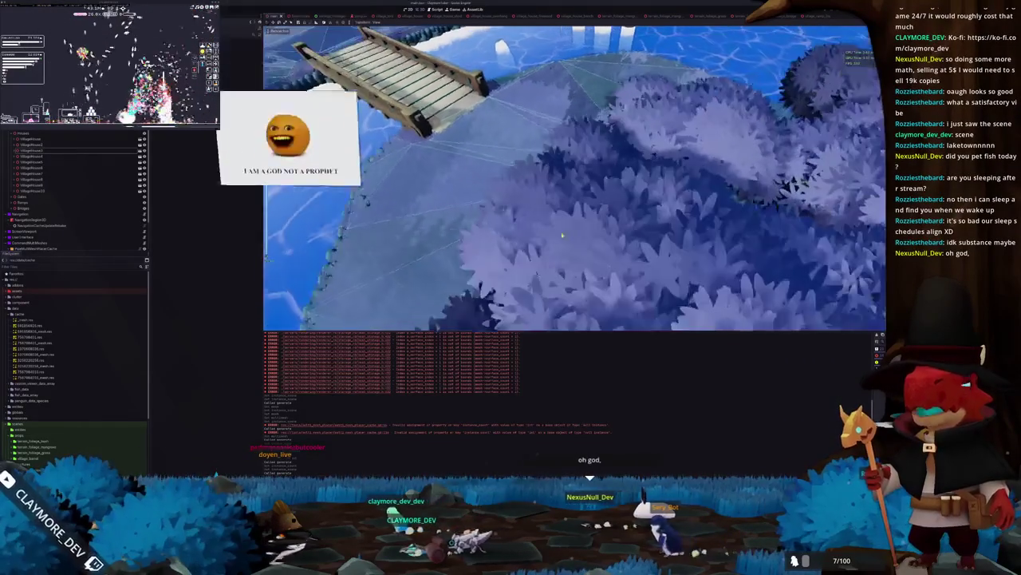
scroll(562, 236, down, 3)
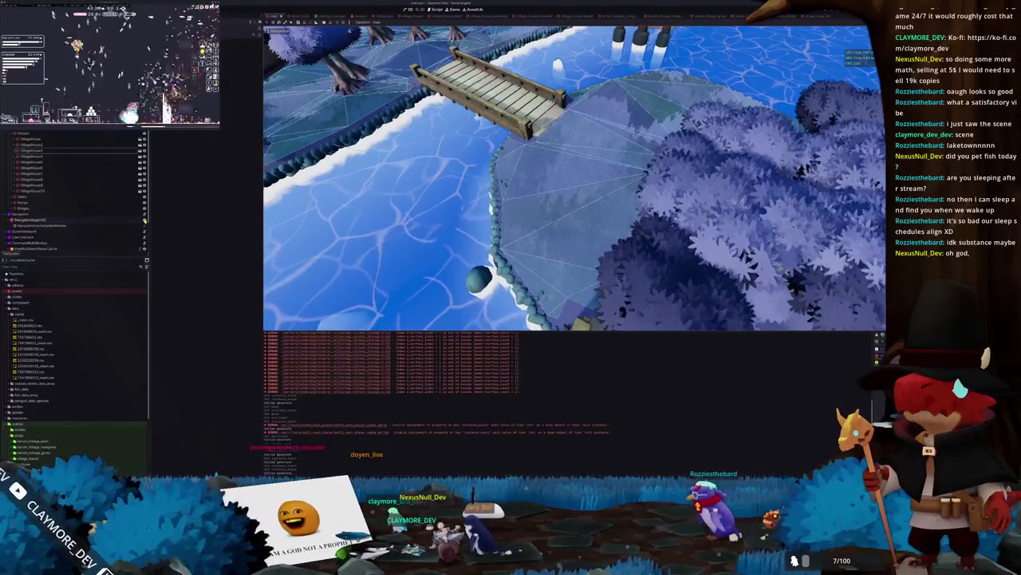
scroll(541, 217, up, 3)
key(a)
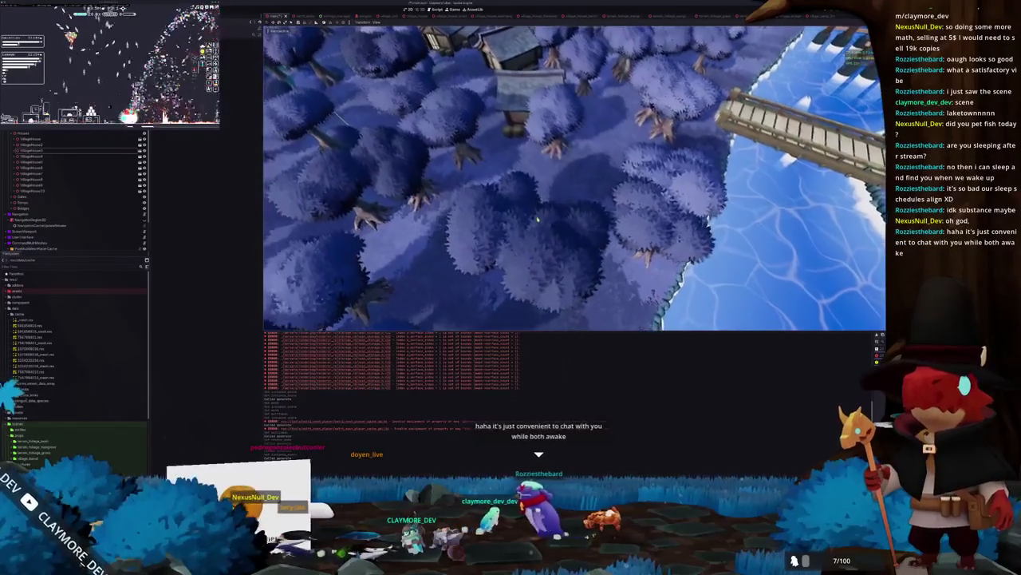
key(a)
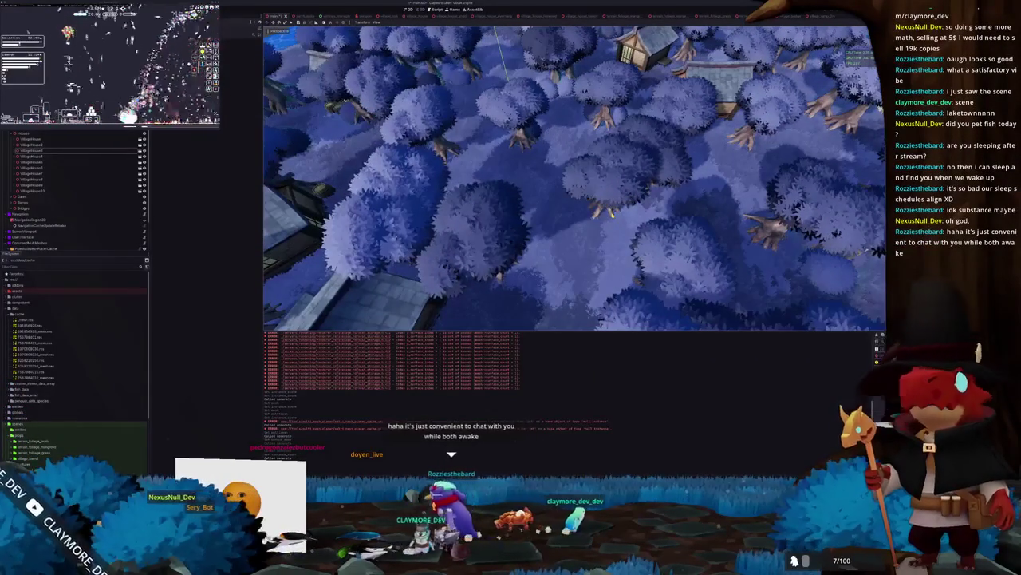
key(a)
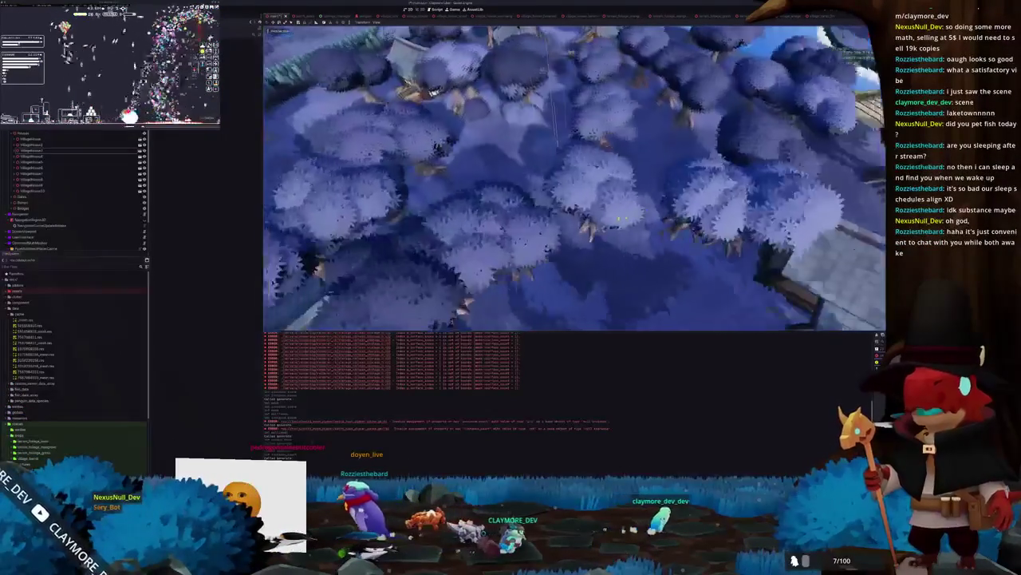
key(a)
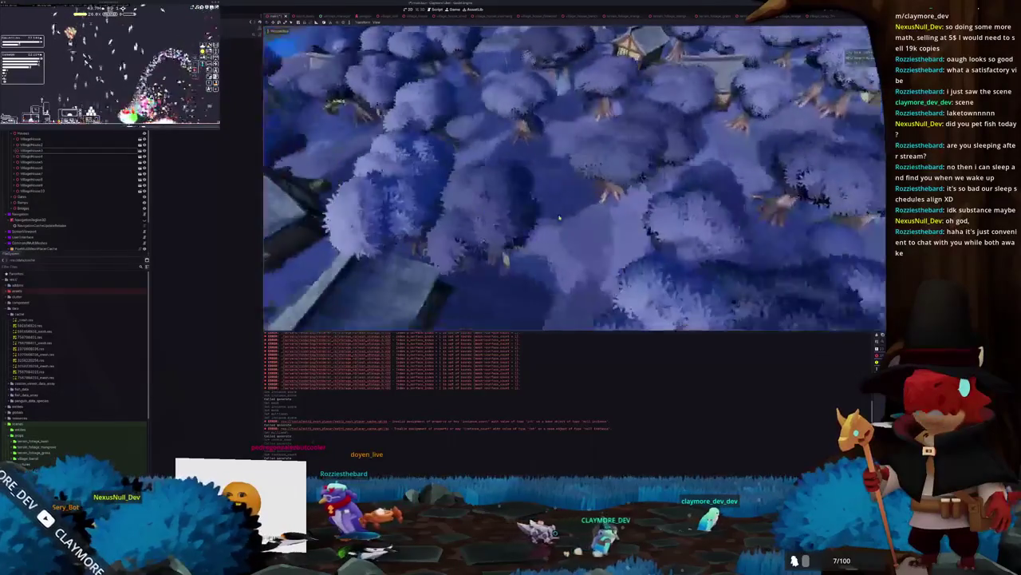
key(a)
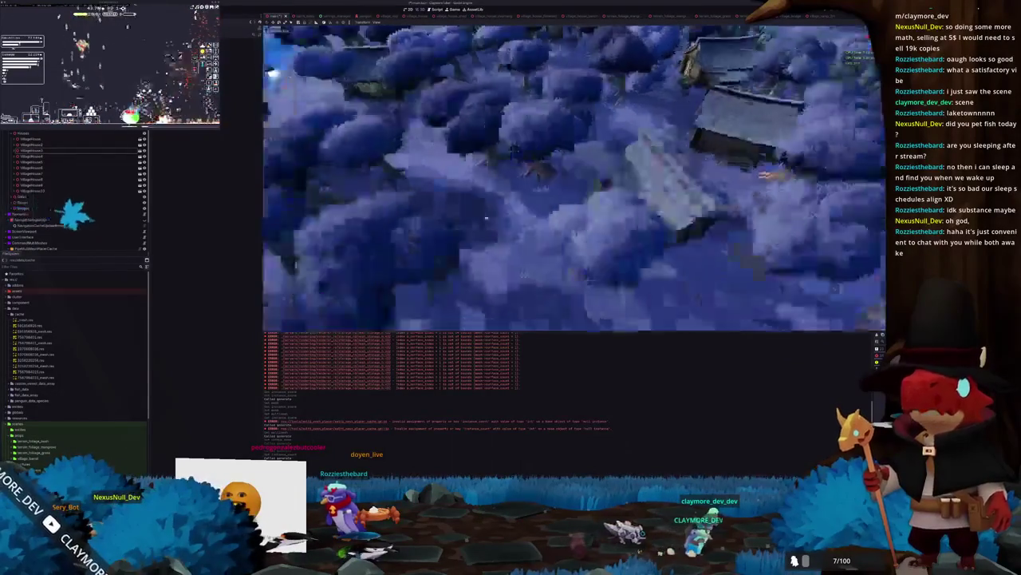
Rise to an overhead overview of the whole island, then switch to the Tasks board.
key(w)
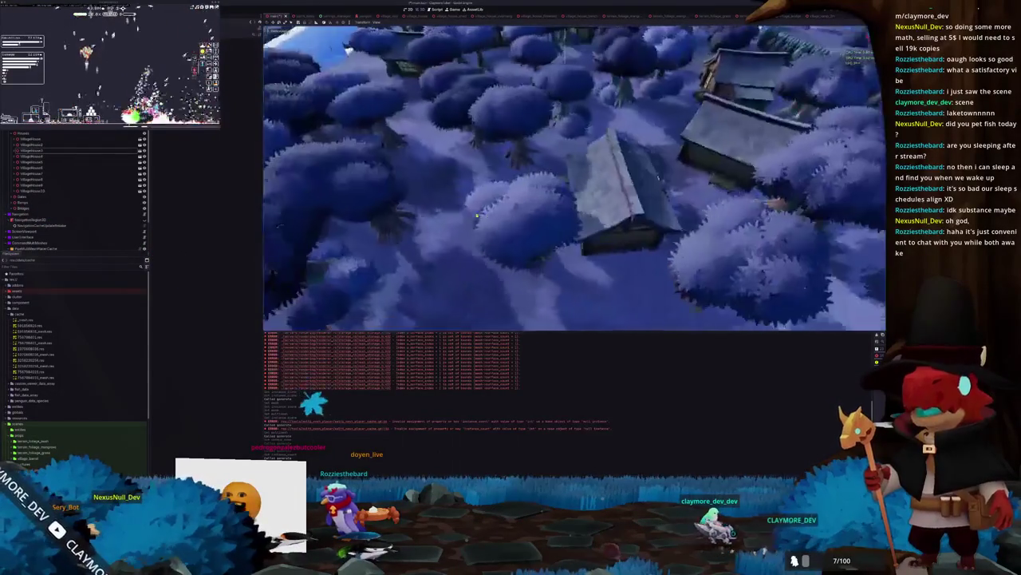
key(s)
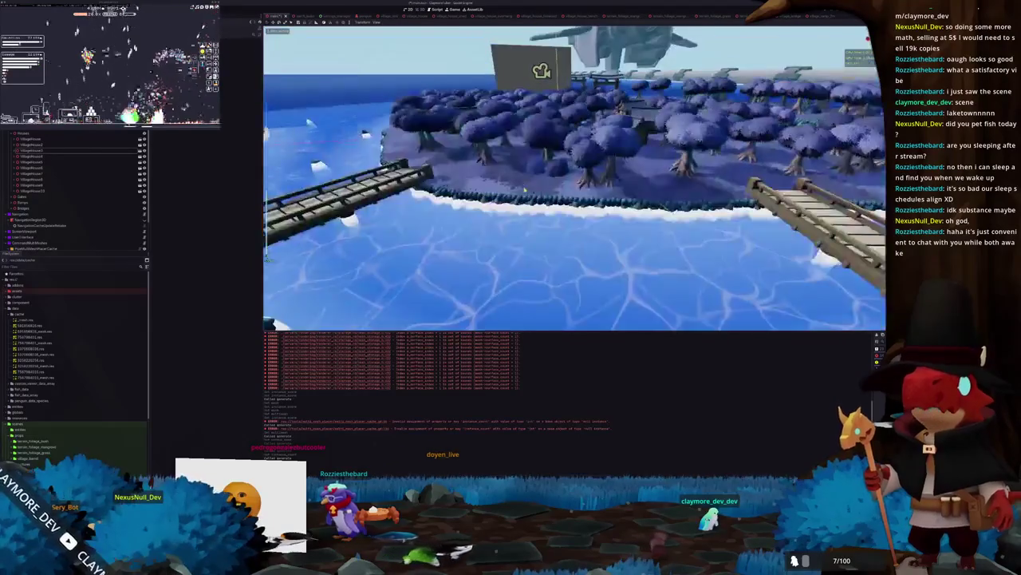
key(s)
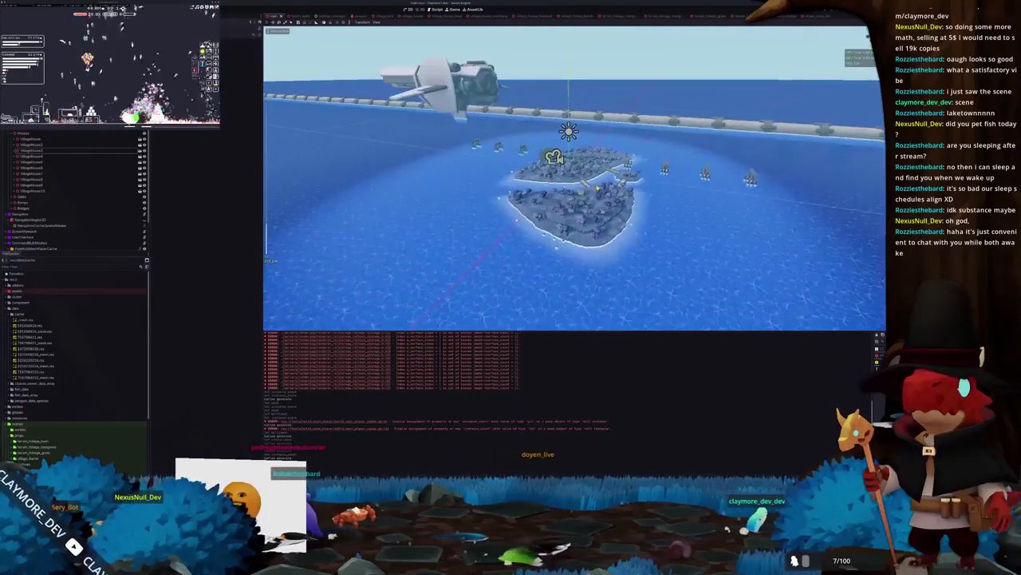
key(w)
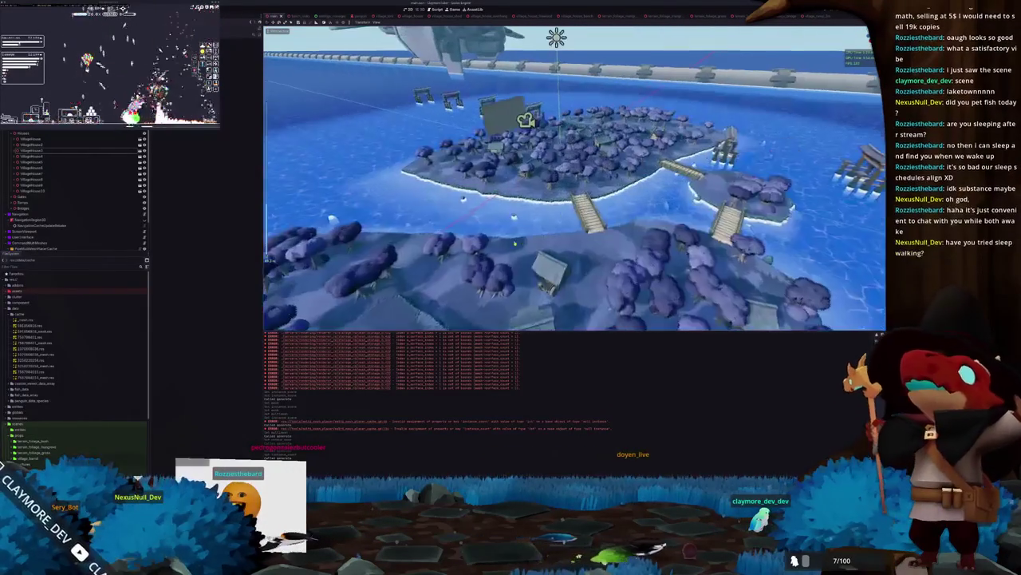
key(s)
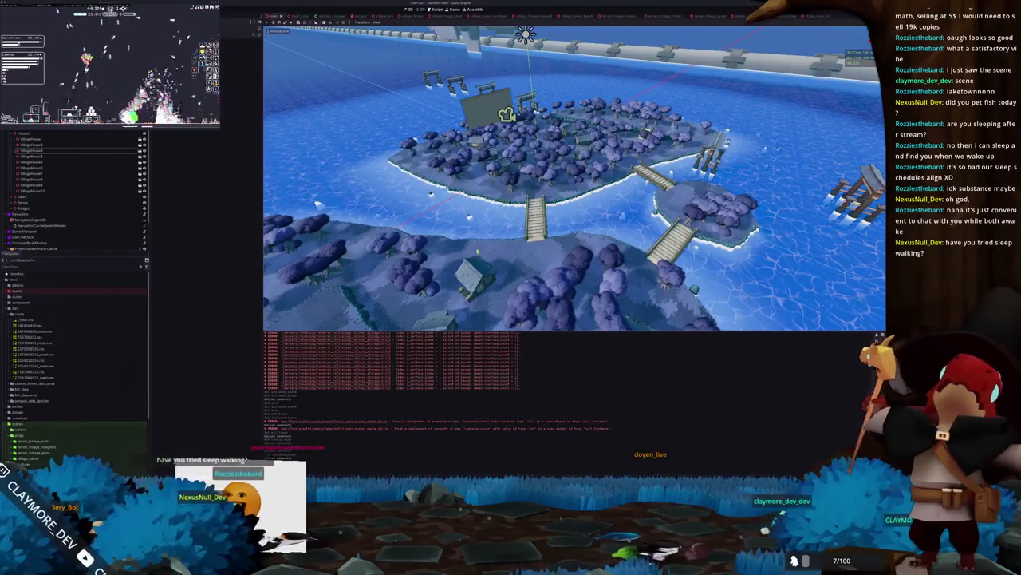
key(alt+Tab)
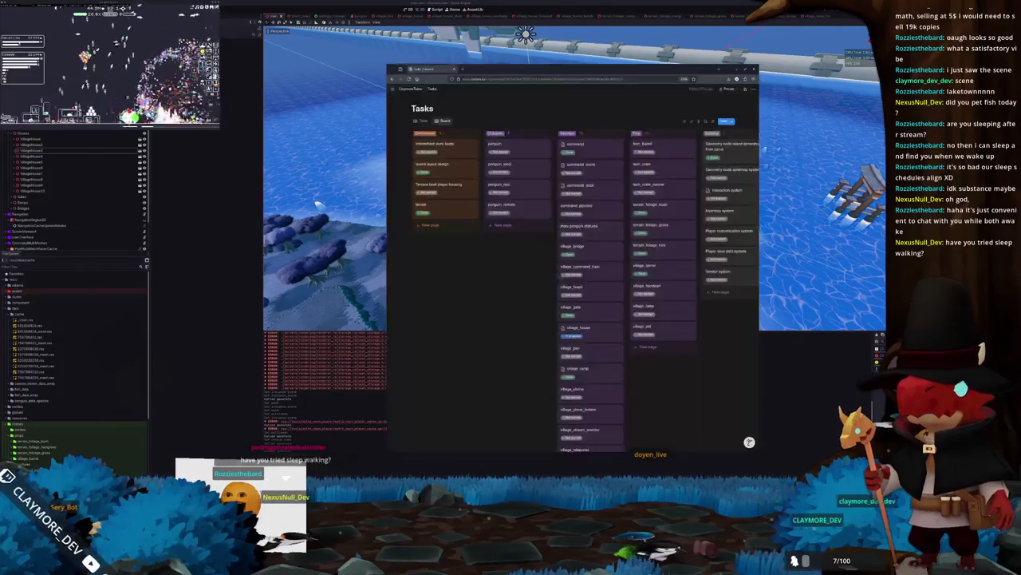
Set the command_pipeline task's status to Done on the Tasks board.
scroll(484, 280, right, 1)
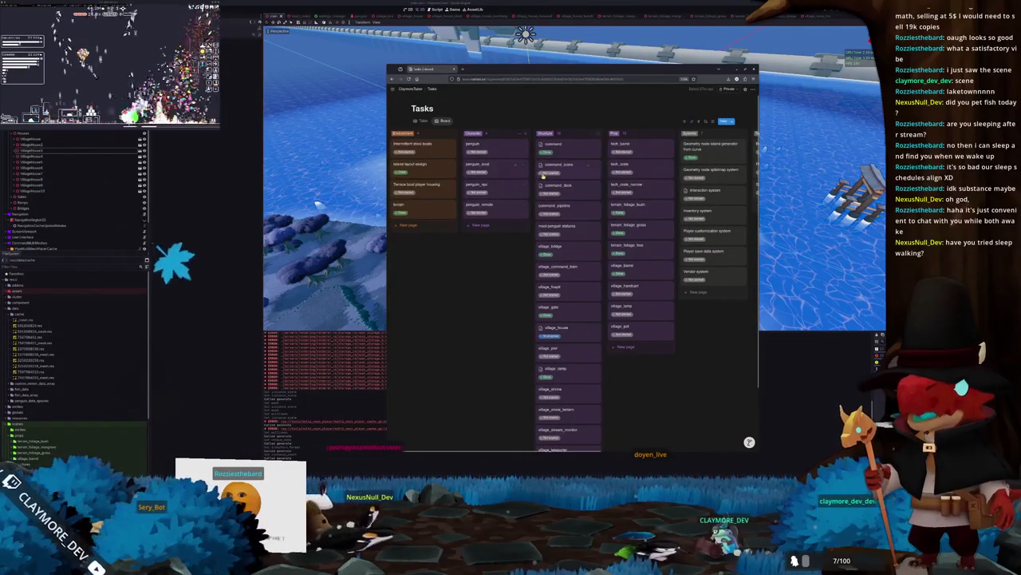
click(549, 214)
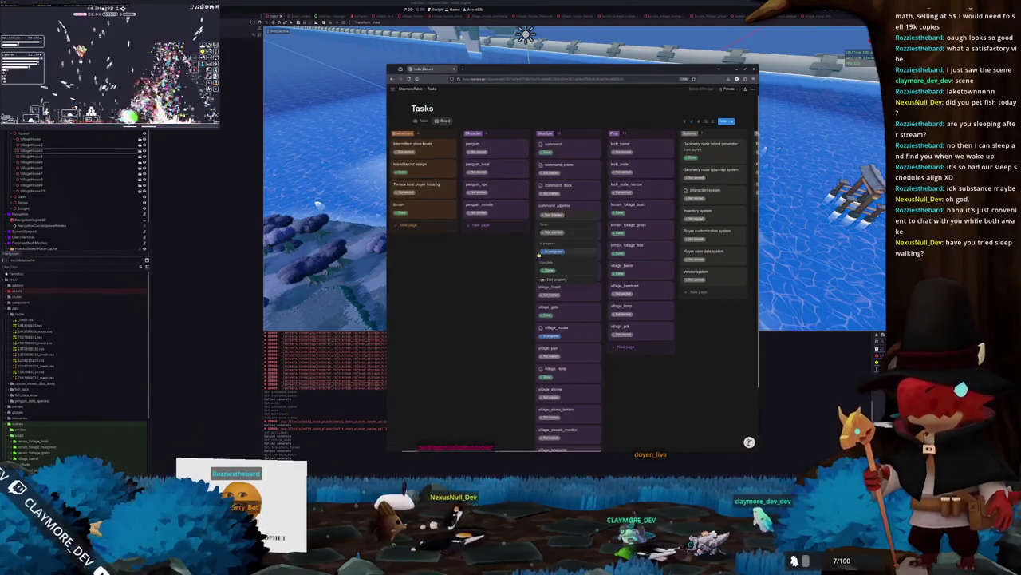
click(549, 271)
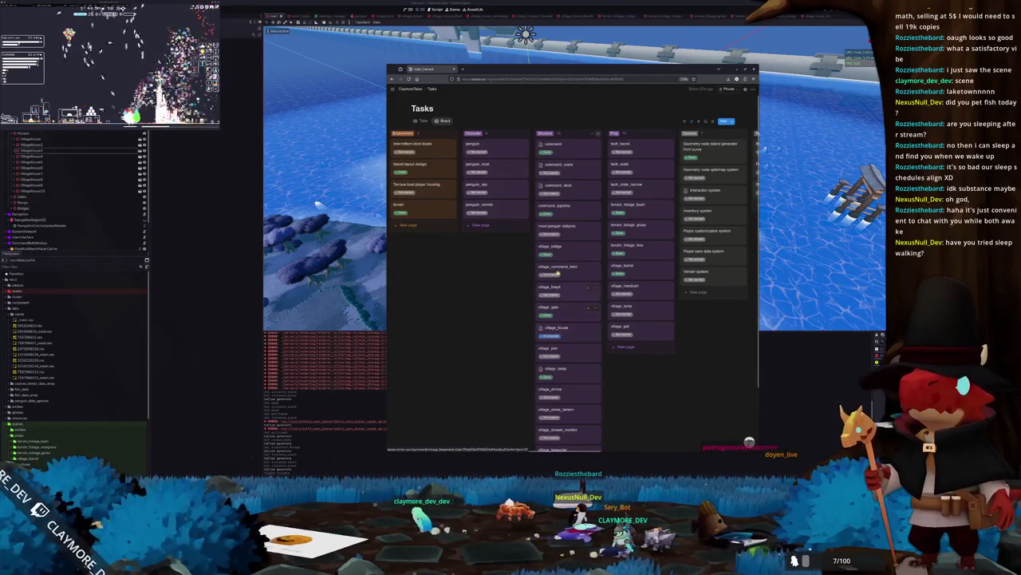
Scroll across the board's columns to check them, then minimize the browser window.
mouse_move(556, 206)
mouse_down()
mouse_move(474, 305)
mouse_move(483, 274)
mouse_up()
scroll(489, 285, right, 3)
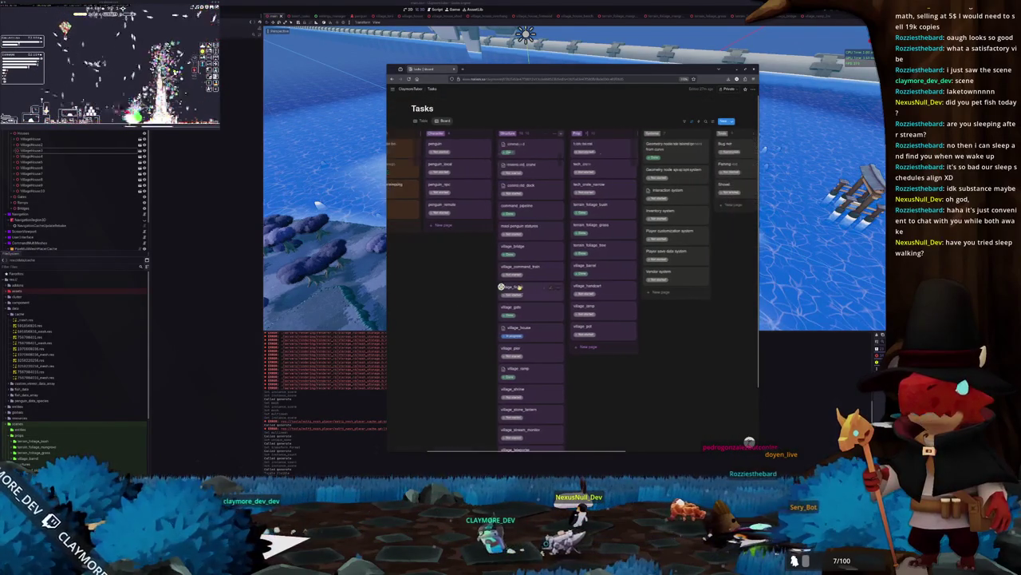
scroll(630, 315, left, 1)
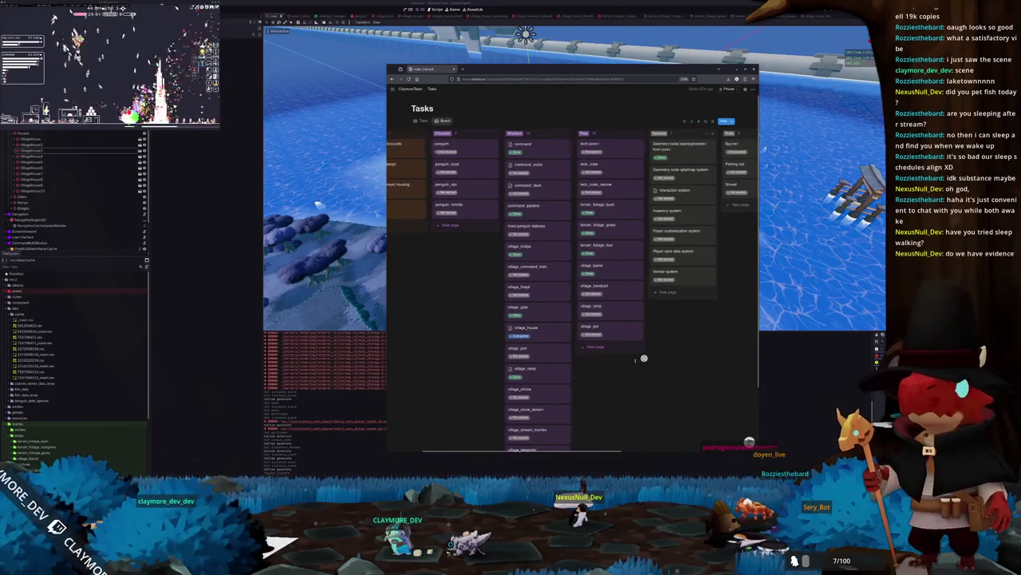
scroll(607, 400, right, 4)
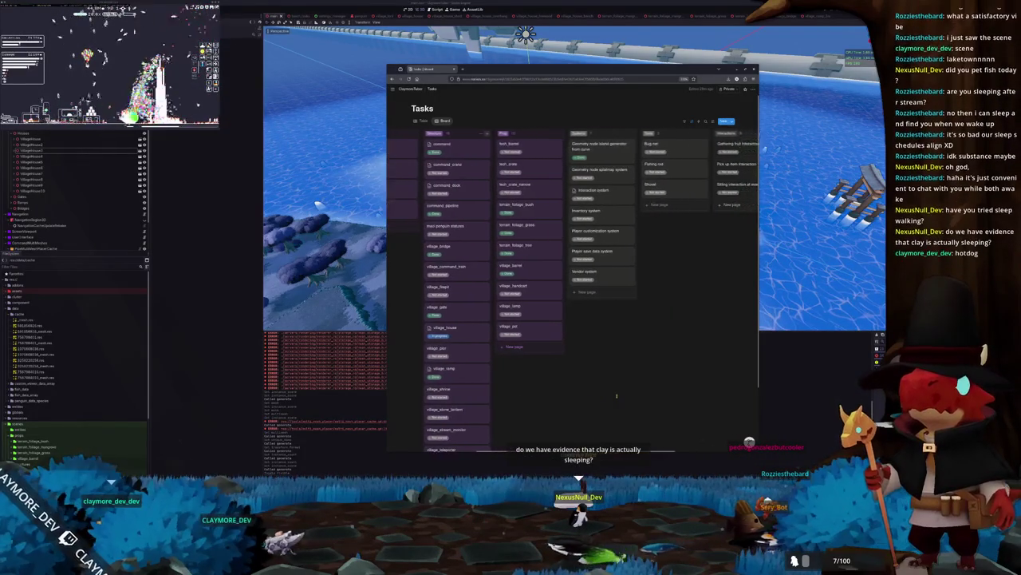
scroll(616, 390, left, 8)
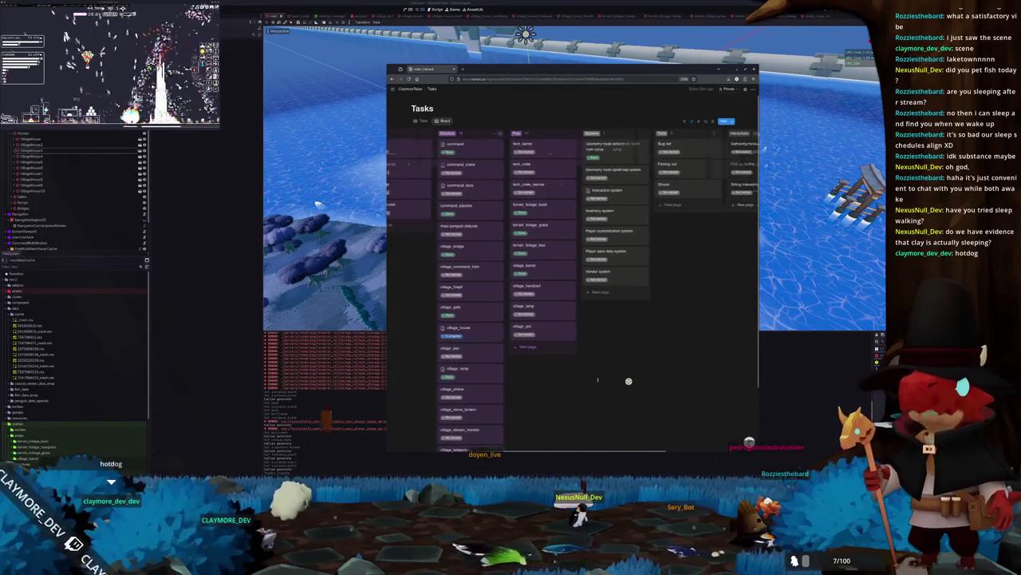
scroll(479, 363, right, 1)
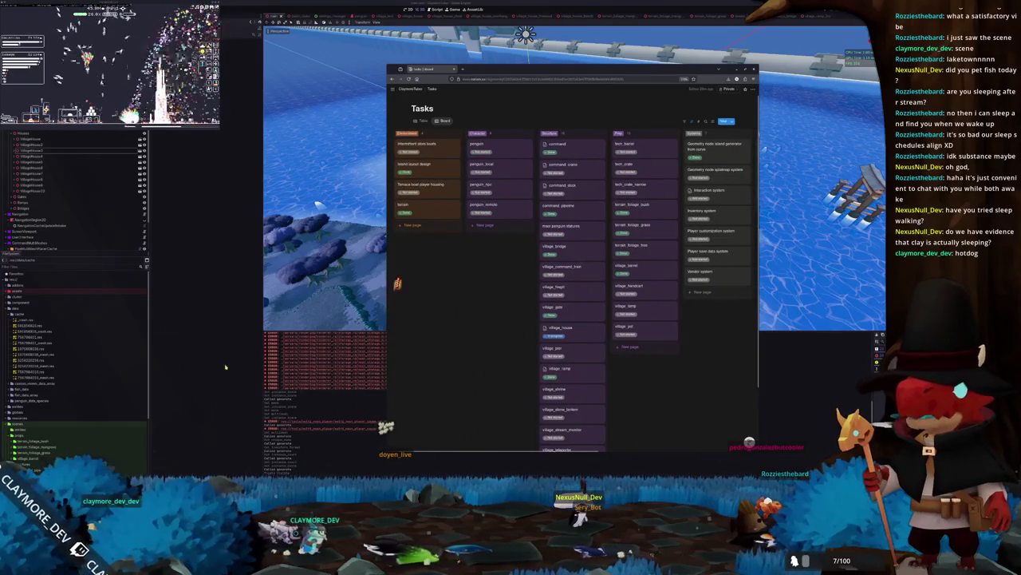
click(225, 368)
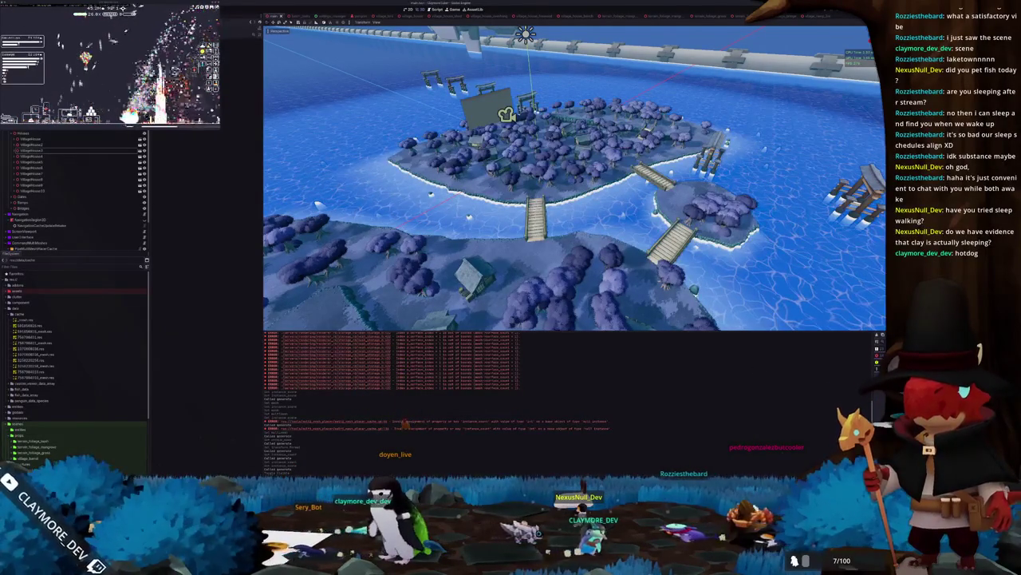
From Stream Manager, raid the first live channel, closing the game window before starting the raid.
key(alt+Tab)
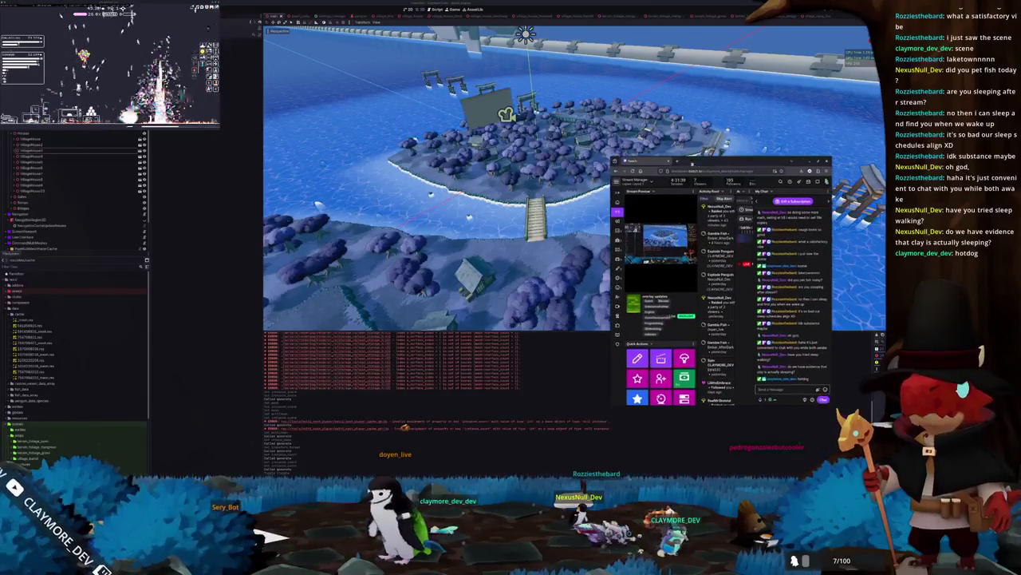
click(660, 378)
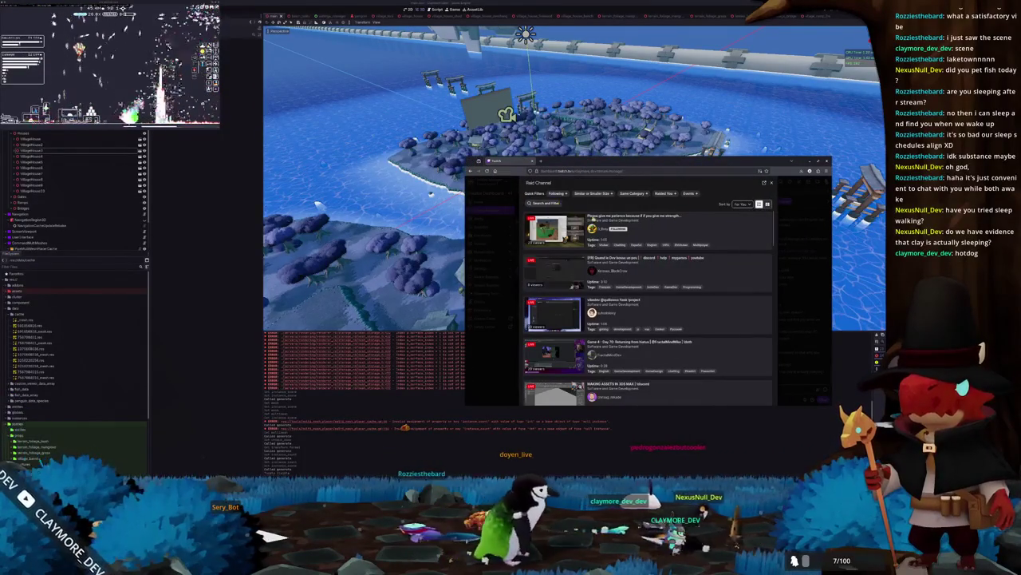
click(608, 217)
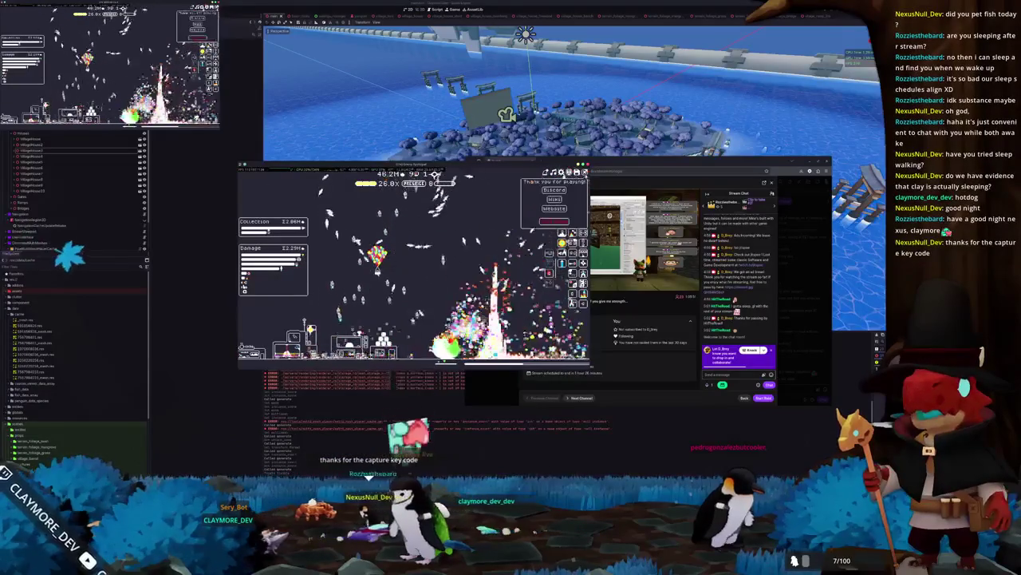
key(alt+F4)
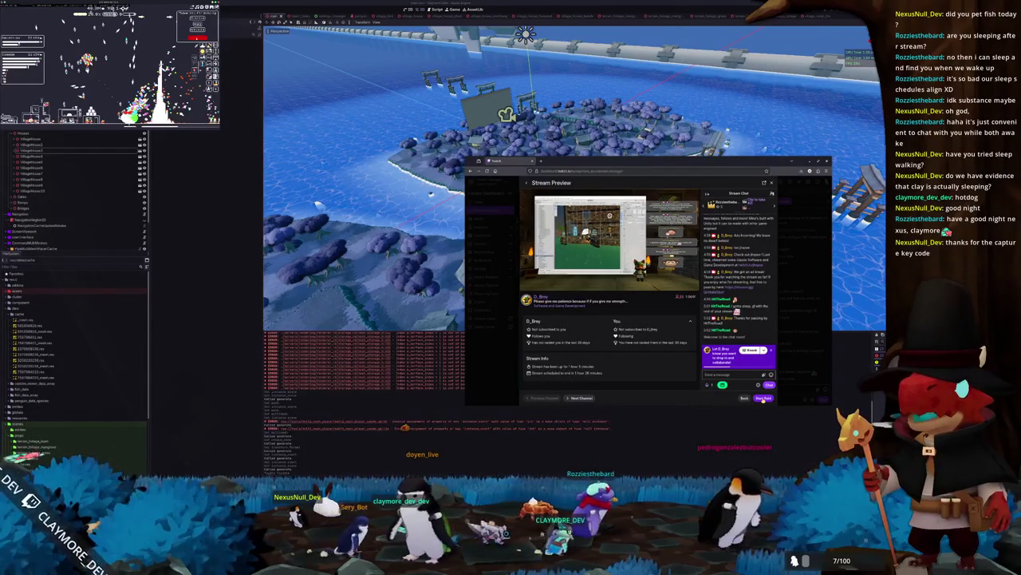
click(763, 399)
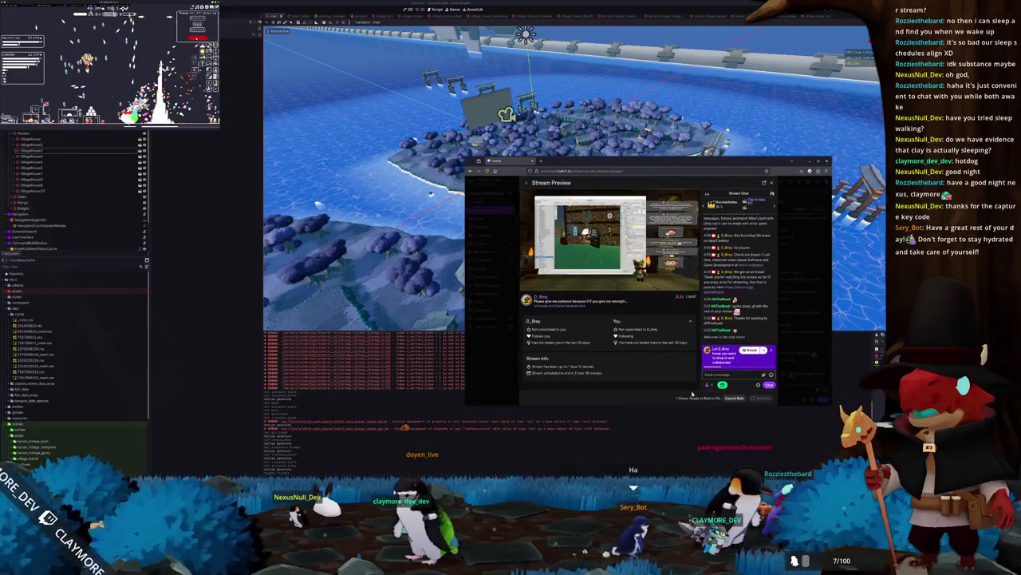